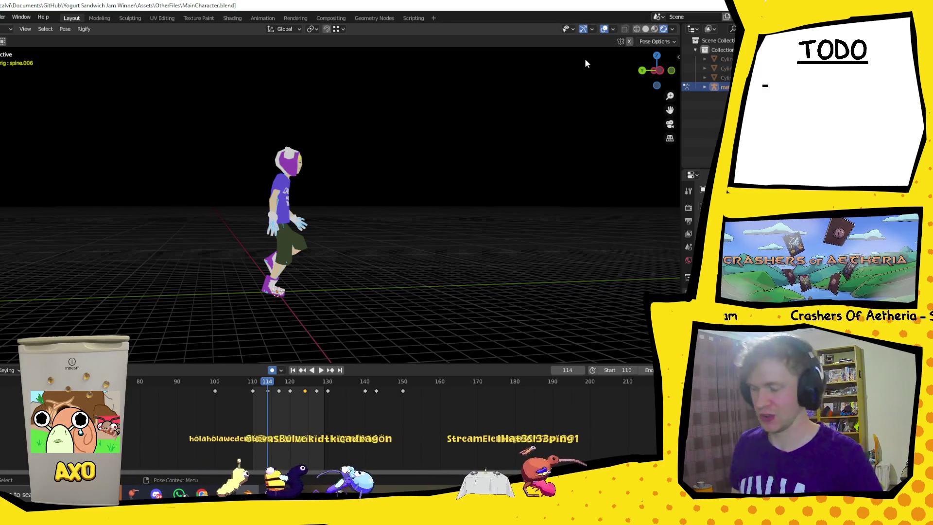
# Show the rig as see-through wireframe and make spine.001 the active bone
pyautogui.click(272, 394)
pyautogui.click(637, 28)
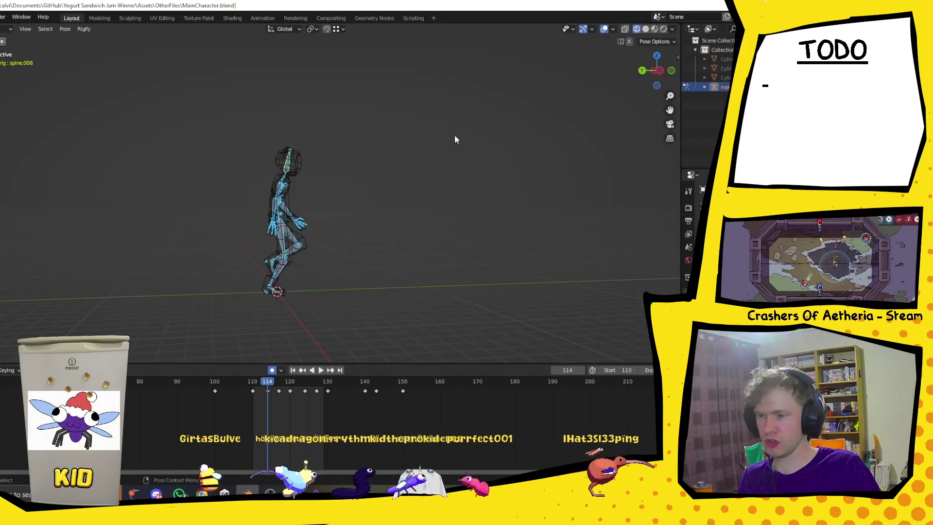
pyautogui.moveTo(355, 195)
pyautogui.mouseDown(button='middle')
pyautogui.moveTo(332, 234)
pyautogui.moveTo(456, 228)
pyautogui.mouseUp(button='middle')
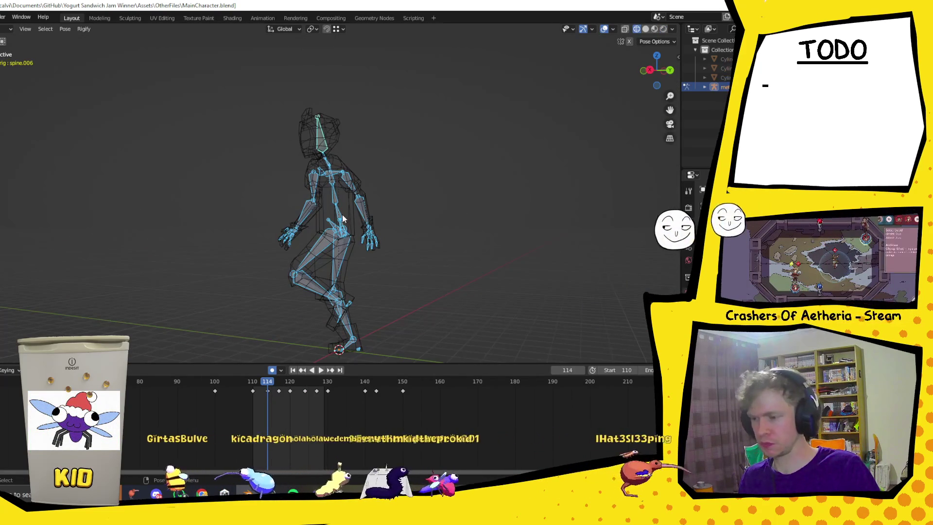
pyautogui.hotkey('ctrl', 'z')
pyautogui.moveTo(459, 180)
pyautogui.mouseDown(button='middle')
pyautogui.moveTo(298, 189)
pyautogui.moveTo(347, 197)
pyautogui.mouseUp(button='middle')
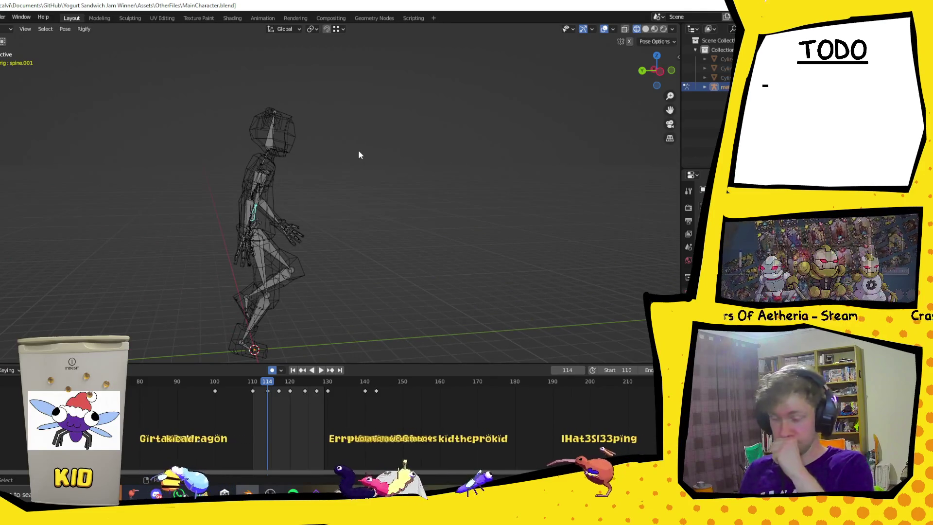
# Tilt spine.001 by 2.78° around its X axis at frame 114
pyautogui.press('r')
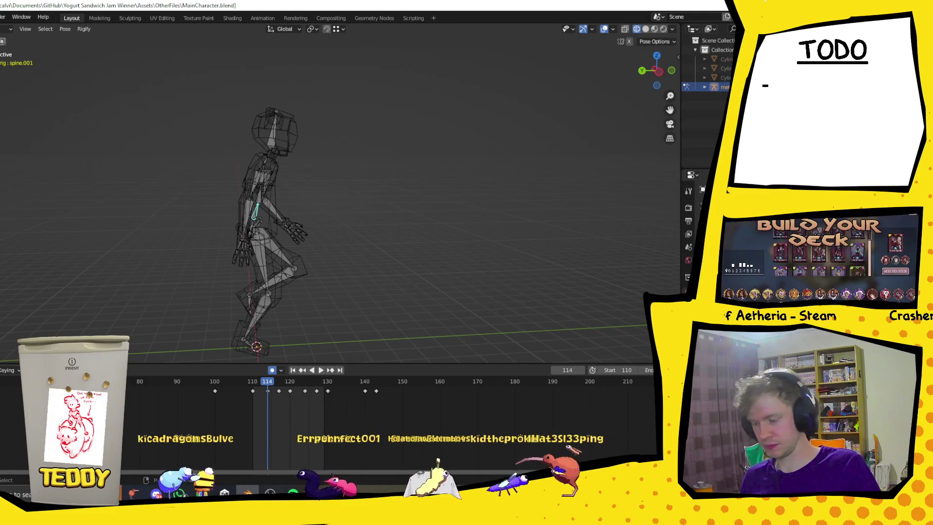
pyautogui.press('z')
pyautogui.press('Escape')
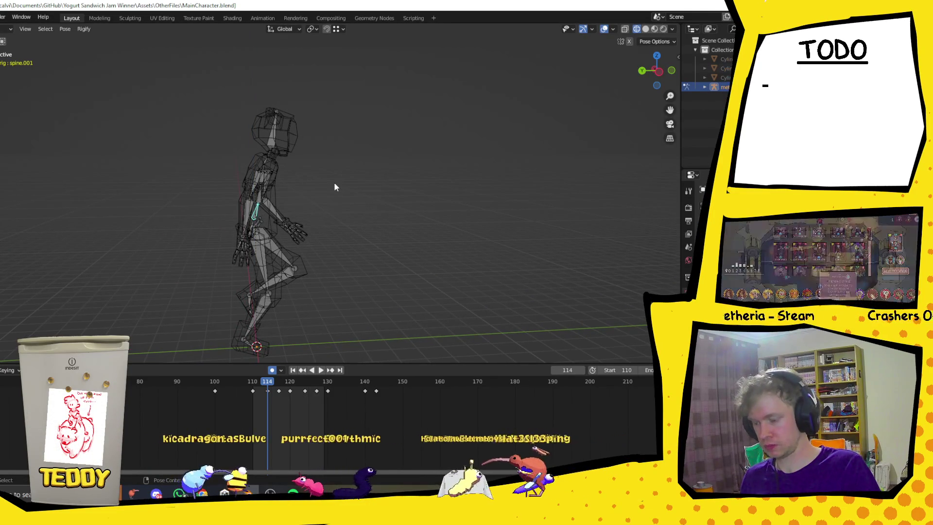
pyautogui.click(324, 196)
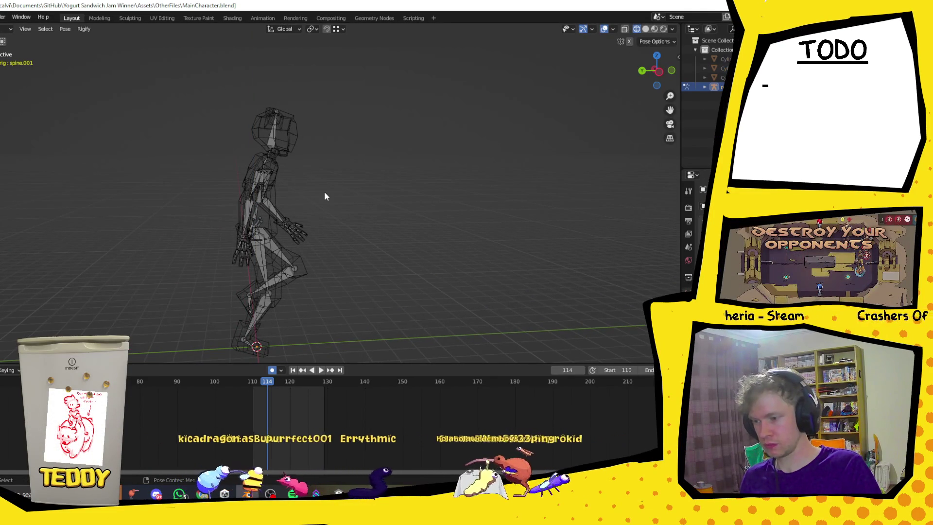
pyautogui.click(258, 218)
pyautogui.press('r')
pyautogui.press('x')
pyautogui.press('x')
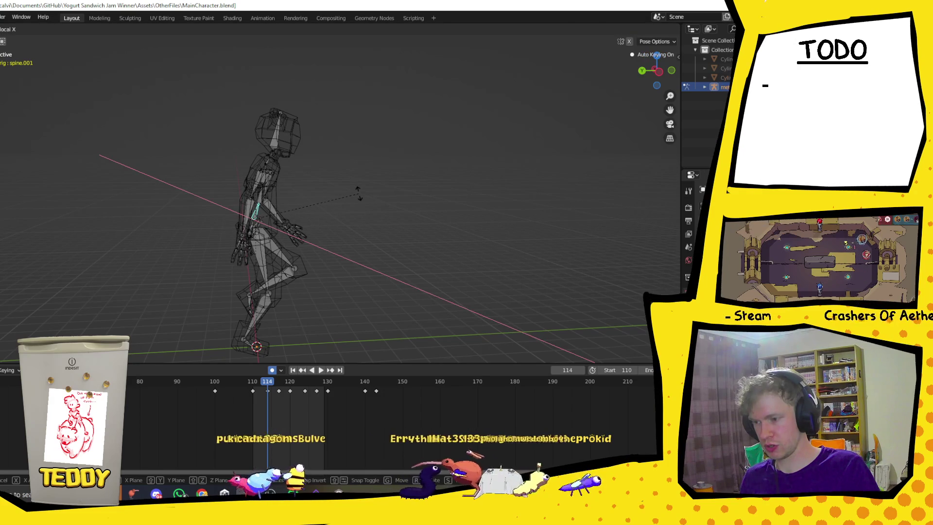
pyautogui.click(360, 195)
# Tilt spine.001 by -3.05° around Y, then play back the run cycle to check it
pyautogui.moveTo(377, 203); pyautogui.dragTo(266, 204, button='middle')
pyautogui.press('r')
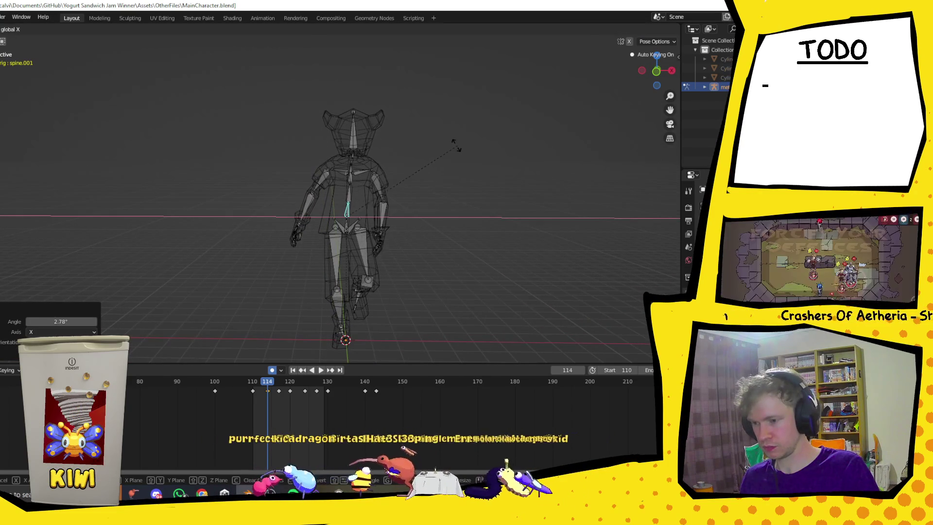
pyautogui.press('y')
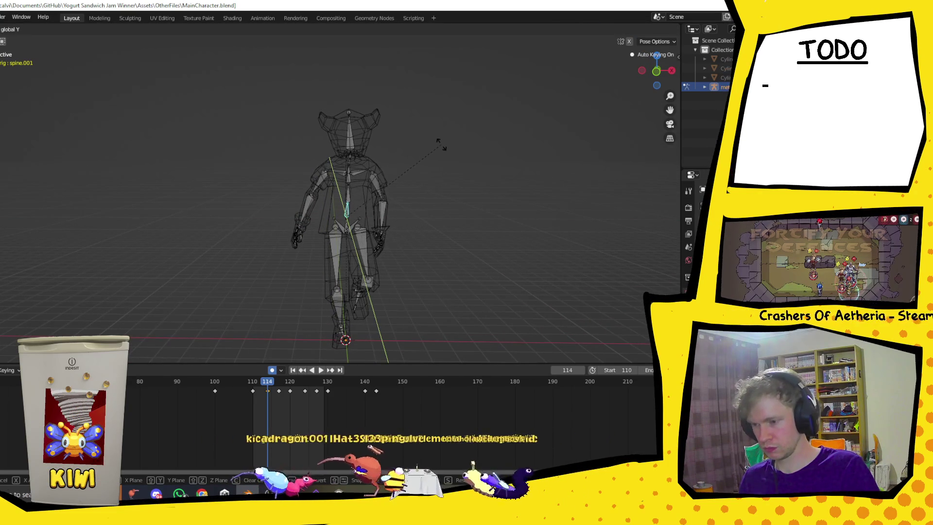
pyautogui.click(439, 145)
pyautogui.moveTo(452, 152)
pyautogui.mouseDown(button='middle')
pyautogui.moveTo(426, 149)
pyautogui.moveTo(467, 160)
pyautogui.mouseUp(button='middle')
pyautogui.press('space')
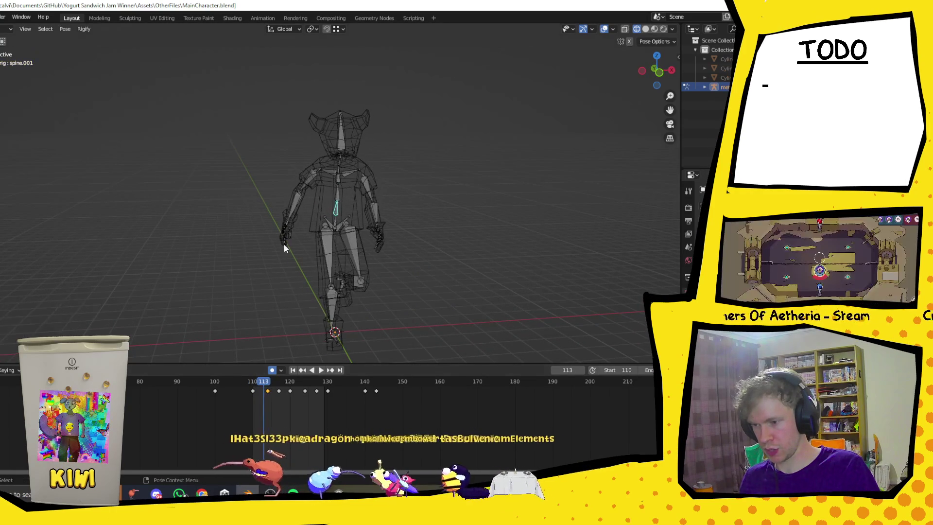
# Replay the run cycle and watch it from side and rear views
pyautogui.moveTo(284, 243); pyautogui.dragTo(420, 228, button='middle')
pyautogui.press('space')
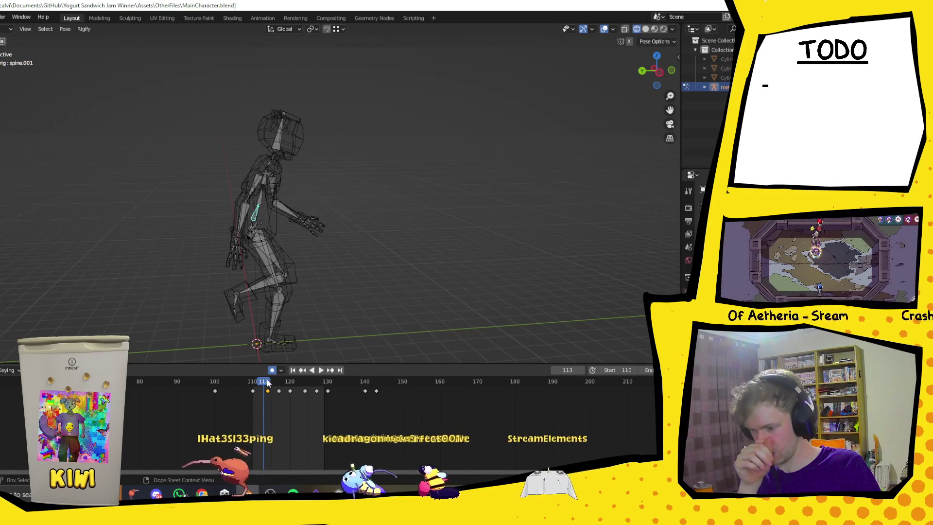
pyautogui.press('space')
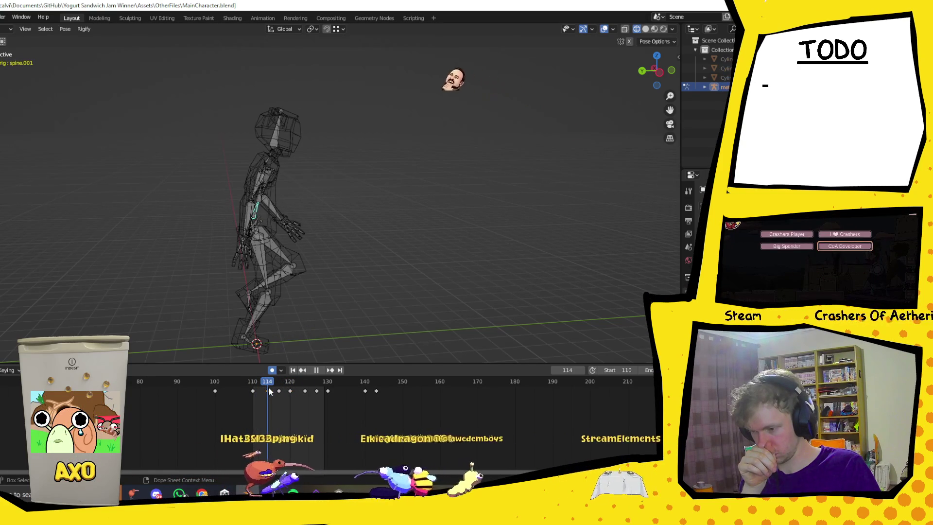
pyautogui.press('space')
pyautogui.moveTo(303, 302)
pyautogui.mouseDown(button='middle')
pyautogui.moveTo(343, 344)
pyautogui.moveTo(287, 309)
pyautogui.moveTo(348, 312)
pyautogui.moveTo(340, 297)
pyautogui.mouseUp(button='middle')
# Select all bones, paste an arms-out pose at frame 124, then undo it
pyautogui.press('a')
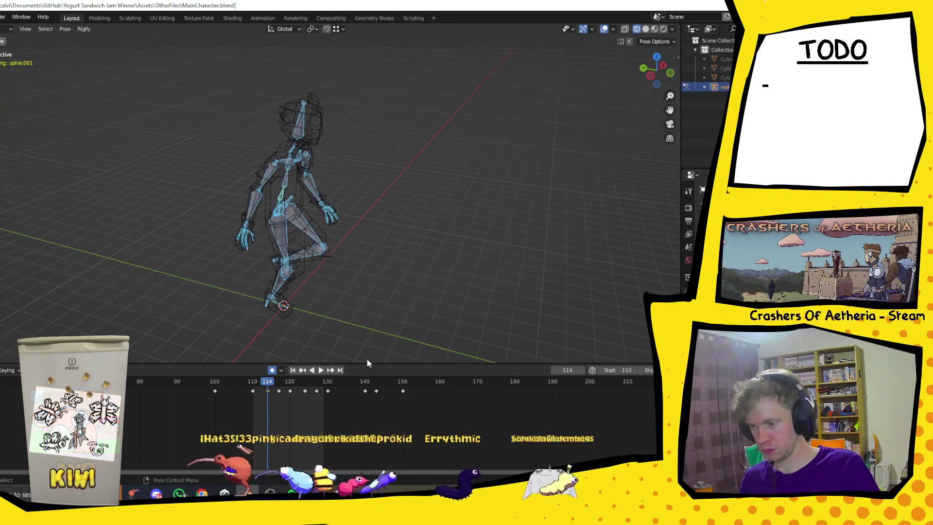
pyautogui.press('space')
pyautogui.click(305, 384)
pyautogui.press('space')
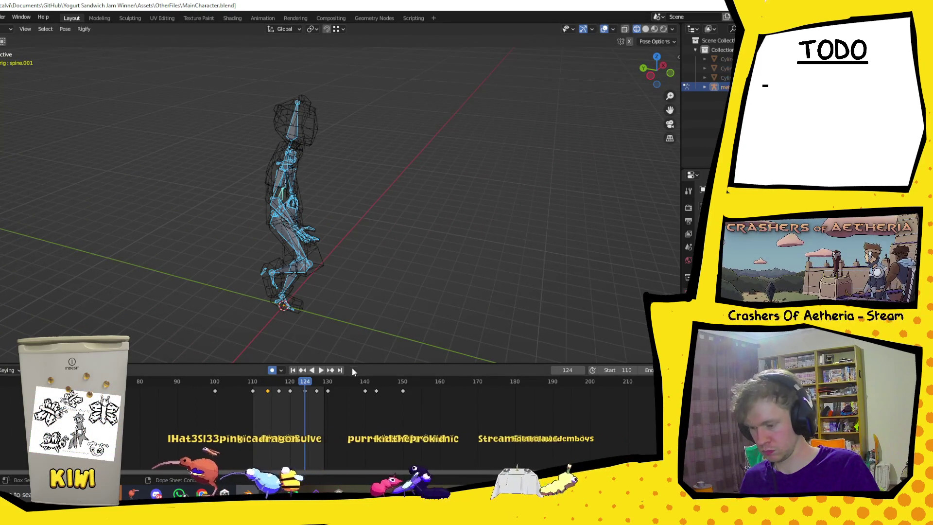
pyautogui.hotkey('ctrl', 'v')
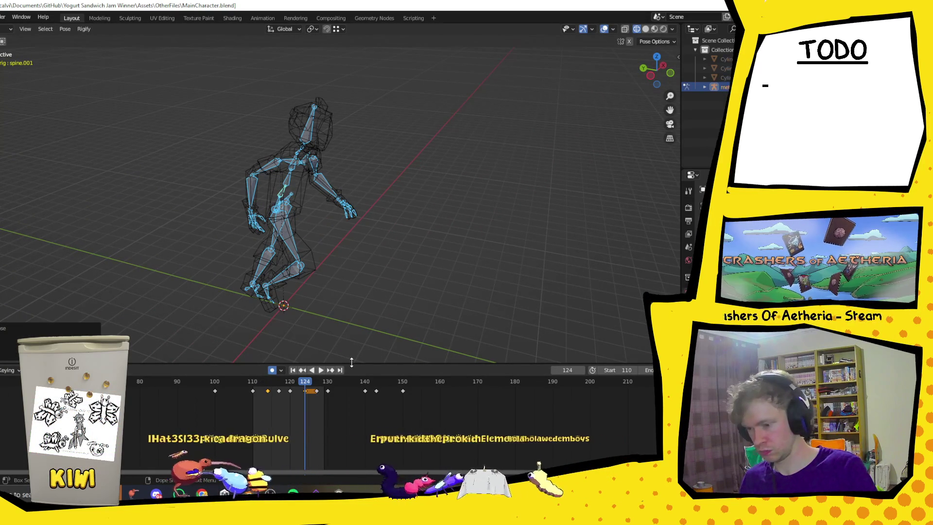
pyautogui.hotkey('ctrl', 'z')
# Select the frame-124 keyframe and replay the run cycle from frame 110
pyautogui.click(305, 391)
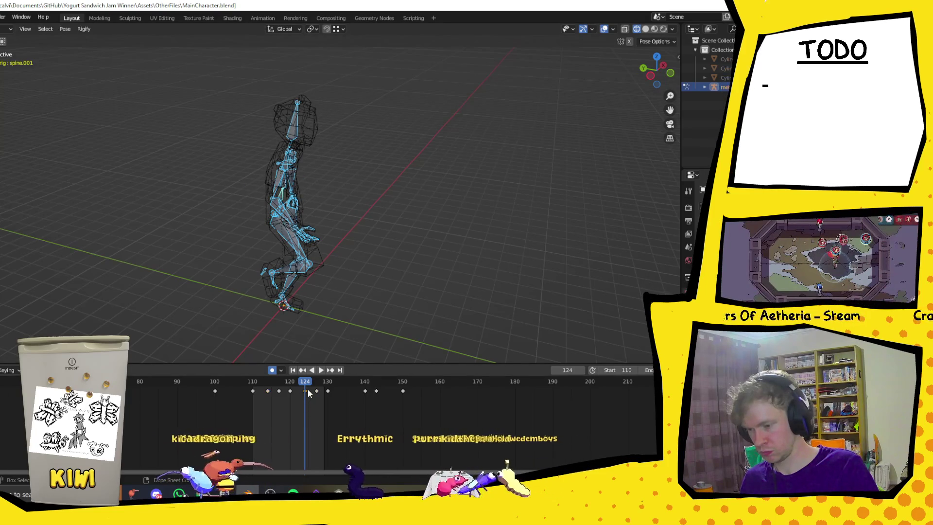
pyautogui.hotkey('ctrl', 'v')
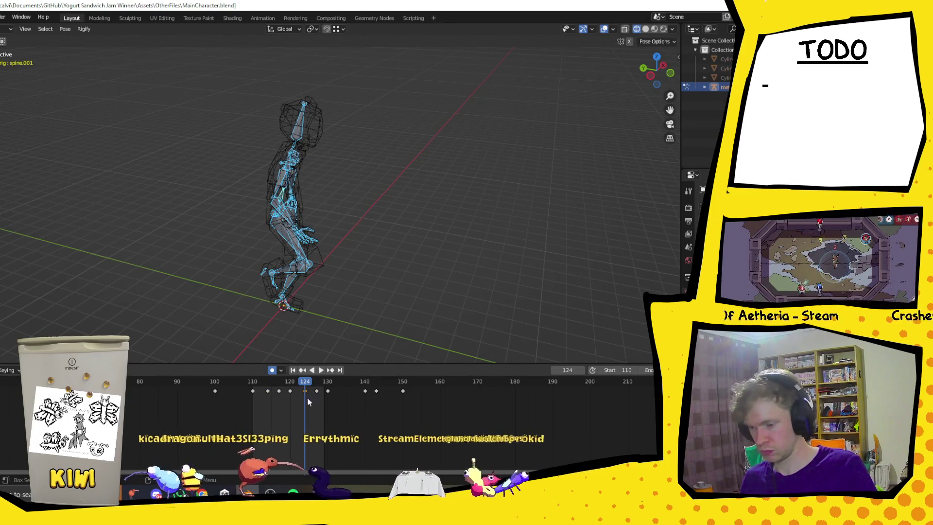
pyautogui.press('space')
pyautogui.press('space')
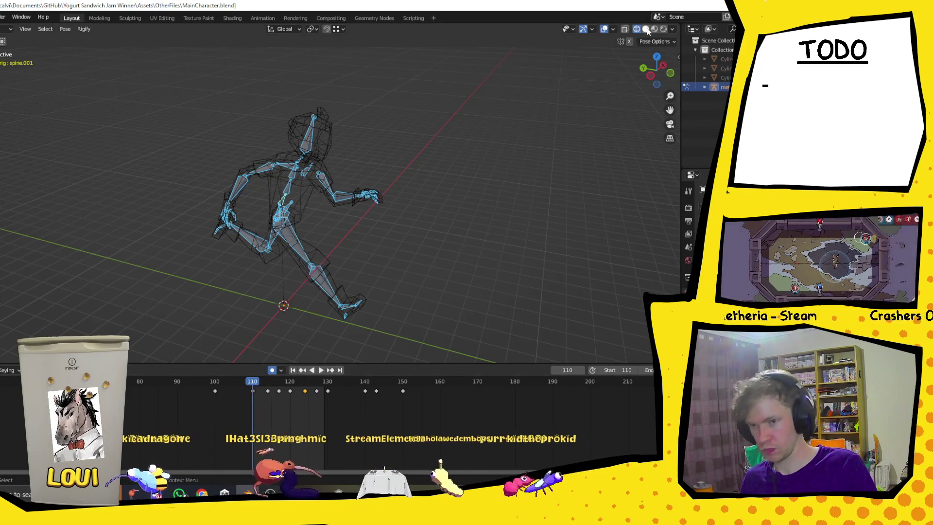
# Switch to Rendered shading and play the run, viewing from above, front and side
pyautogui.click(663, 29)
pyautogui.moveTo(584, 127)
pyautogui.mouseDown(button='middle')
pyautogui.moveTo(454, 198)
pyautogui.moveTo(543, 171)
pyautogui.mouseUp(button='middle')
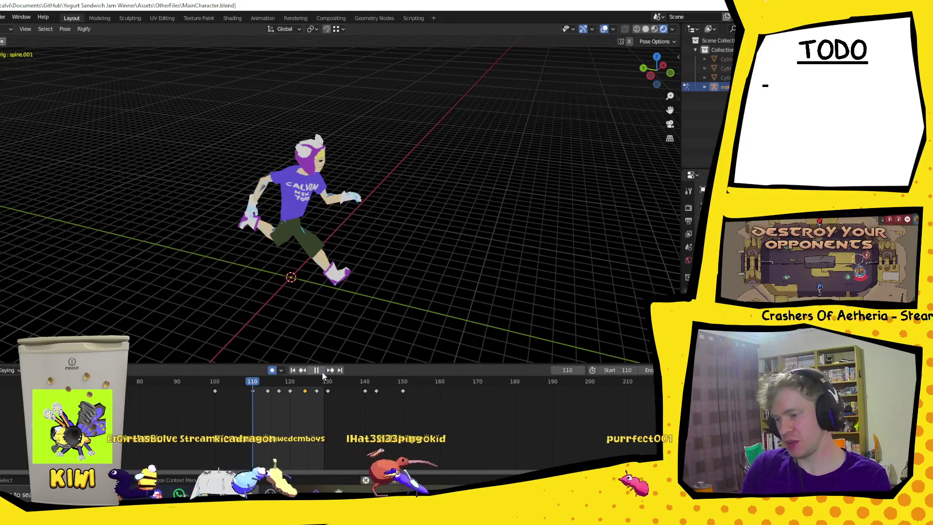
pyautogui.click(322, 371)
pyautogui.moveTo(313, 268)
pyautogui.mouseDown(button='middle')
pyautogui.moveTo(315, 224)
pyautogui.moveTo(327, 216)
pyautogui.mouseUp(button='middle')
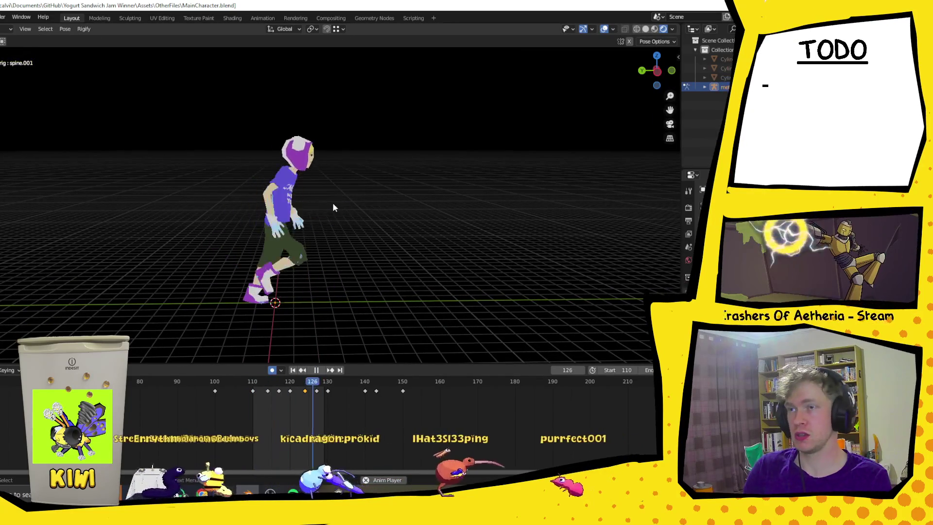
pyautogui.moveTo(389, 210)
pyautogui.mouseDown(button='middle')
pyautogui.moveTo(268, 205)
pyautogui.moveTo(452, 202)
pyautogui.moveTo(437, 223)
pyautogui.moveTo(296, 244)
pyautogui.moveTo(450, 246)
pyautogui.moveTo(410, 317)
pyautogui.mouseUp(button='middle')
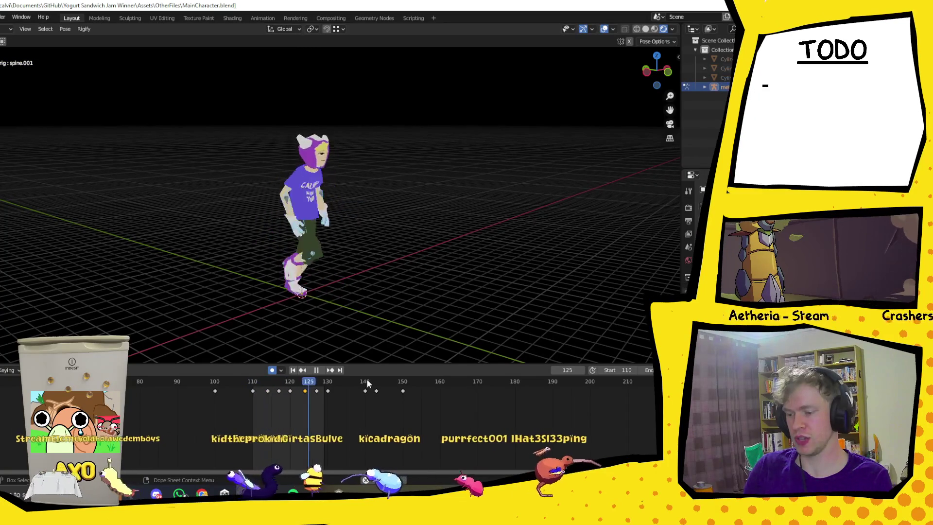
pyautogui.moveTo(314, 249)
pyautogui.mouseDown(button='middle')
pyautogui.moveTo(340, 239)
pyautogui.moveTo(345, 223)
pyautogui.mouseUp(button='middle')
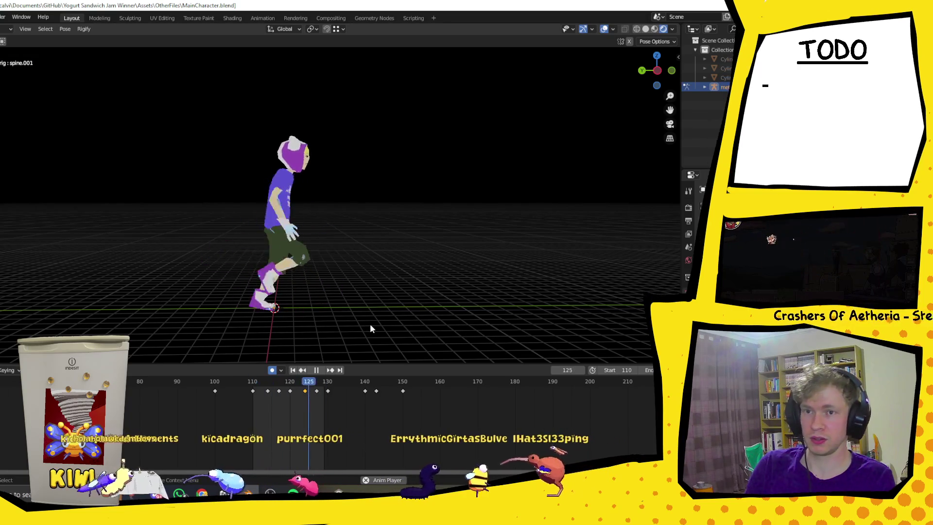
pyautogui.click(317, 371)
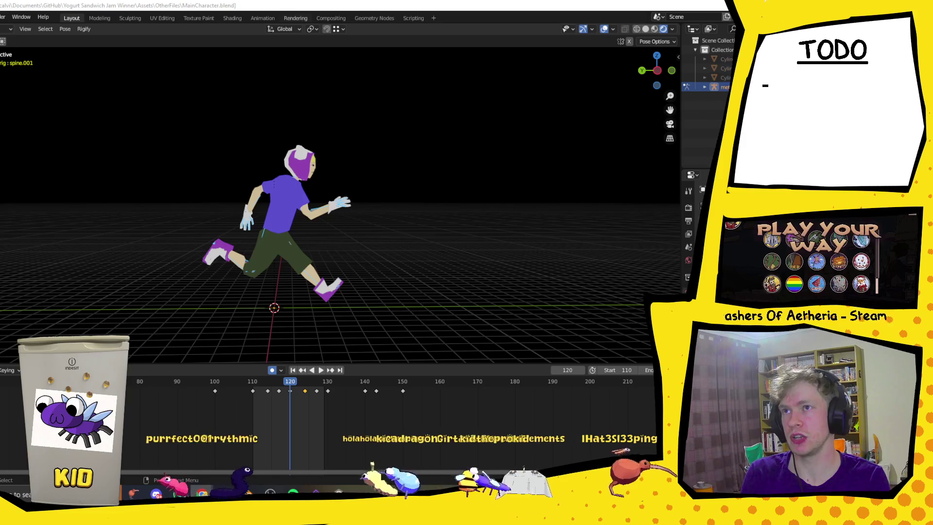
# Bring Vinted results full-screen and open the khaki Calvin Klein Jeans T-shirt listing
pyautogui.hotkey('alt', 'Tab')
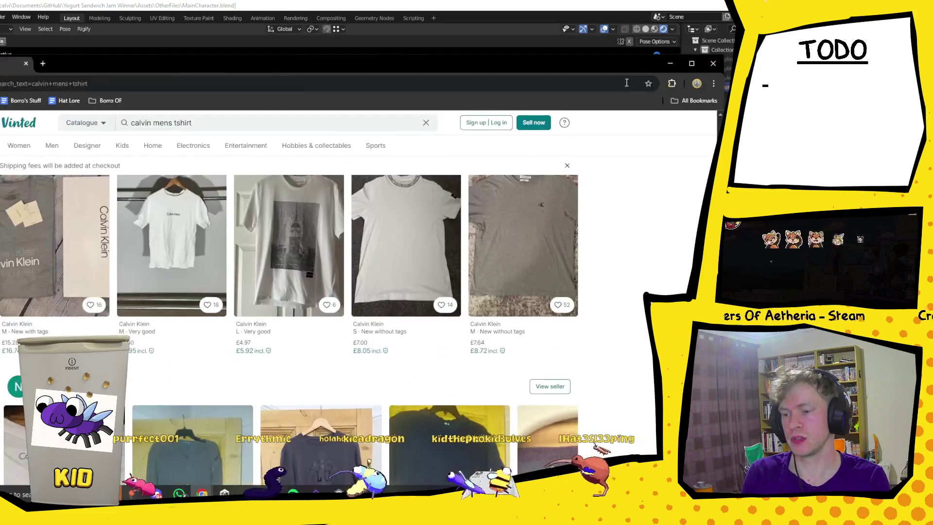
pyautogui.click(692, 64)
pyautogui.scroll(-5, 188, 185)
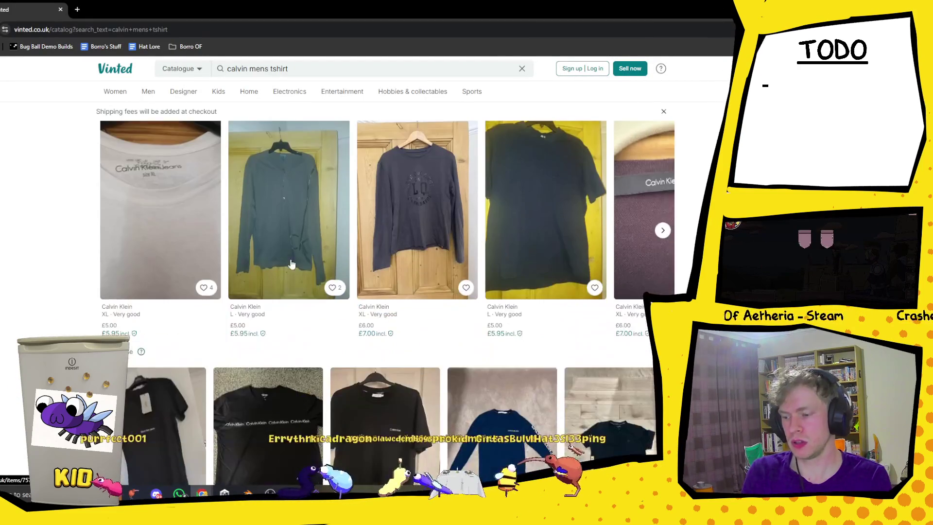
pyautogui.scroll(-7, 344, 344)
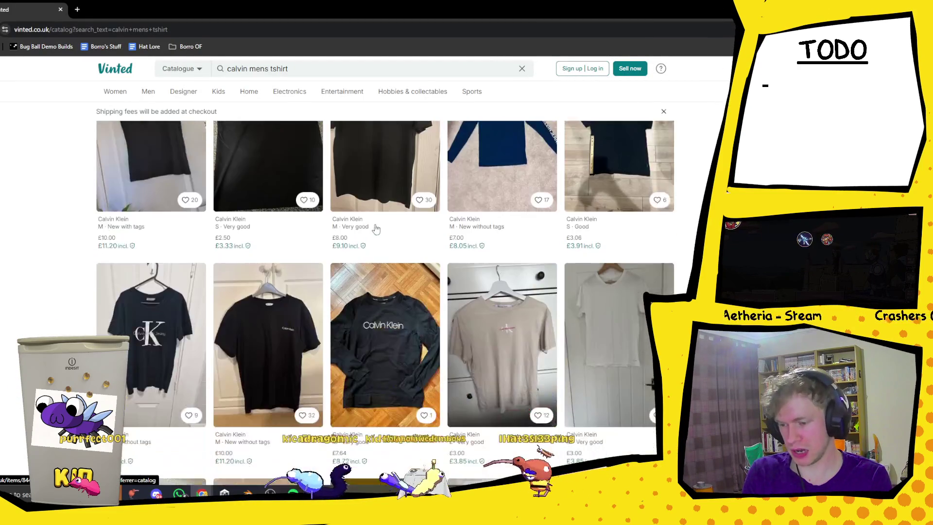
pyautogui.scroll(-15, 344, 344)
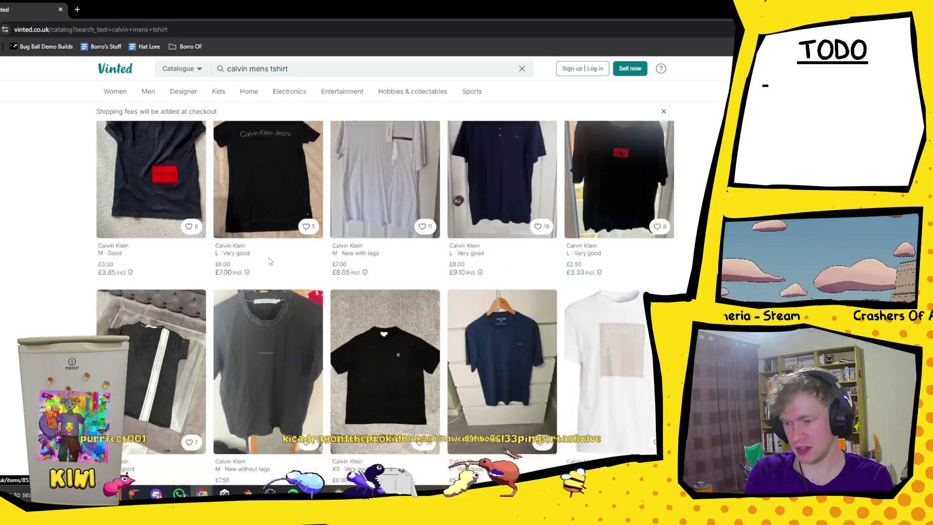
pyautogui.scroll(-2, 387, 220)
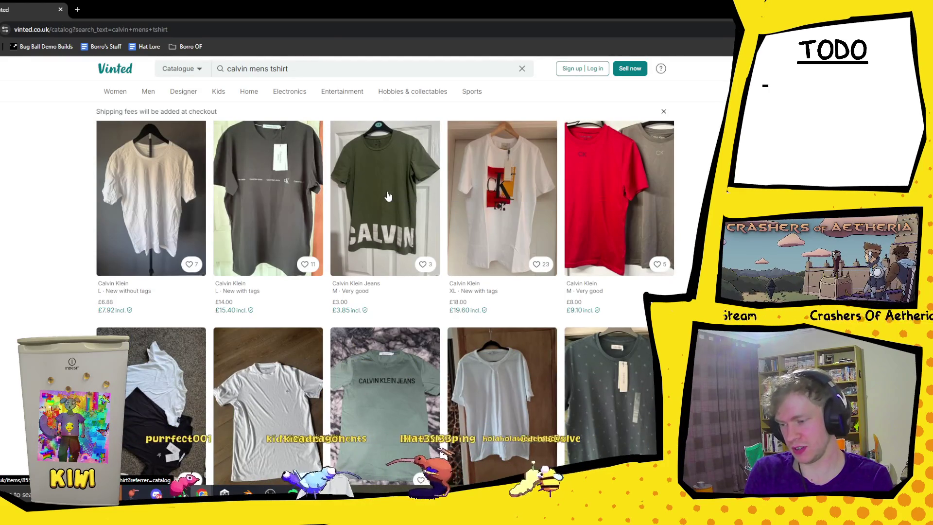
pyautogui.click(385, 220)
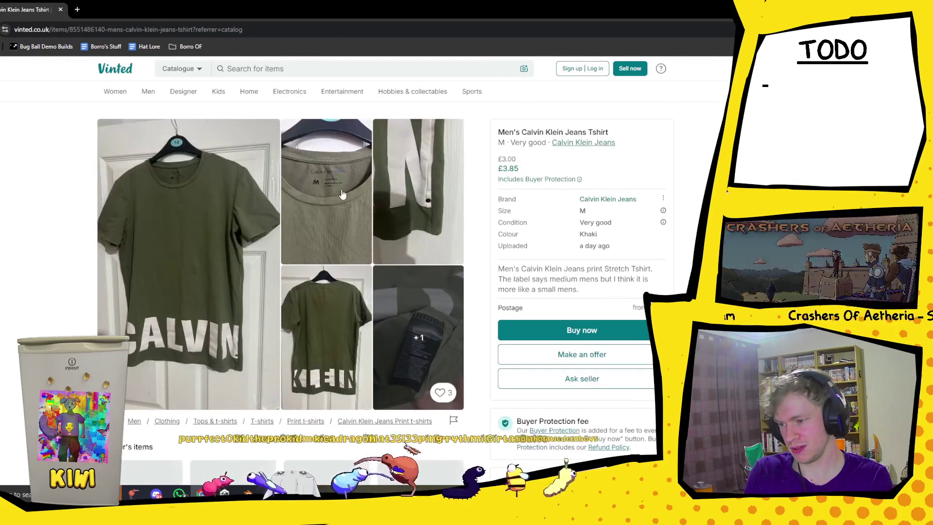
# Enlarge the label close-up, cycle through every listing photo, then go back to results
pyautogui.click(330, 242)
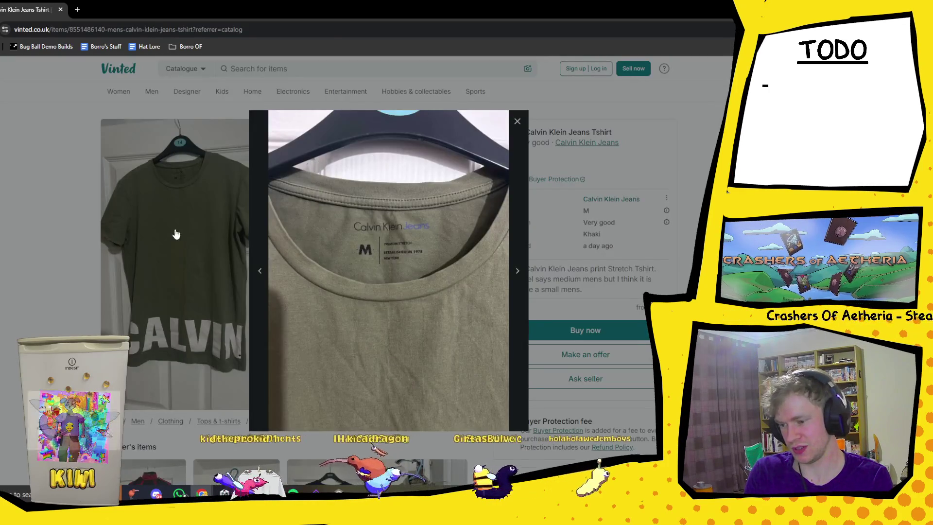
pyautogui.click(174, 228)
pyautogui.click(174, 229)
pyautogui.click(516, 272)
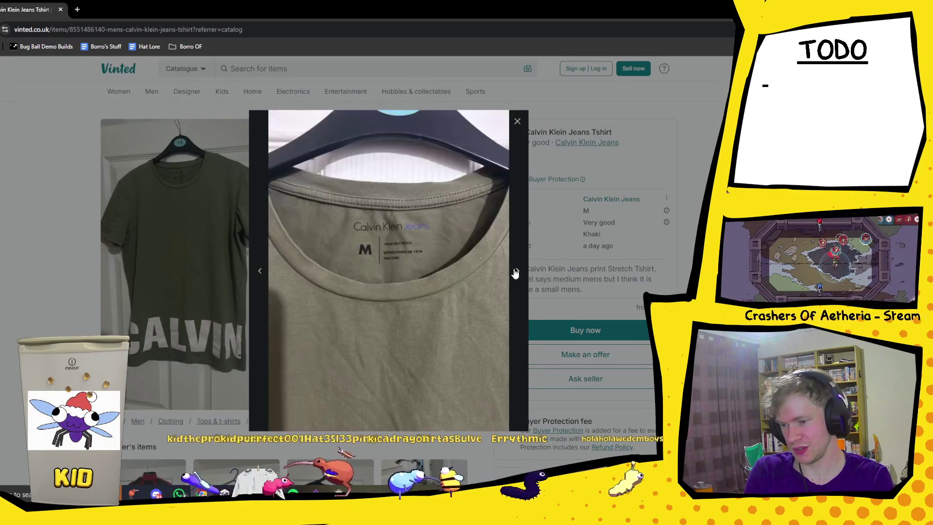
pyautogui.click(517, 273)
pyautogui.click(518, 273)
pyautogui.click(518, 273)
pyautogui.click(518, 273)
pyautogui.click(518, 274)
pyautogui.click(25, 201)
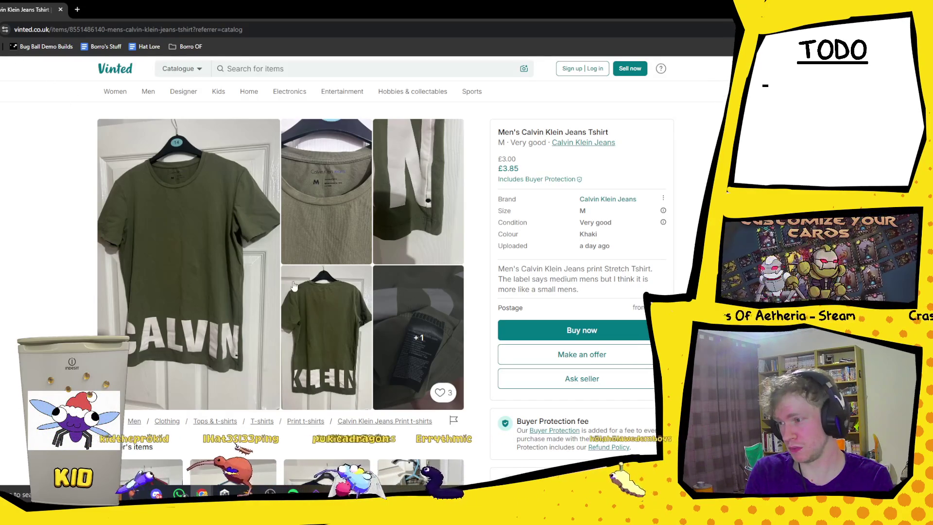
pyautogui.hotkey('alt', 'Left')
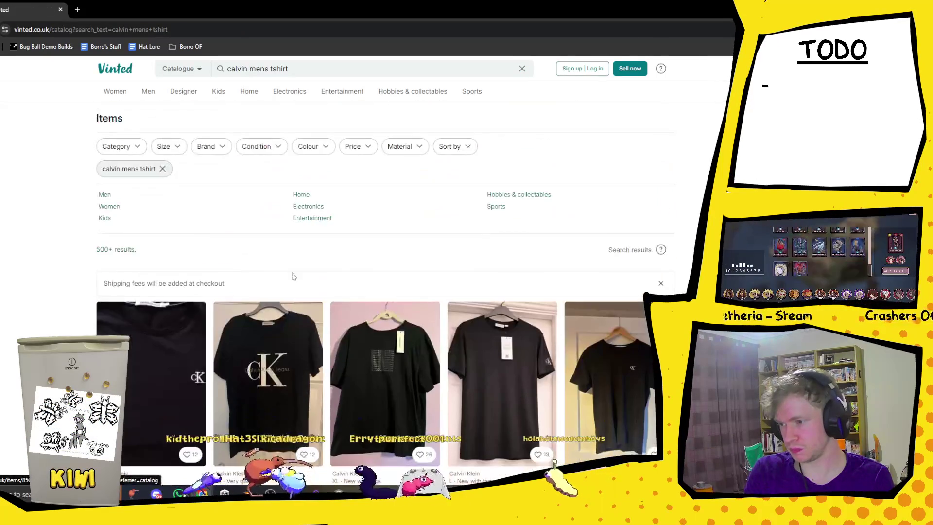
# Filter the results to men's size L and scroll through the filtered listings
pyautogui.click(171, 147)
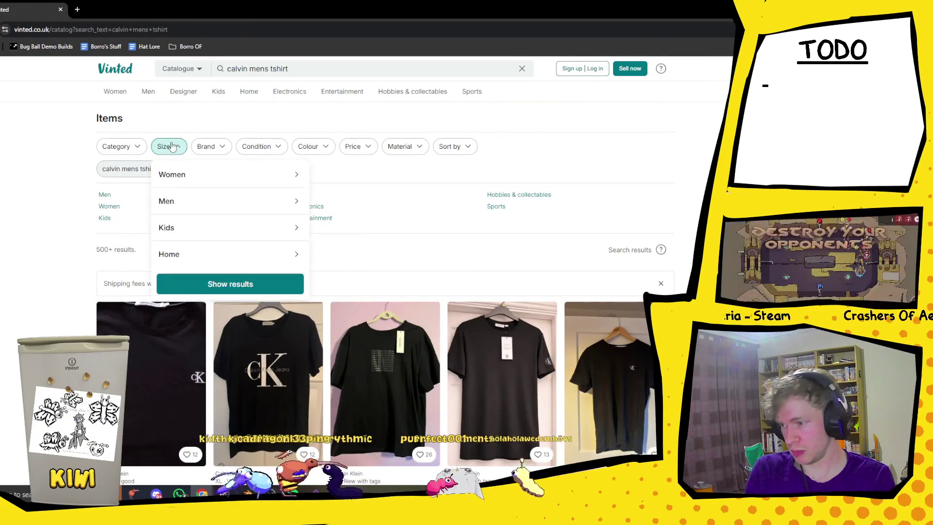
pyautogui.click(205, 209)
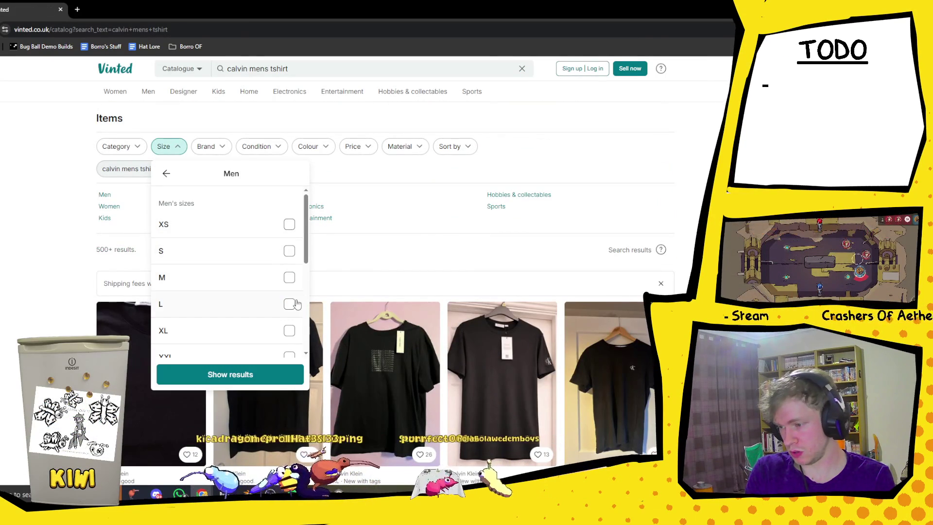
pyautogui.click(276, 379)
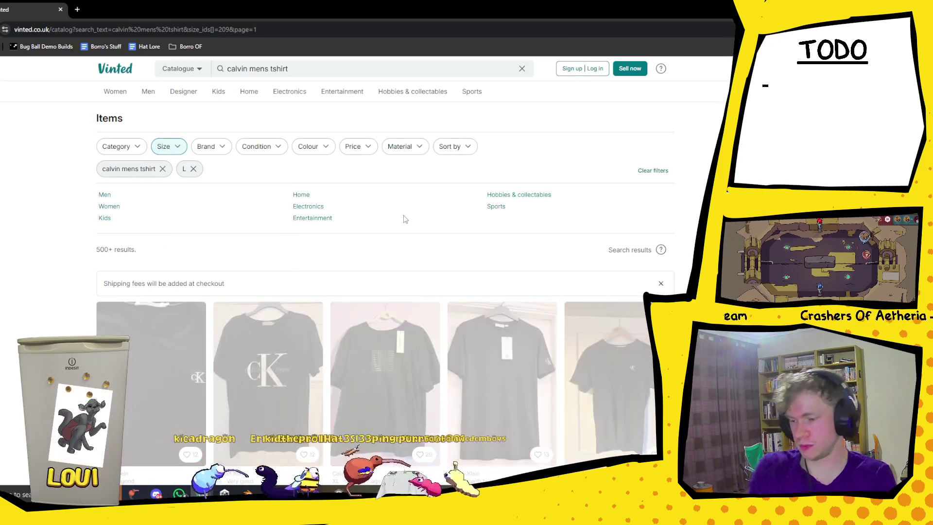
pyautogui.scroll(-10, 445, 307)
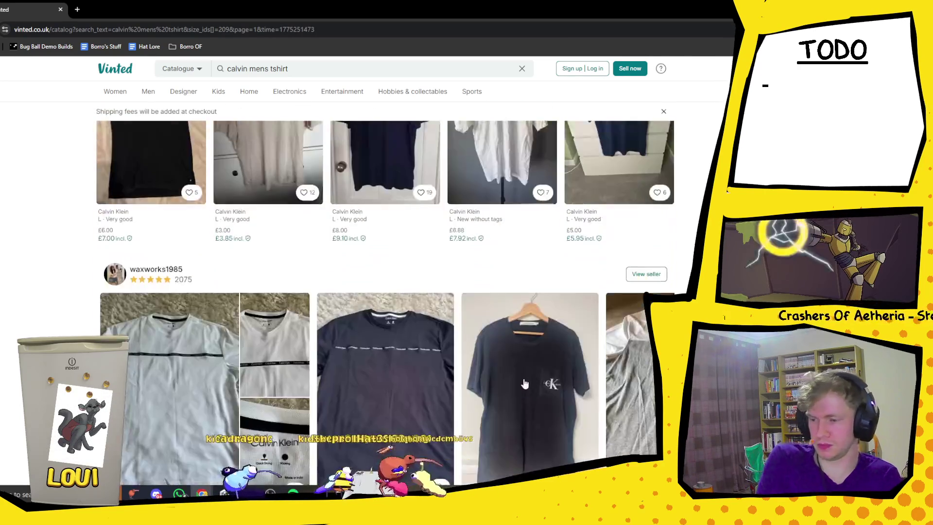
pyautogui.scroll(-10, 445, 309)
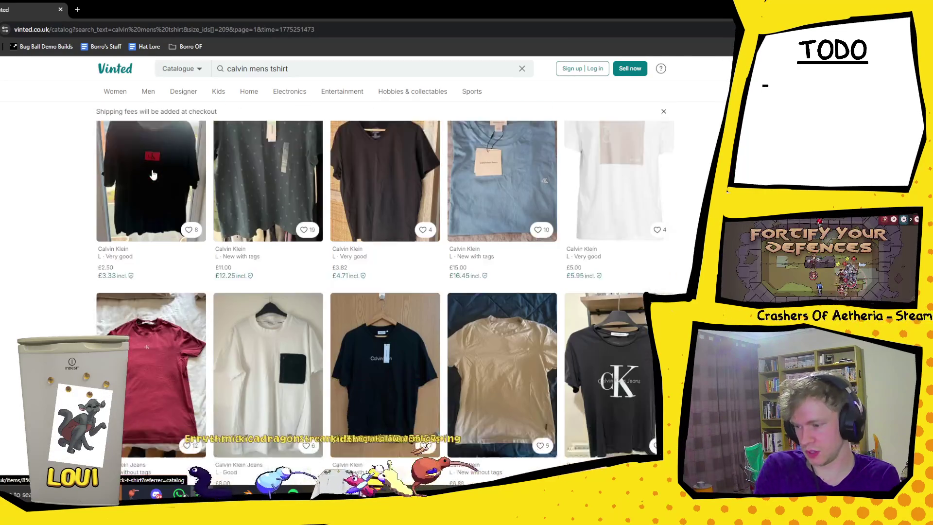
pyautogui.scroll(-10, 605, 238)
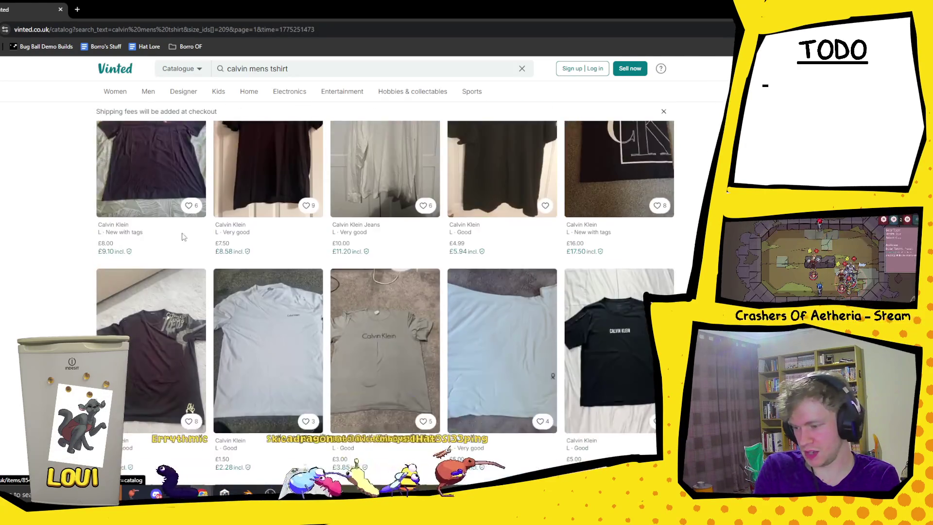
pyautogui.scroll(-4, 414, 260)
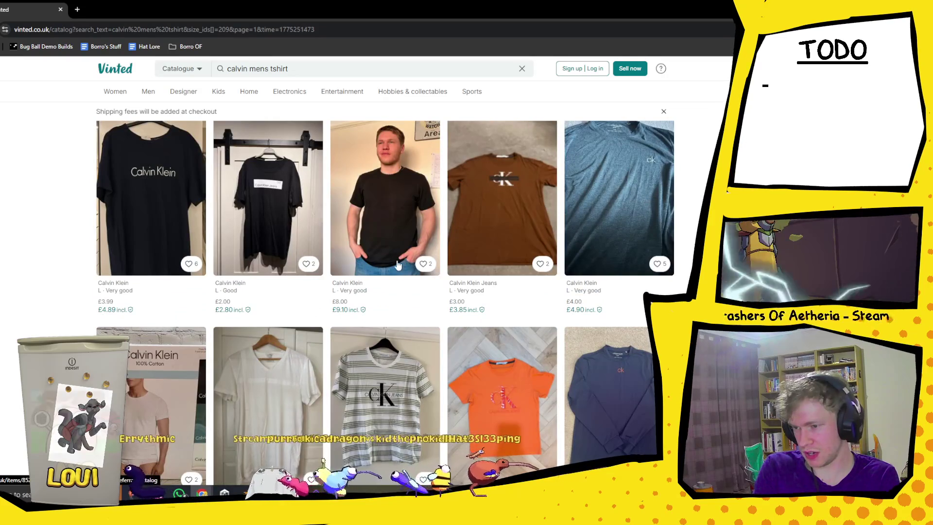
pyautogui.scroll(-10, 431, 237)
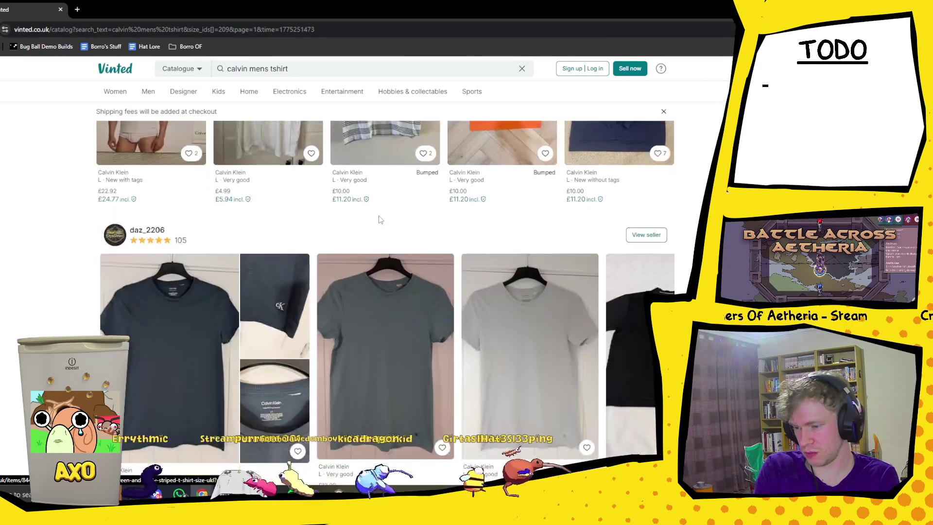
pyautogui.scroll(-5, 453, 264)
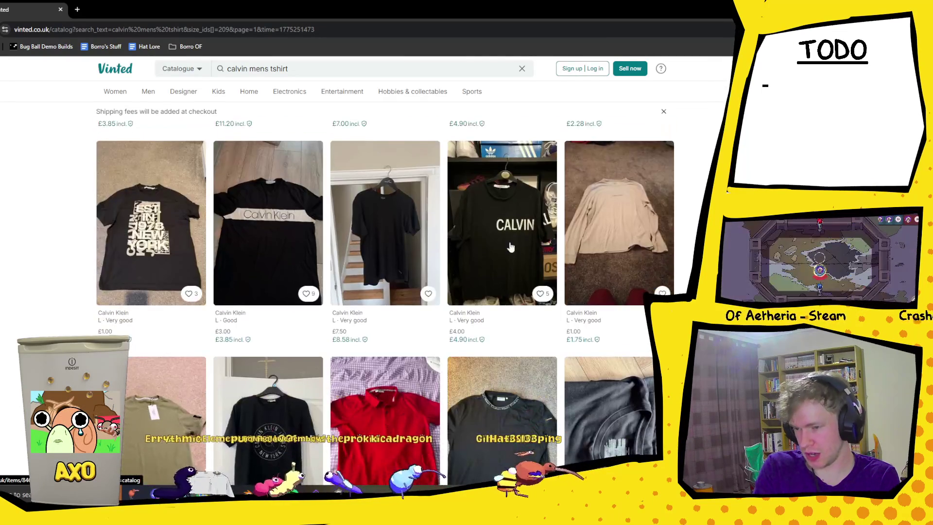
# Open the black CALVIN T-shirt, enlarge its KLEIN photo, and return to results
pyautogui.click(510, 227)
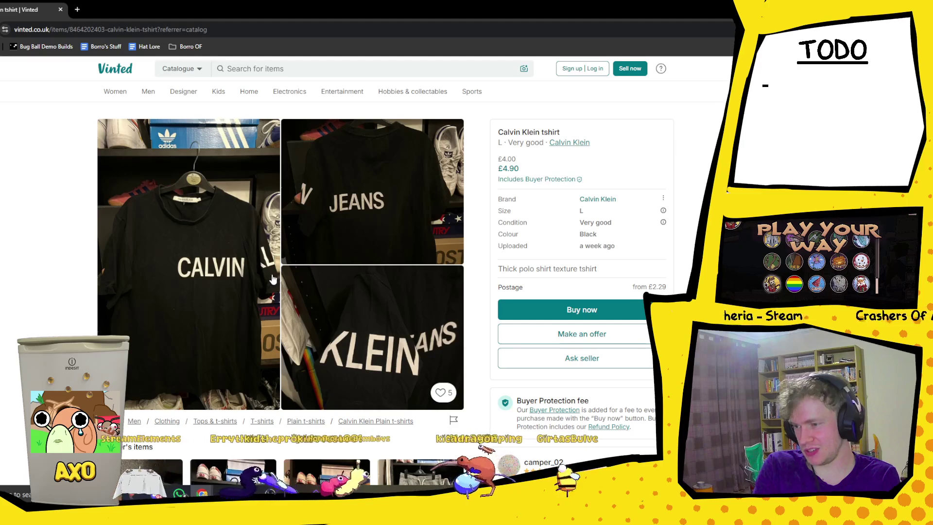
pyautogui.click(389, 332)
pyautogui.click(597, 204)
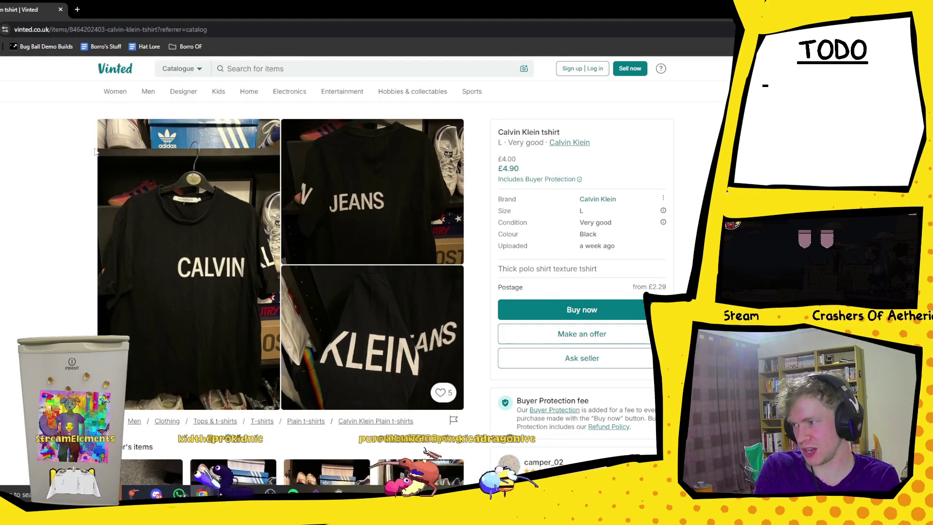
pyautogui.hotkey('alt', 'Left')
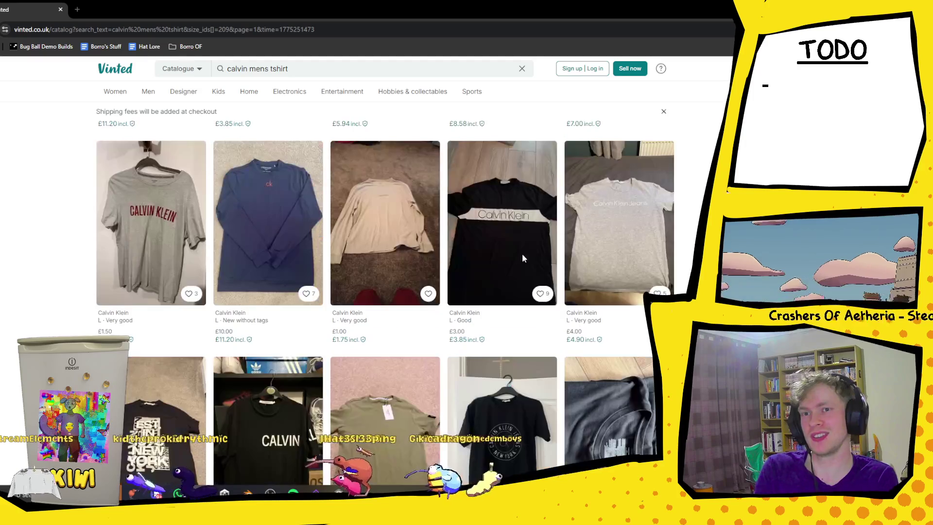
# Scroll to the bottom of page 1 and go to the second results page
pyautogui.scroll(-15, 415, 277)
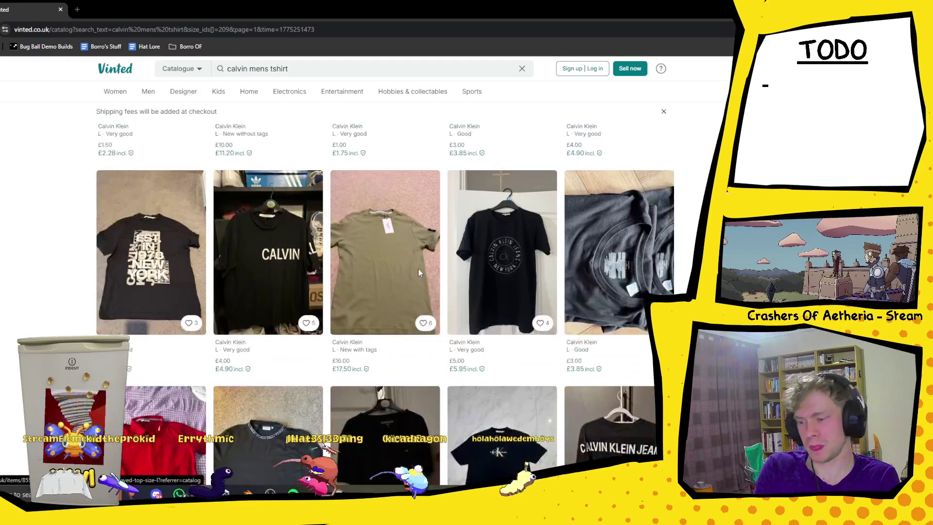
pyautogui.scroll(-4, 420, 274)
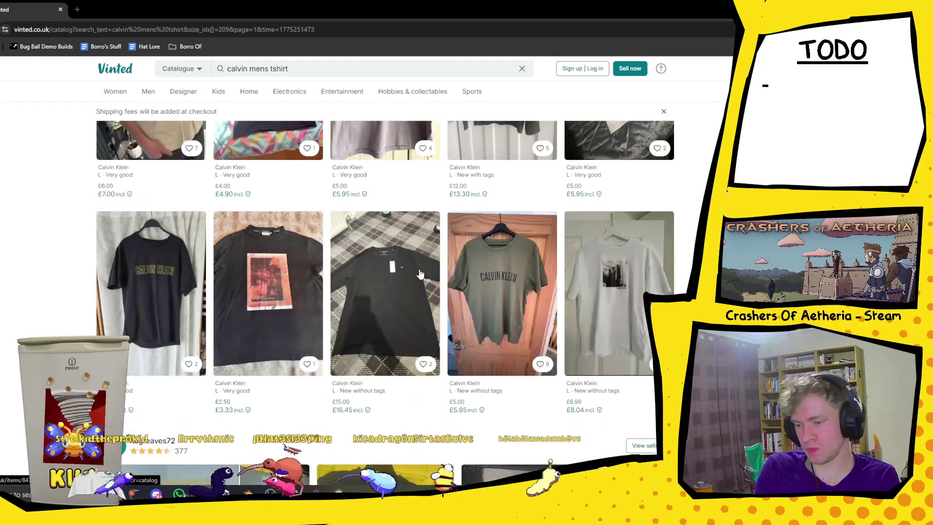
pyautogui.scroll(-4, 421, 273)
pyautogui.scroll(-5, 421, 273)
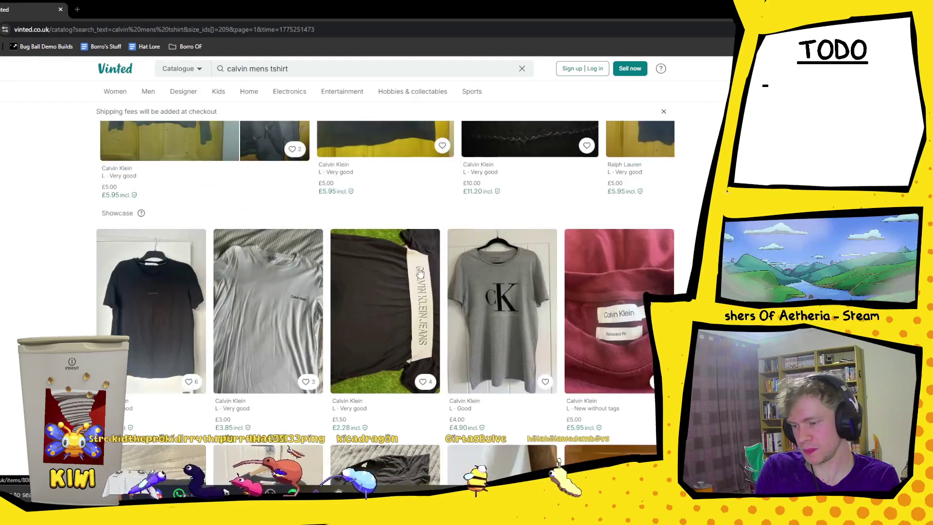
pyautogui.scroll(-10, 420, 273)
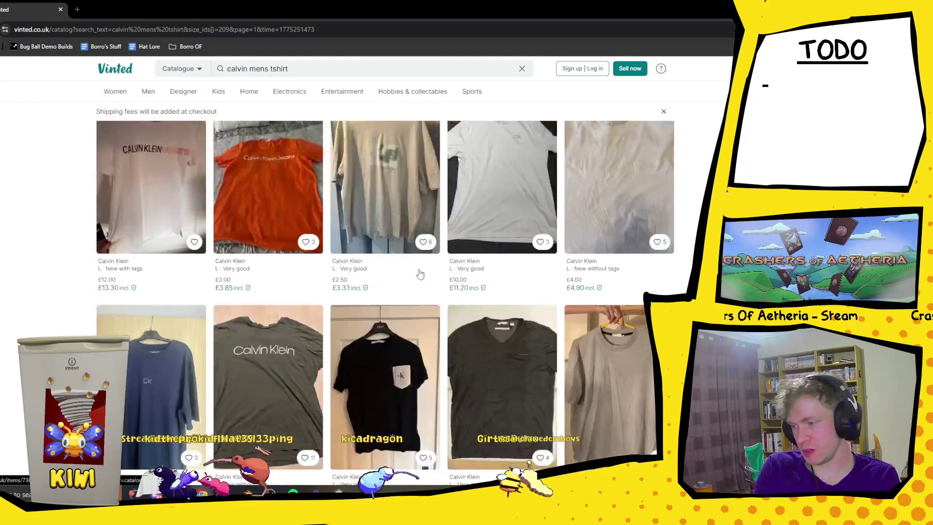
pyautogui.scroll(-5, 419, 273)
pyautogui.scroll(1, 244, 333)
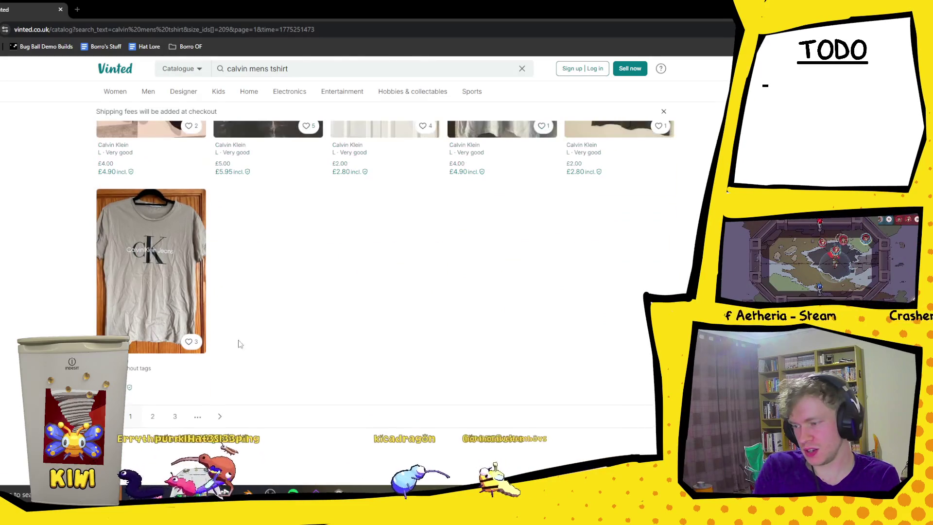
pyautogui.click(216, 417)
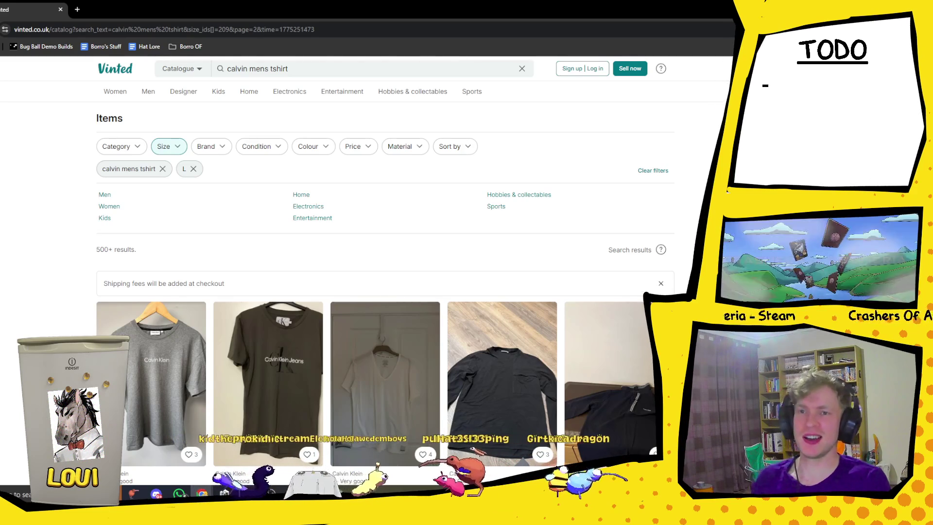
# Open the £2 black Calvin Klein T-shirt with red trim, review it, and return
pyautogui.scroll(-10, 605, 419)
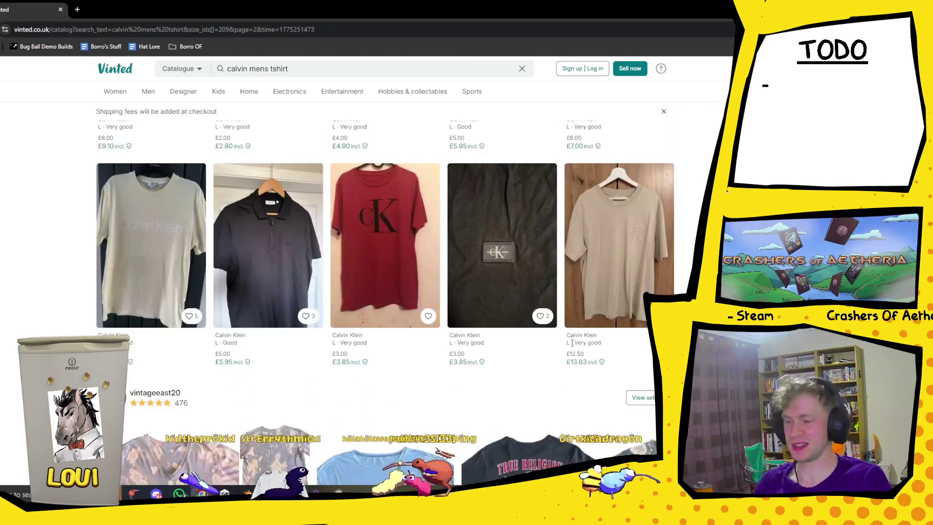
pyautogui.scroll(-8, 429, 326)
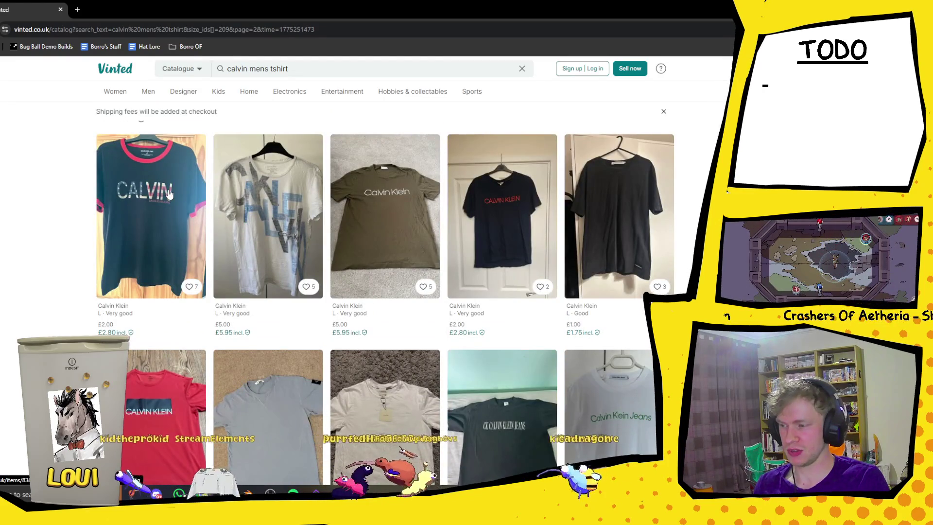
pyautogui.click(170, 194)
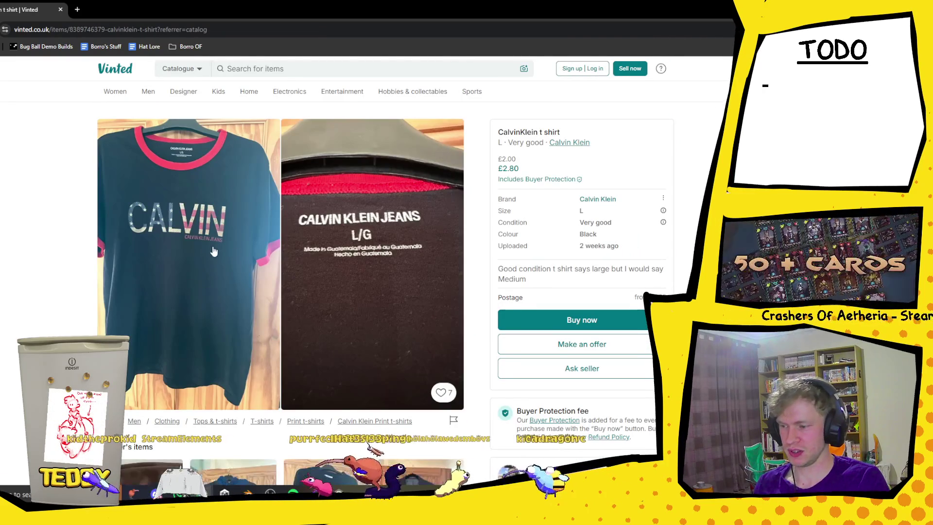
pyautogui.scroll(-3, 229, 251)
pyautogui.scroll(3, 187, 206)
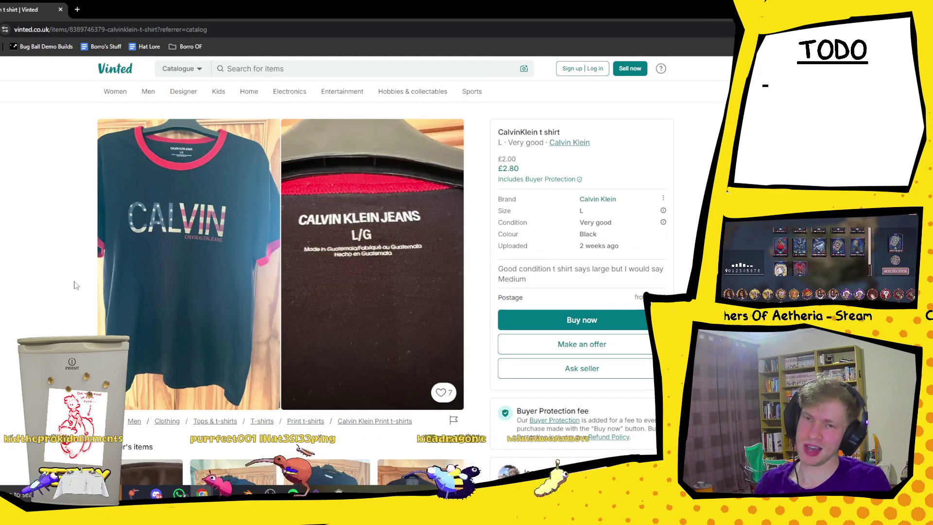
pyautogui.hotkey('alt', 'Left')
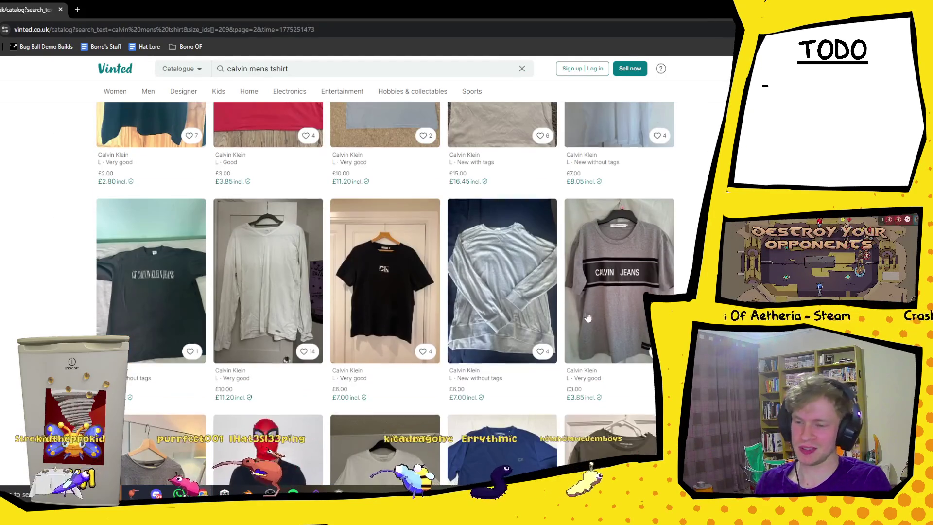
# Scroll to the end of page 2 of size L results and load page 3
pyautogui.scroll(-2, 523, 269)
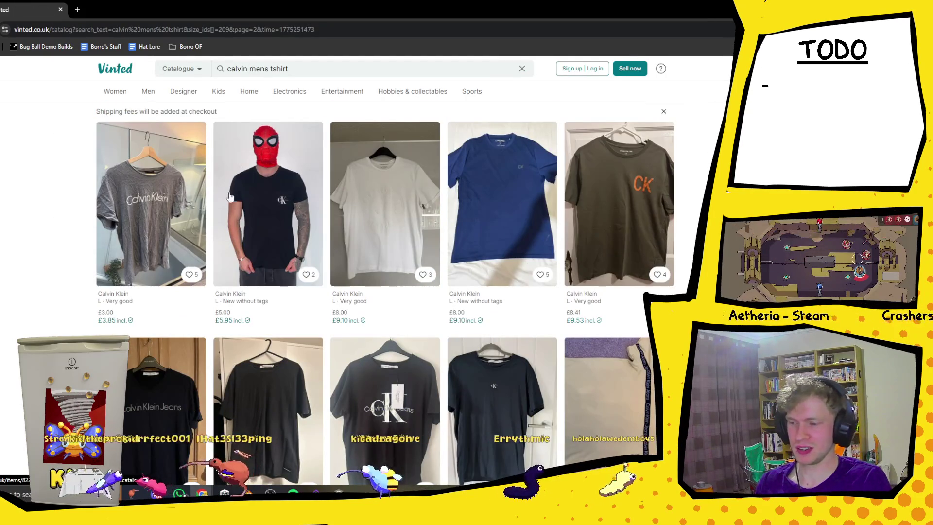
pyautogui.scroll(-8, 387, 291)
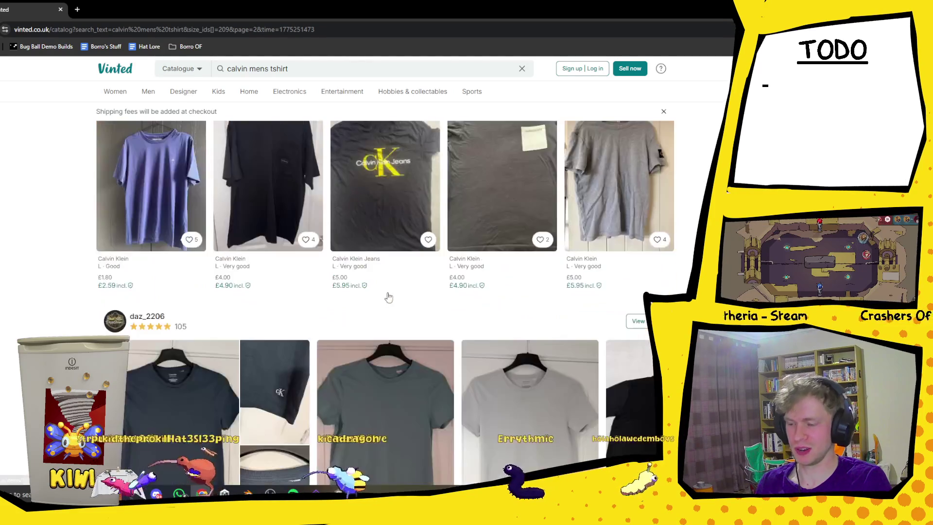
pyautogui.scroll(-6, 462, 320)
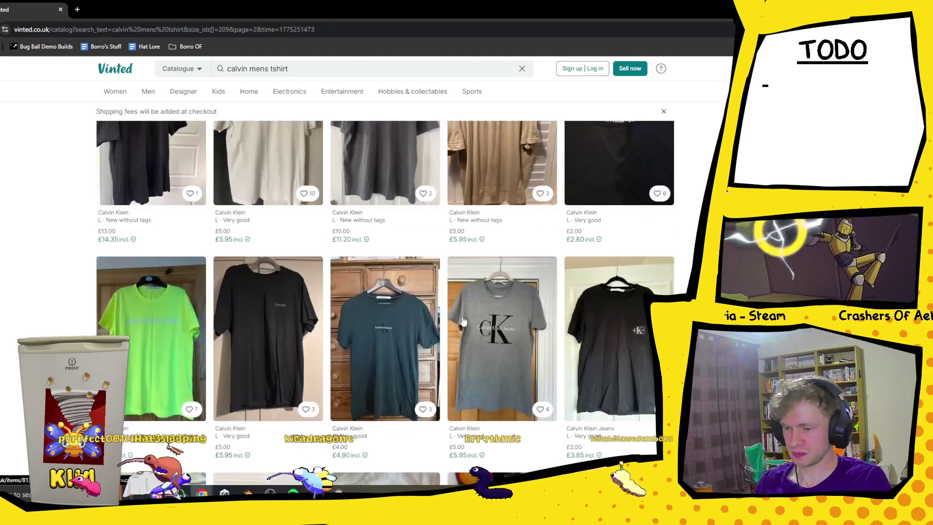
pyautogui.scroll(-6, 462, 320)
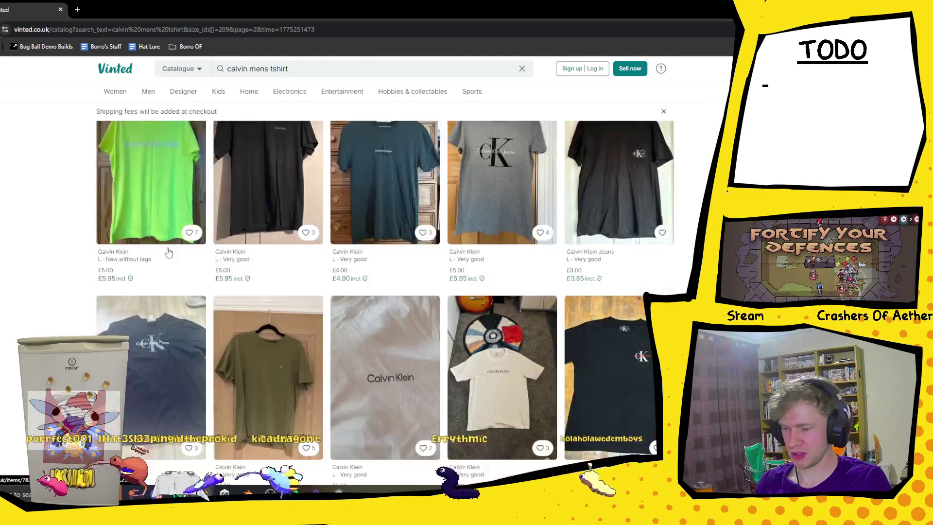
pyautogui.scroll(-15, 580, 246)
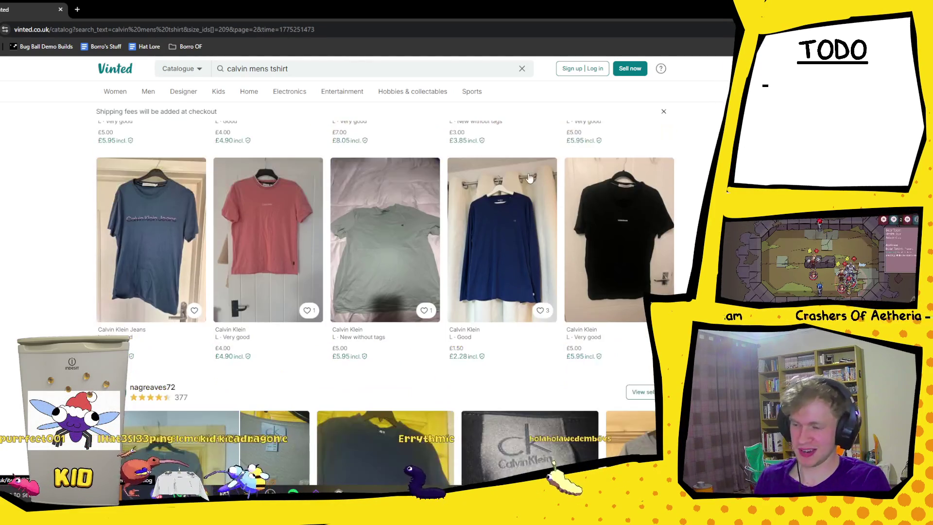
pyautogui.scroll(-10, 525, 175)
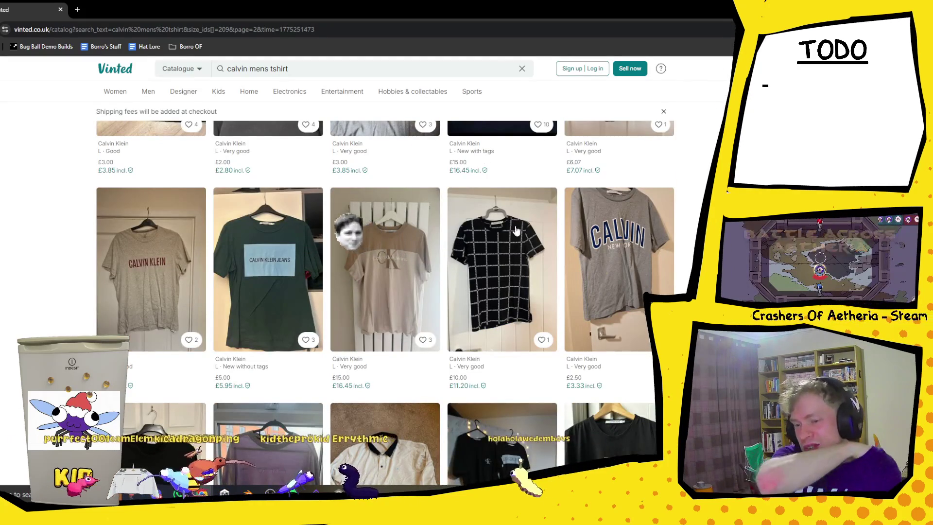
pyautogui.scroll(-2, 574, 217)
pyautogui.scroll(1, 645, 340)
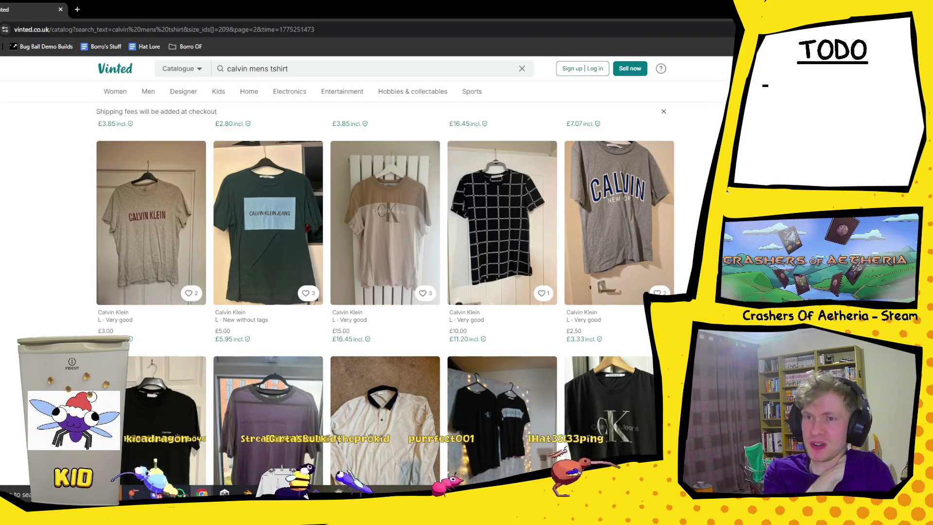
pyautogui.scroll(-7, 385, 257)
pyautogui.scroll(-7, 243, 271)
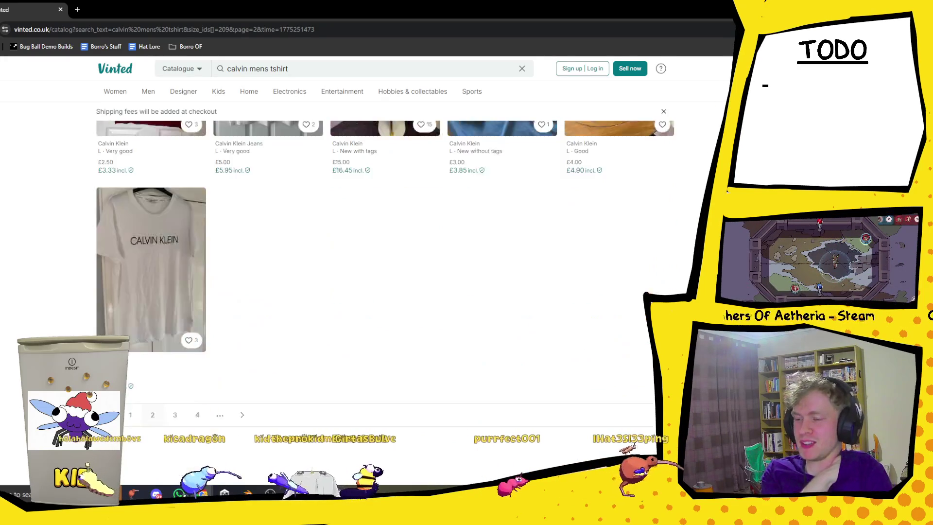
pyautogui.click(243, 270)
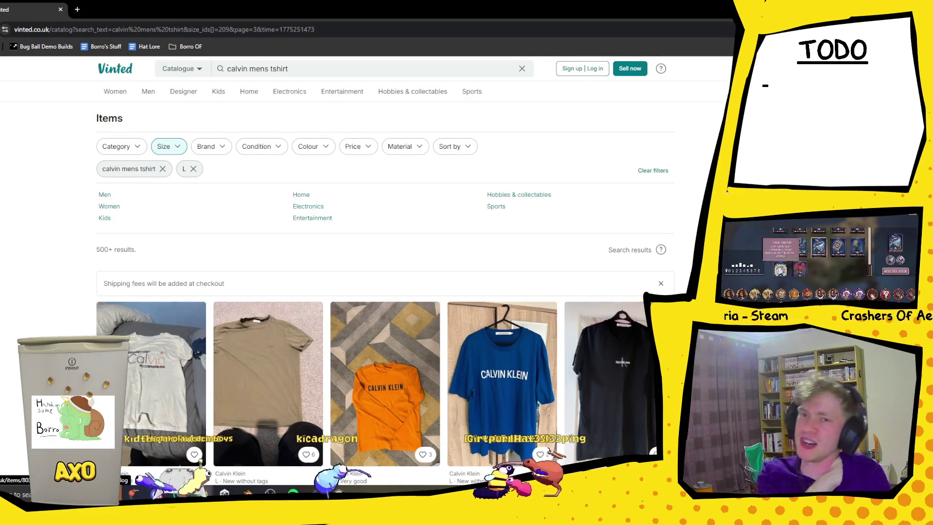
# Scroll through all of page 3's listings and load page 4
pyautogui.scroll(-8, 641, 347)
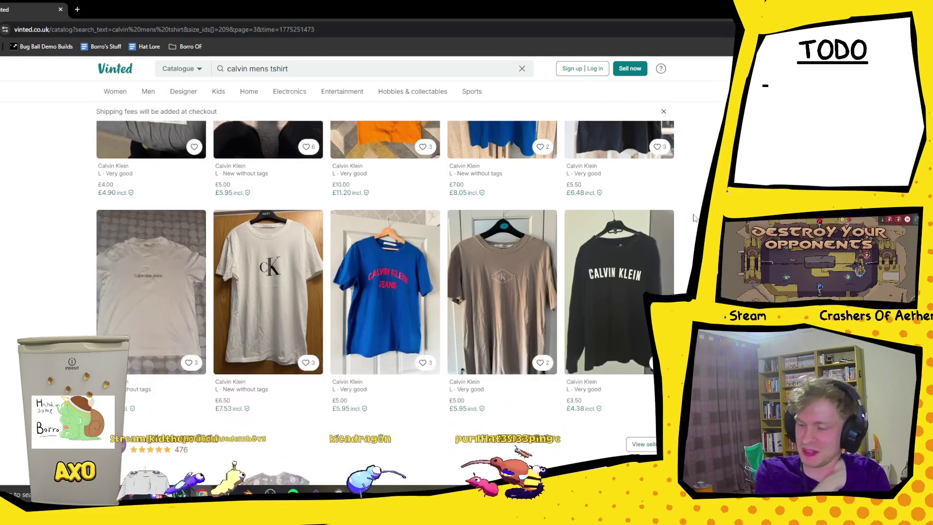
pyautogui.scroll(-8, 684, 195)
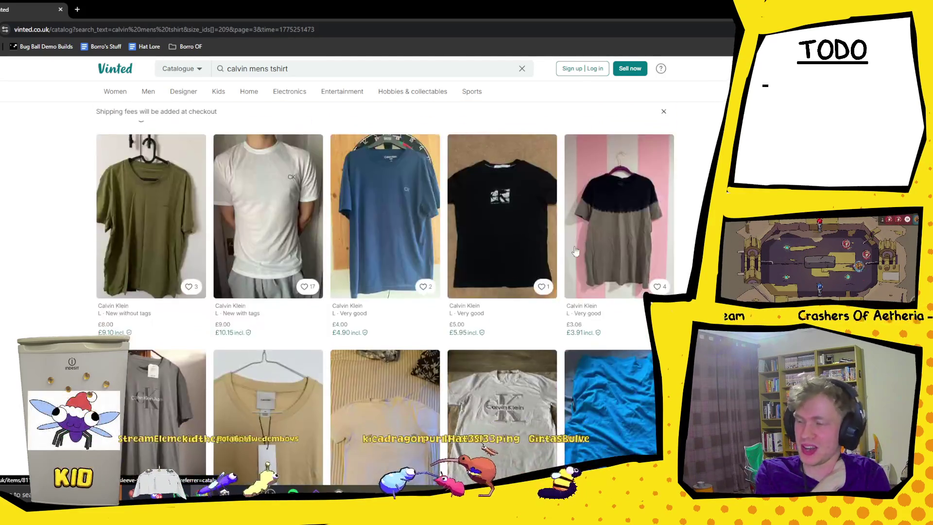
pyautogui.scroll(-8, 627, 284)
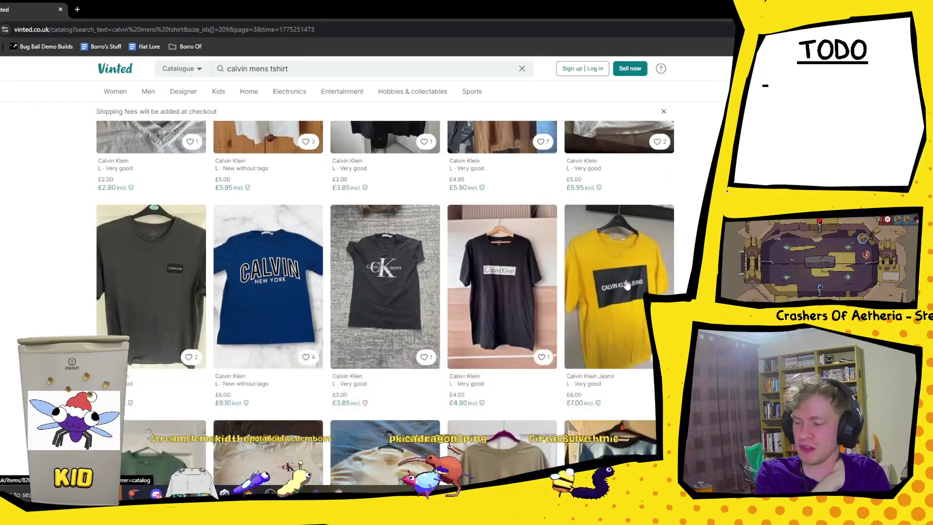
pyautogui.scroll(-10, 558, 328)
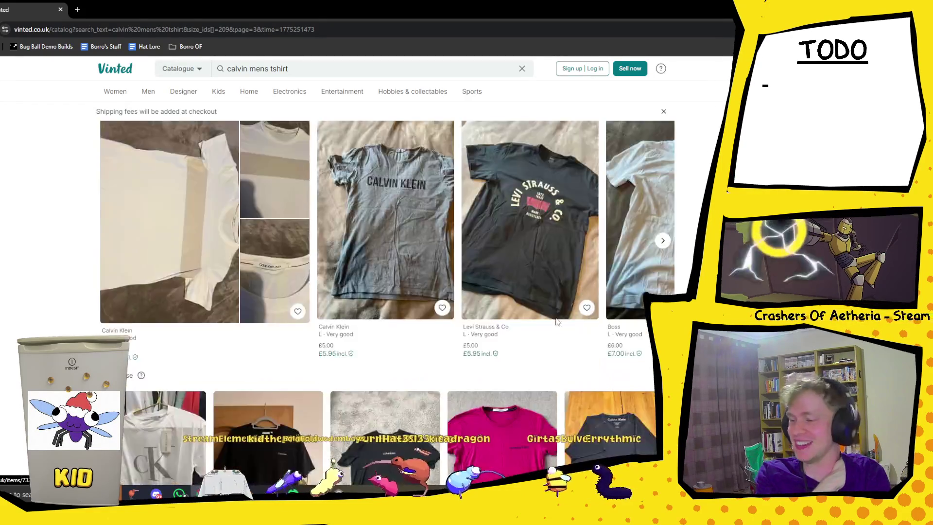
pyautogui.scroll(-10, 643, 318)
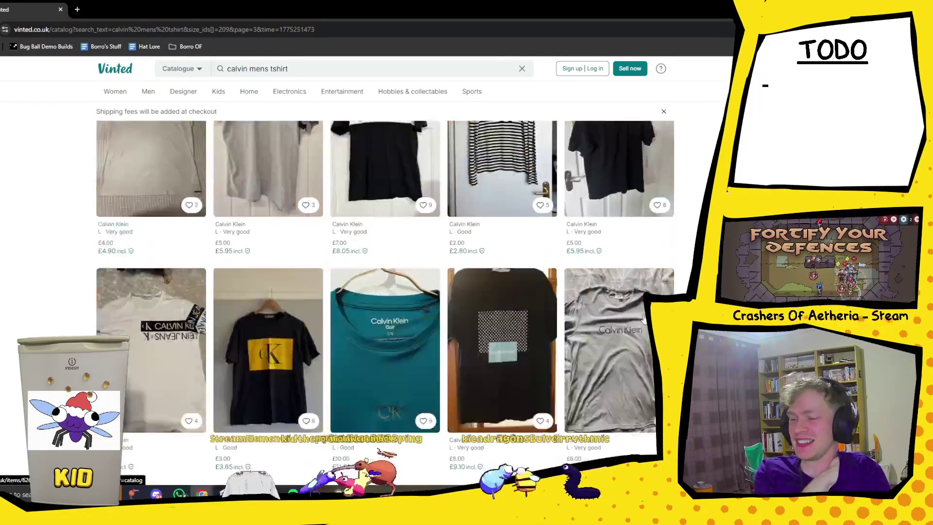
pyautogui.scroll(-10, 662, 293)
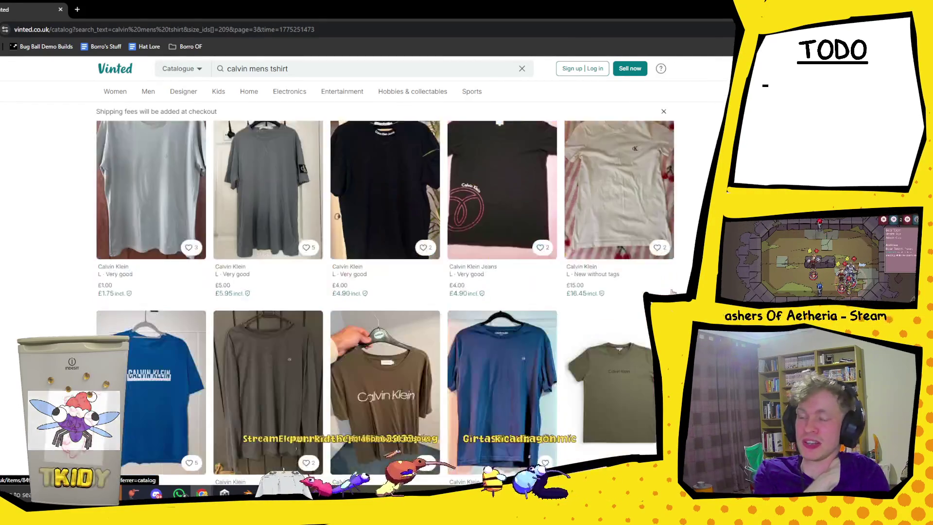
pyautogui.scroll(-10, 299, 278)
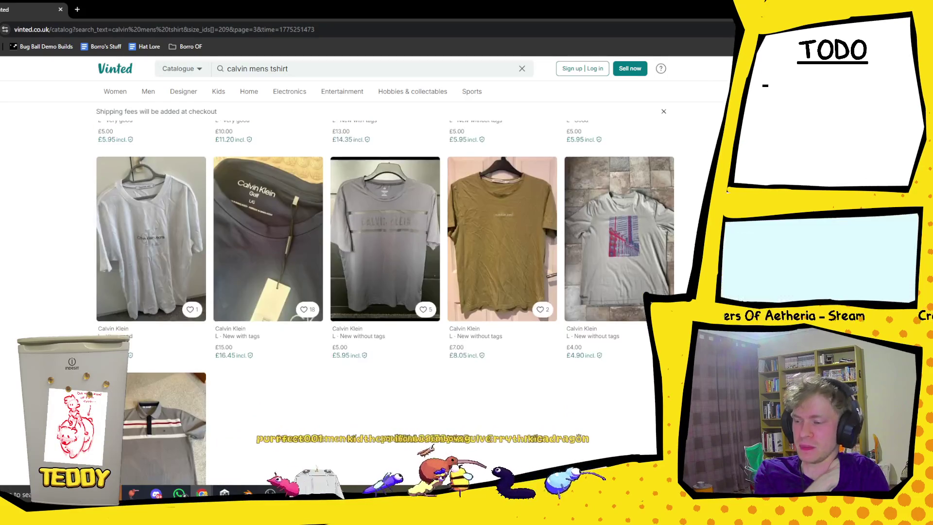
pyautogui.click(265, 231)
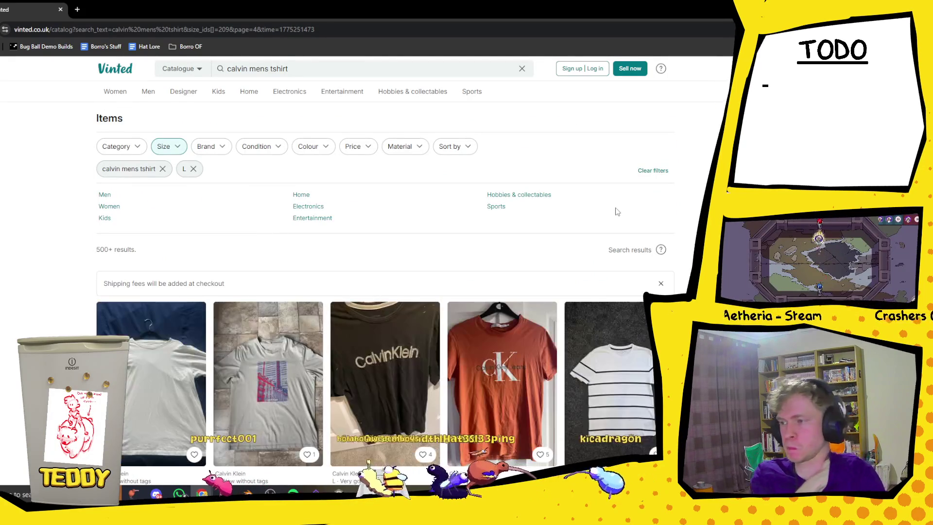
# Scroll through page 4's size L T-shirt listings and load page 5
pyautogui.scroll(-3, 387, 251)
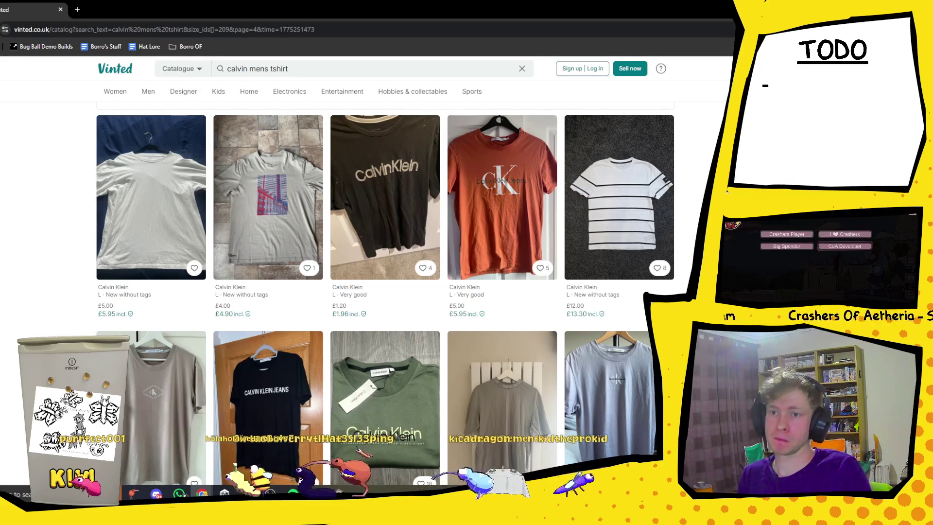
pyautogui.scroll(-10, 645, 332)
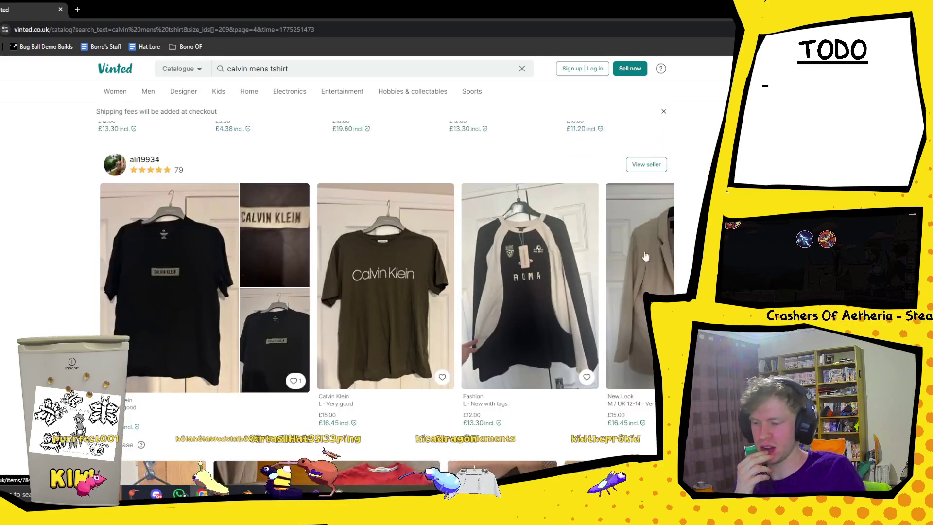
pyautogui.scroll(2, 384, 291)
pyautogui.scroll(-5, 384, 291)
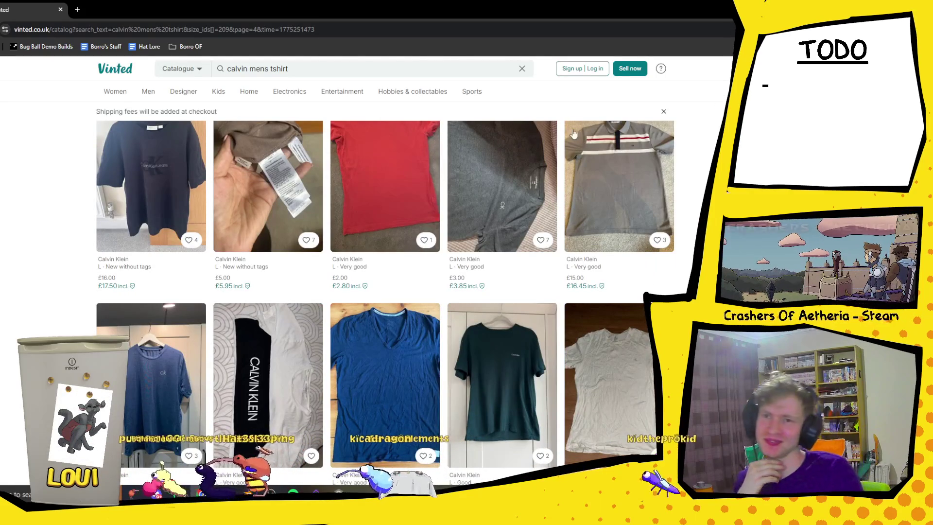
pyautogui.scroll(-8, 574, 133)
pyautogui.scroll(-10, 524, 128)
pyautogui.scroll(-6, 524, 127)
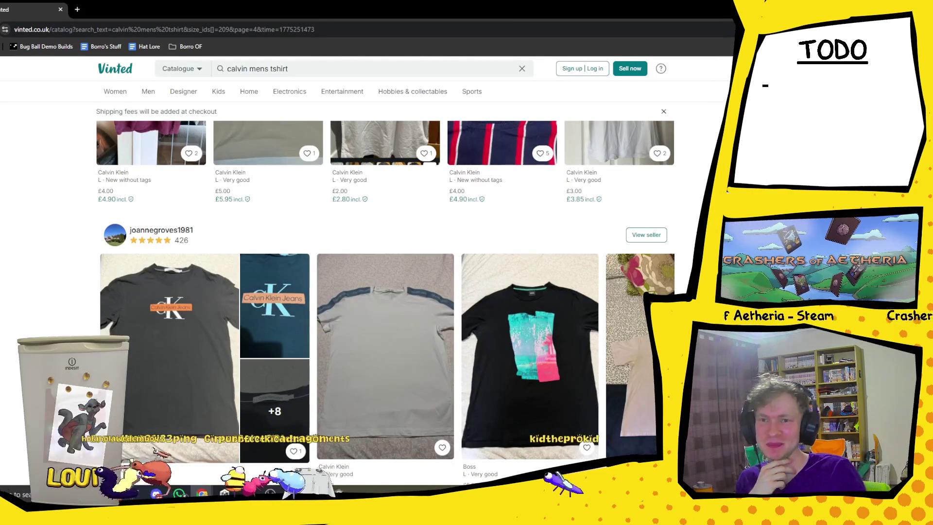
pyautogui.scroll(-10, 182, 298)
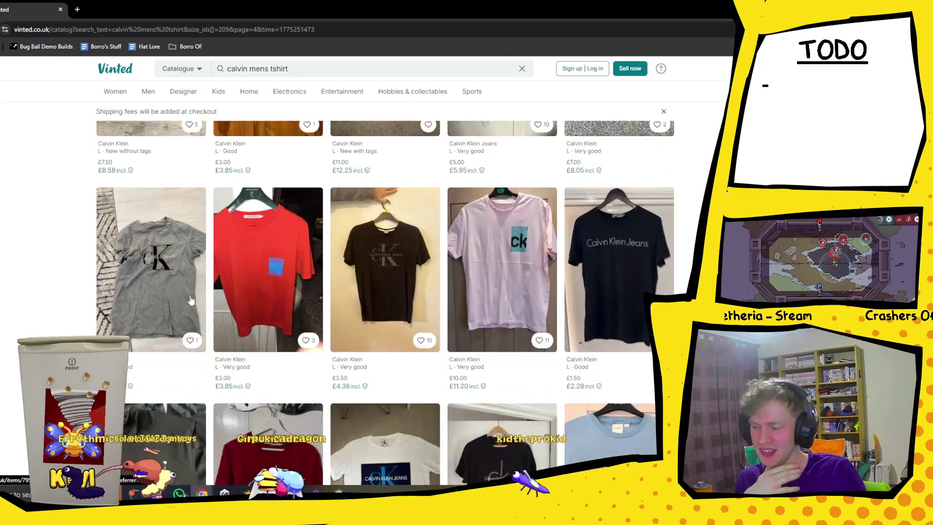
pyautogui.scroll(-5, 183, 298)
pyautogui.scroll(-5, 567, 258)
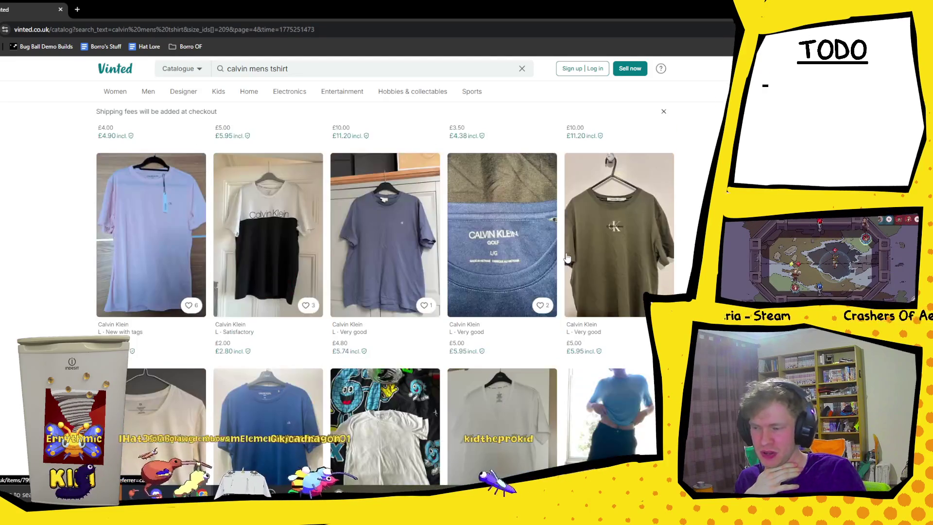
pyautogui.scroll(-10, 567, 258)
pyautogui.scroll(-8, 525, 287)
pyautogui.scroll(5, 369, 237)
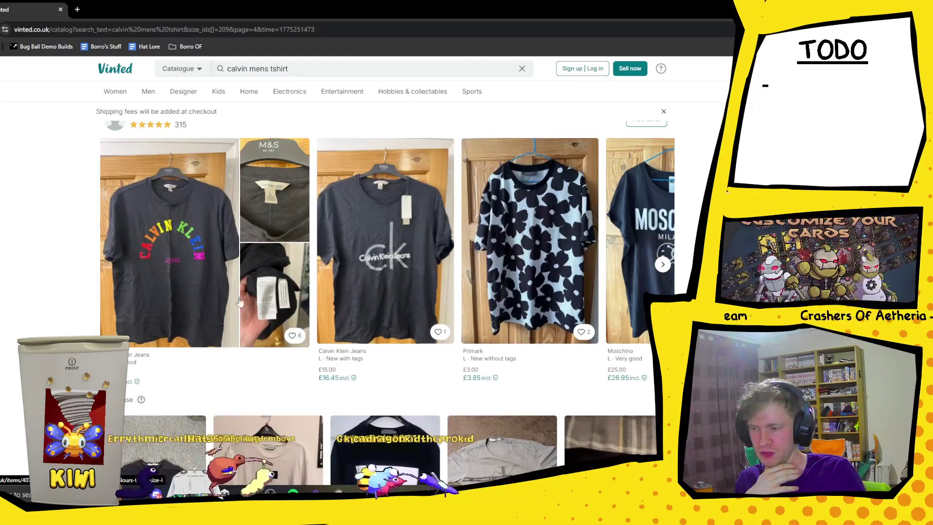
pyautogui.scroll(-8, 189, 278)
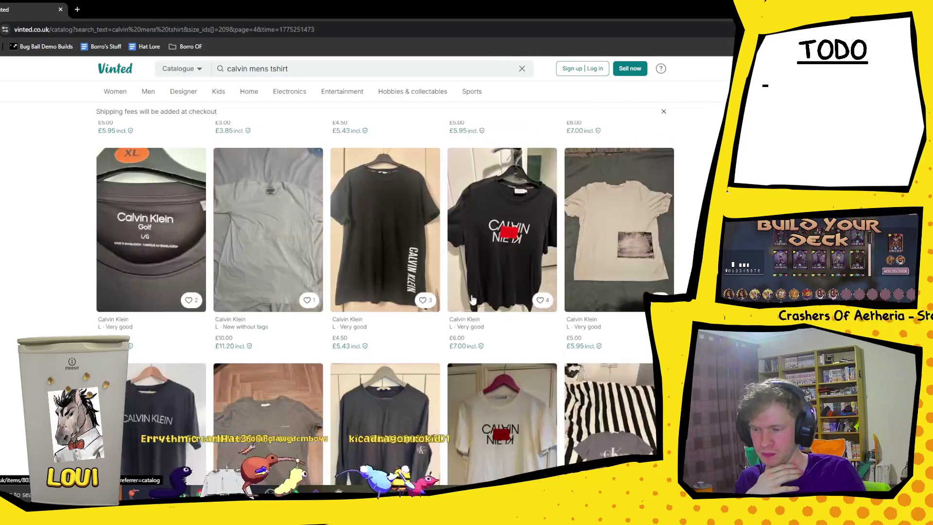
pyautogui.scroll(4, 469, 296)
pyautogui.scroll(-10, 362, 206)
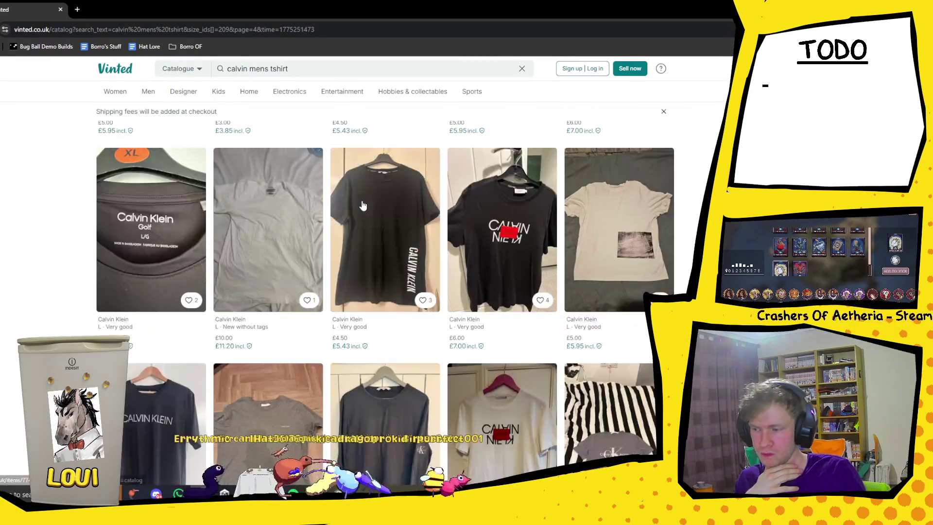
pyautogui.scroll(-10, 362, 199)
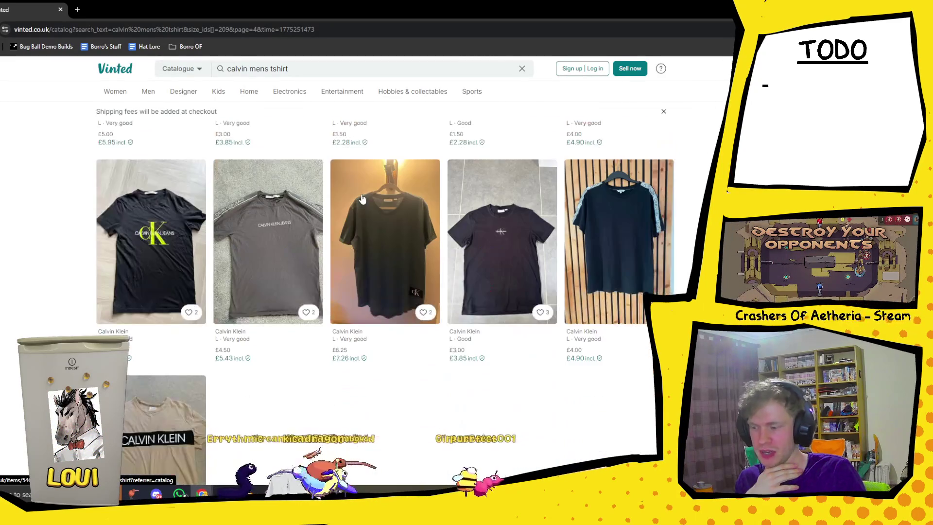
pyautogui.click(283, 324)
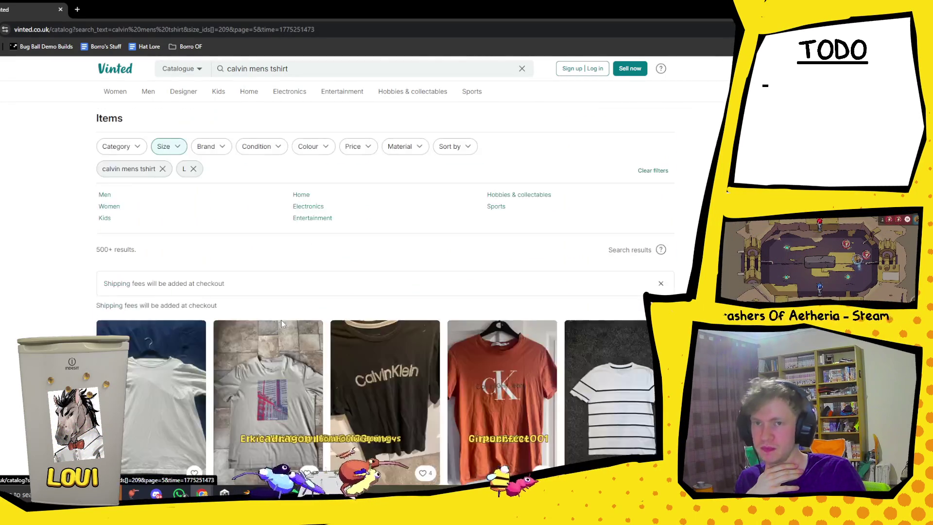
# Scroll down through page 5's listings
pyautogui.scroll(-3, 282, 324)
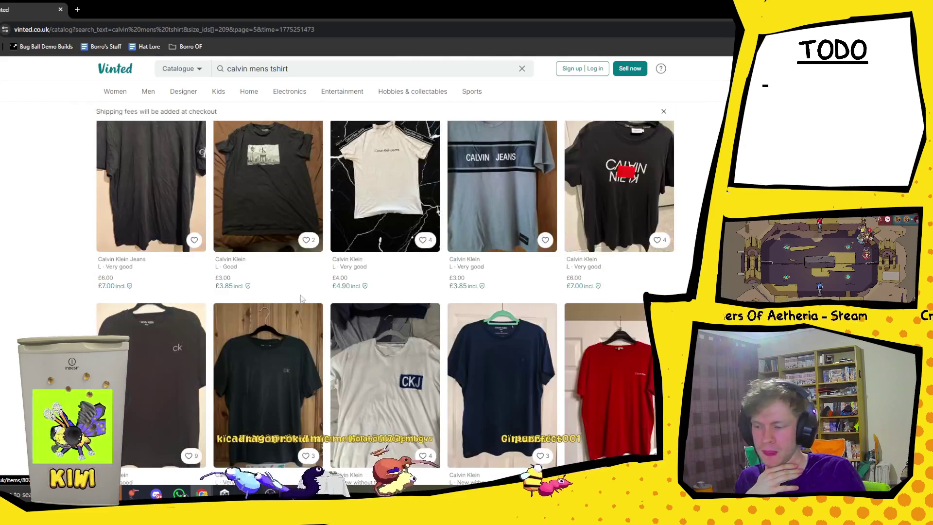
pyautogui.scroll(-10, 688, 212)
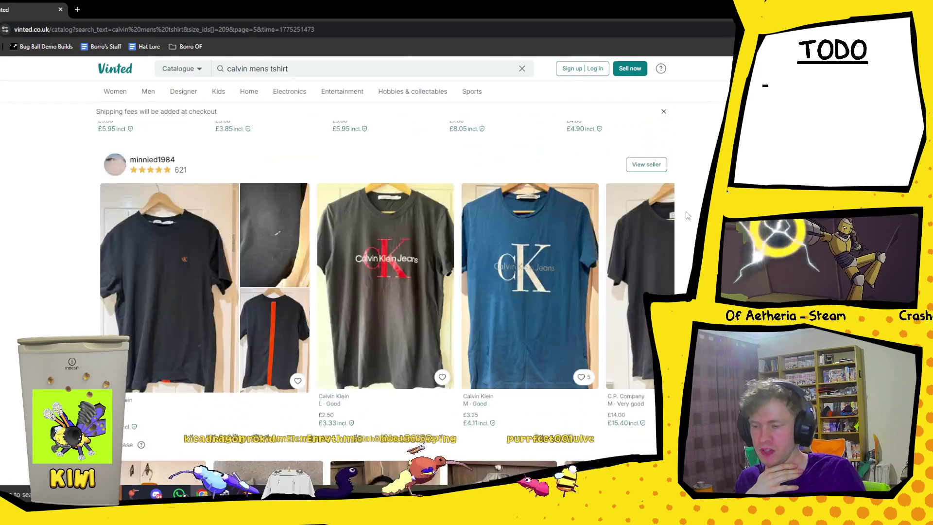
pyautogui.scroll(-10, 687, 214)
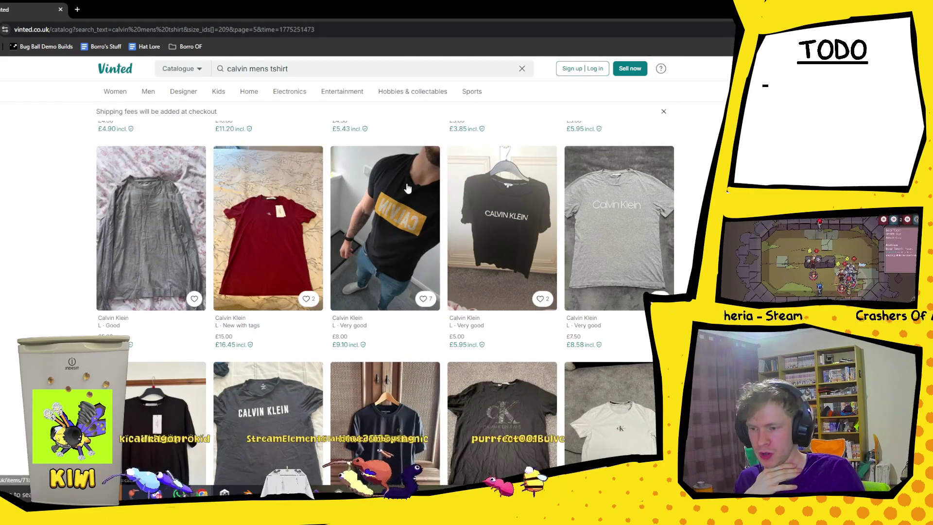
pyautogui.click(389, 205)
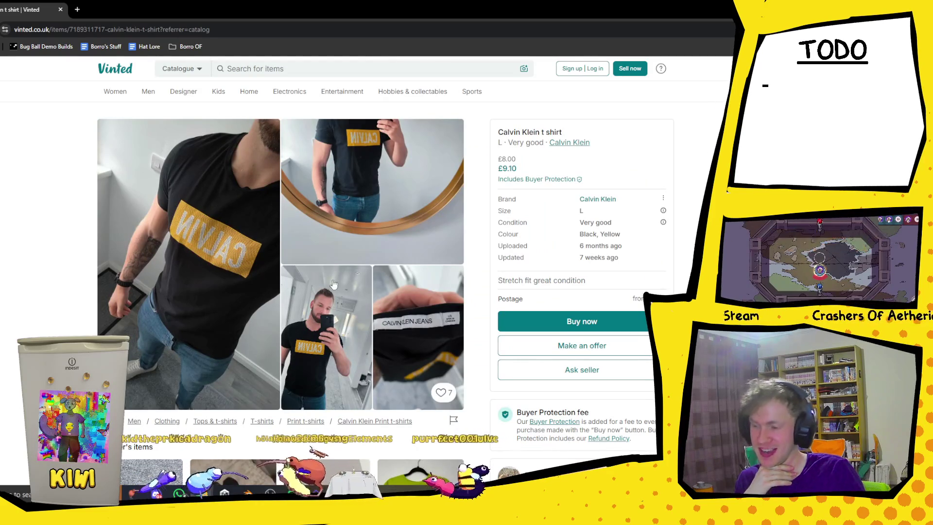
pyautogui.scroll(-4, 242, 238)
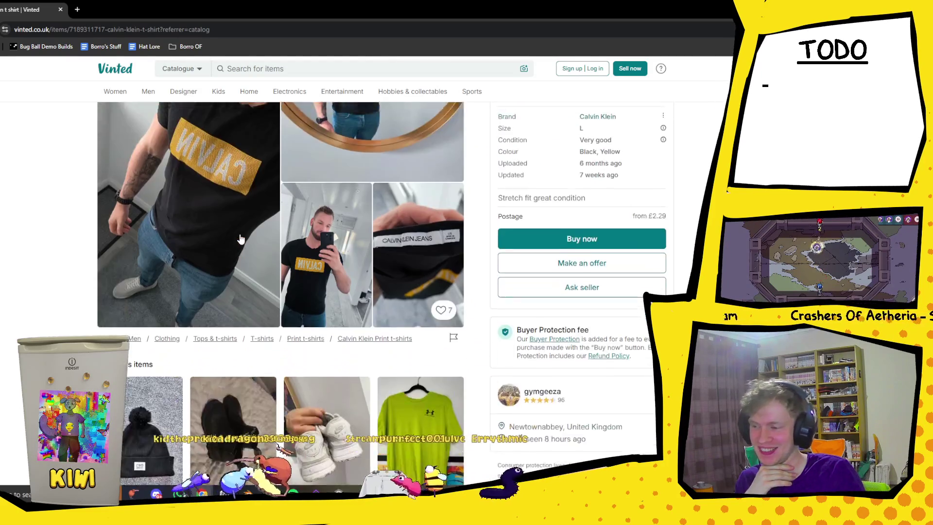
pyautogui.scroll(4, 244, 222)
pyautogui.scroll(-2, 340, 204)
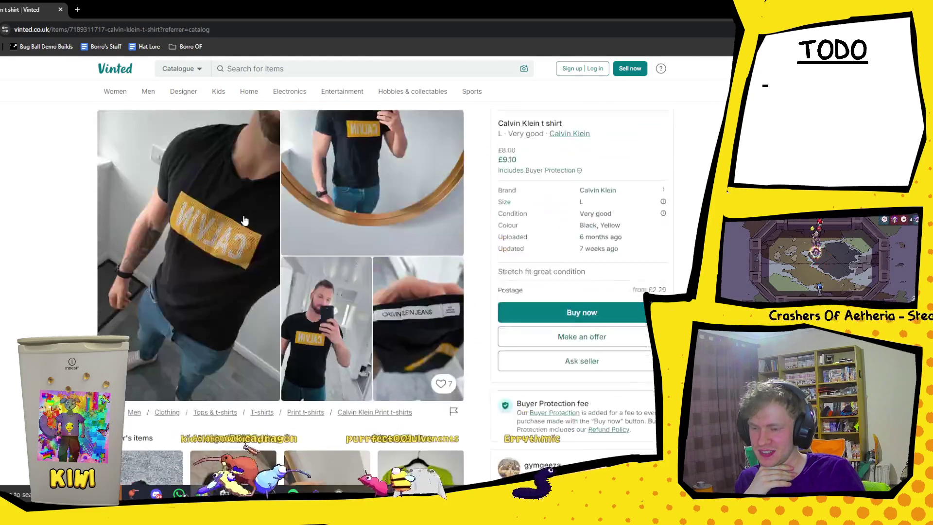
pyautogui.scroll(2, 438, 190)
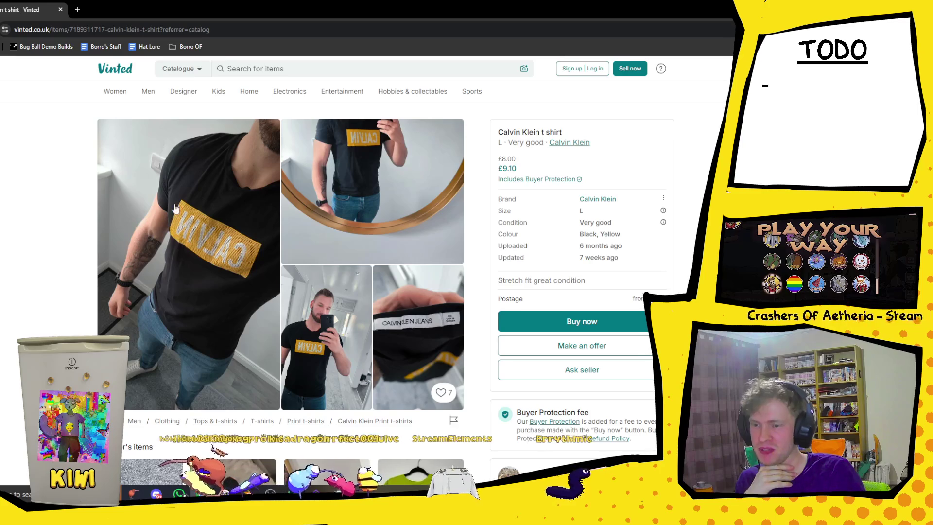
pyautogui.click(360, 166)
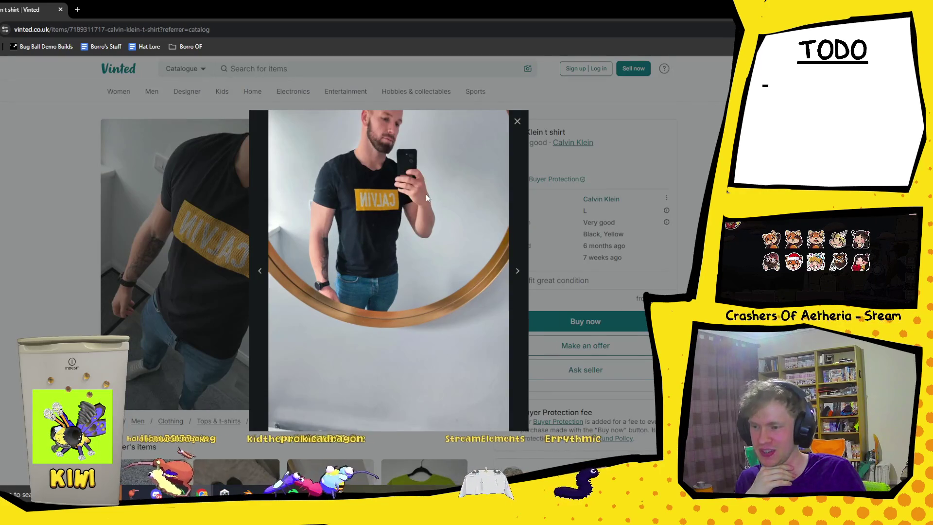
pyautogui.click(86, 206)
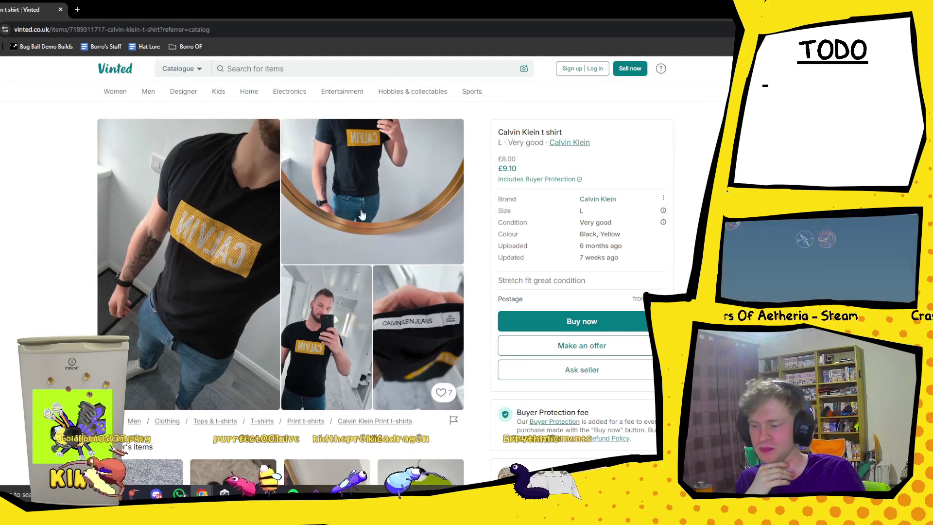
pyautogui.hotkey('alt', 'Left')
pyautogui.scroll(-5, 402, 249)
pyautogui.scroll(-15, 402, 248)
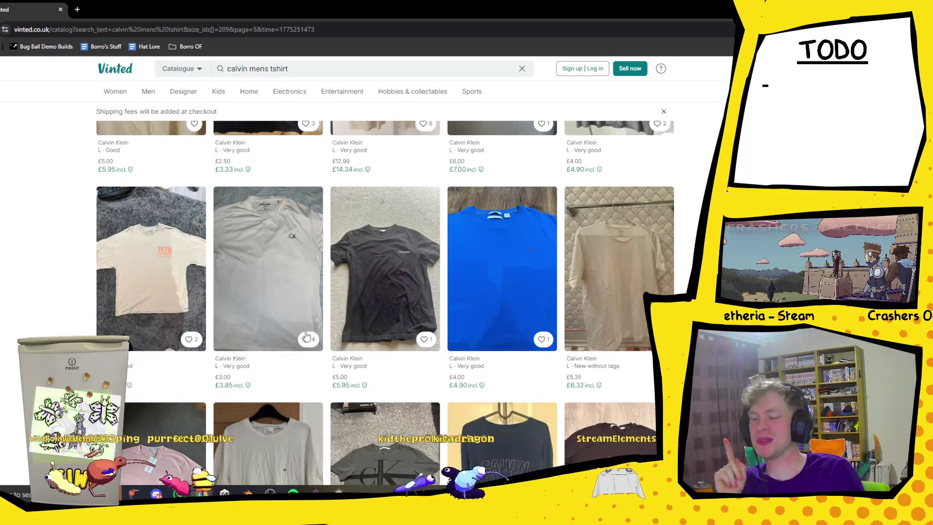
pyautogui.scroll(-10, 307, 335)
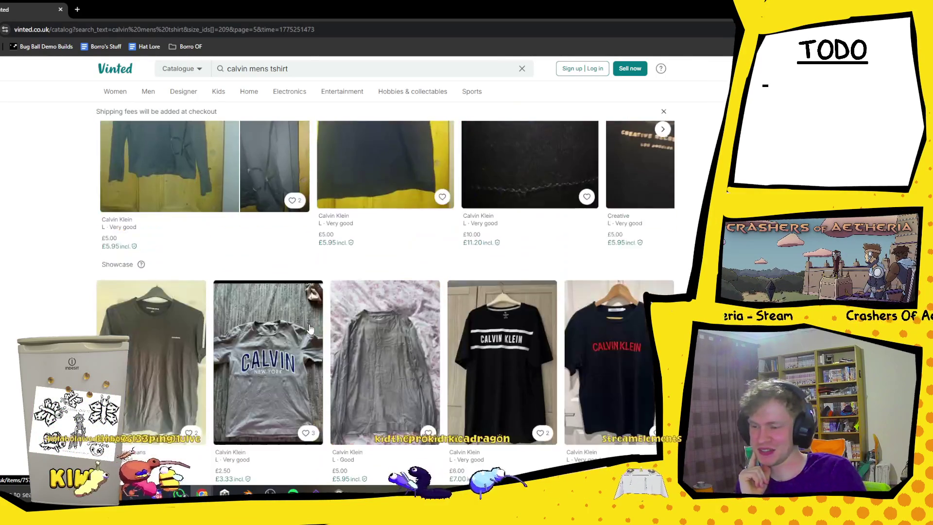
pyautogui.scroll(3, 310, 329)
pyautogui.scroll(-3, 383, 272)
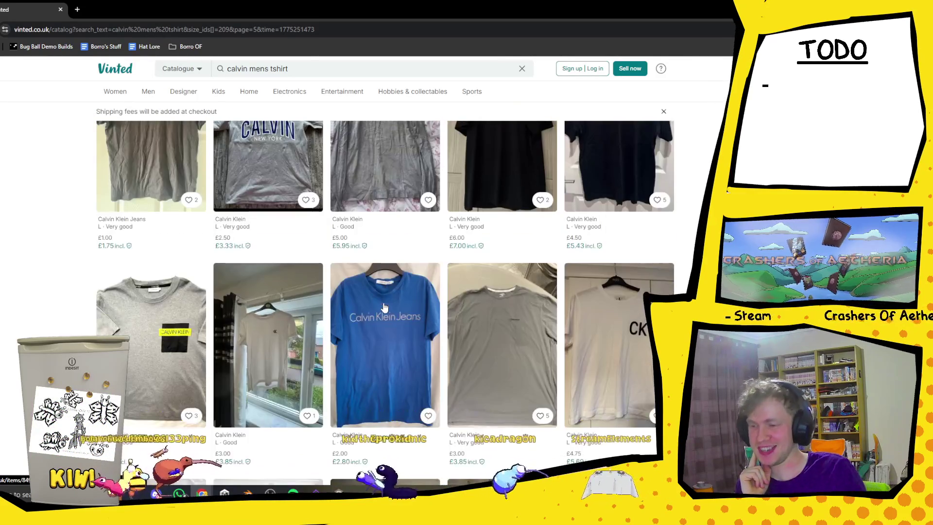
pyautogui.scroll(2, 383, 307)
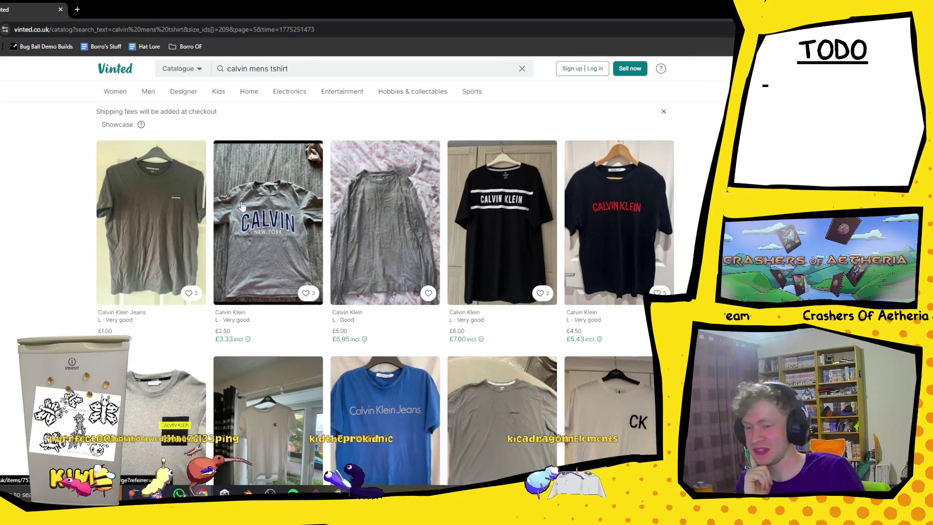
pyautogui.scroll(-8, 245, 212)
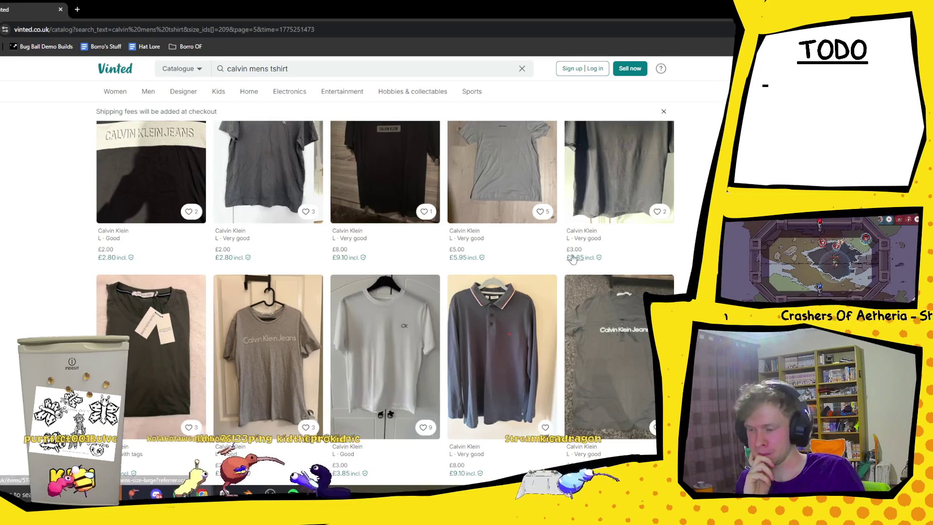
pyautogui.scroll(-5, 572, 257)
pyautogui.scroll(-5, 566, 255)
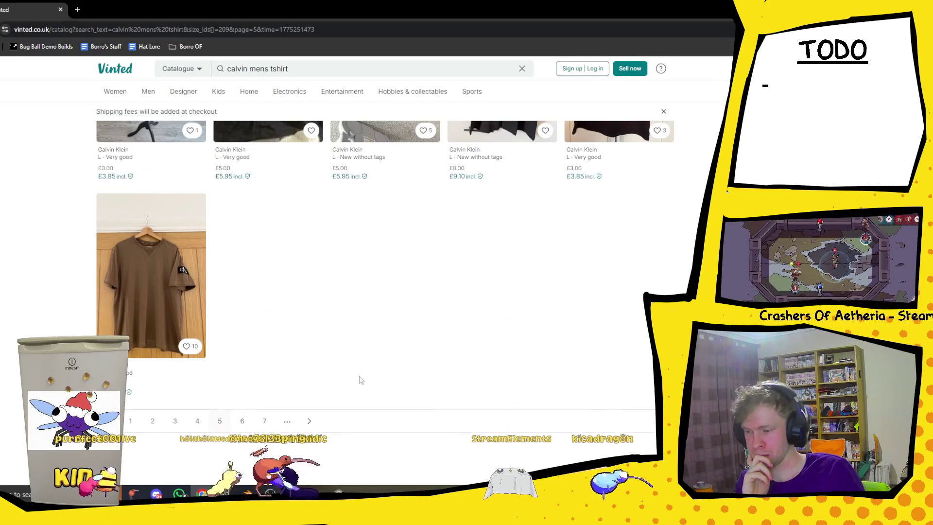
pyautogui.click(310, 421)
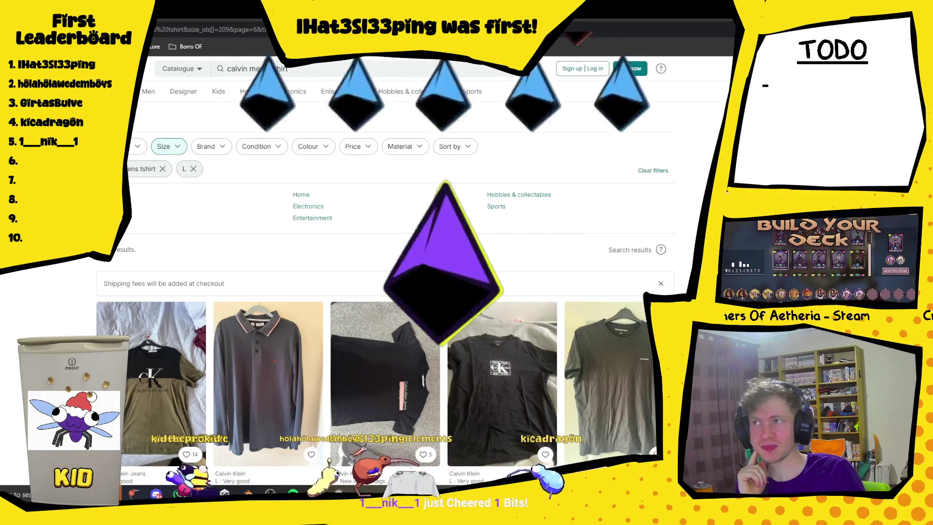
# Scroll through page 6 of the calvin mens tshirt listings to the bottom, then advance to page 7
pyautogui.scroll(-5, 389, 243)
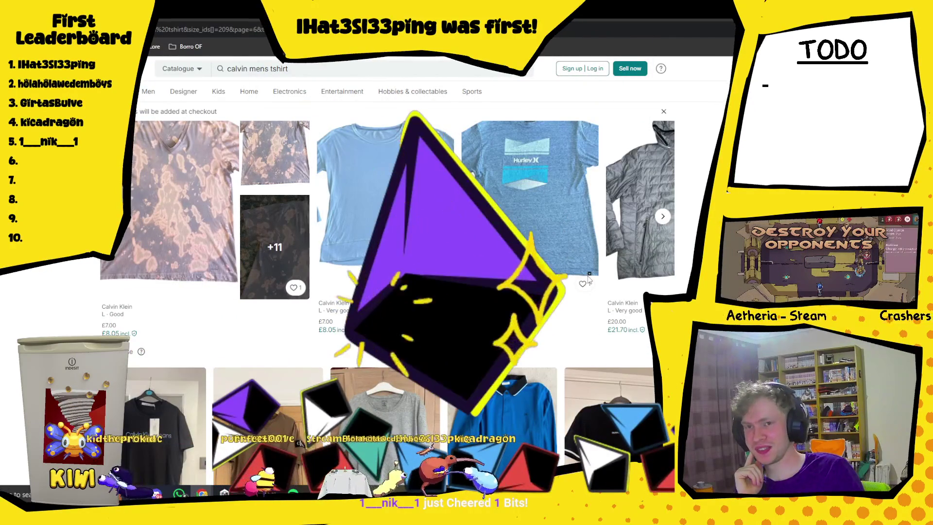
pyautogui.scroll(-8, 589, 280)
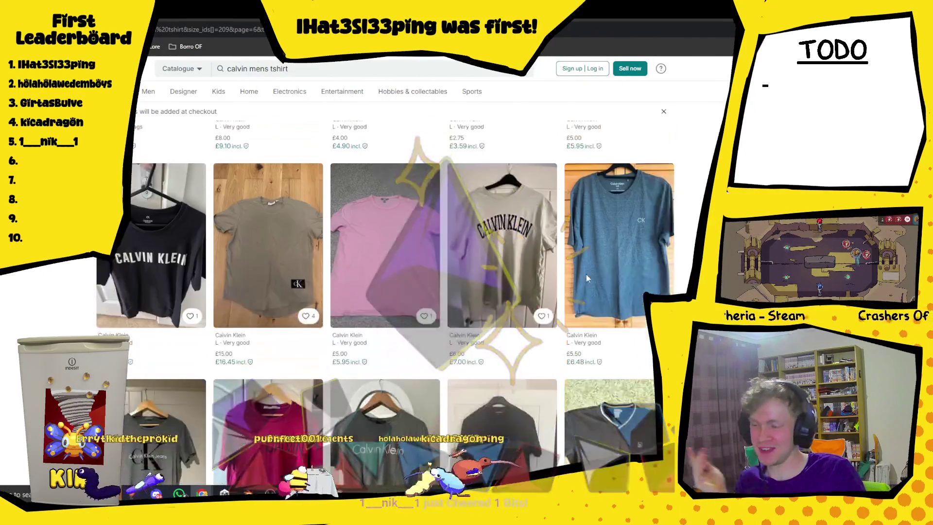
pyautogui.scroll(-10, 587, 279)
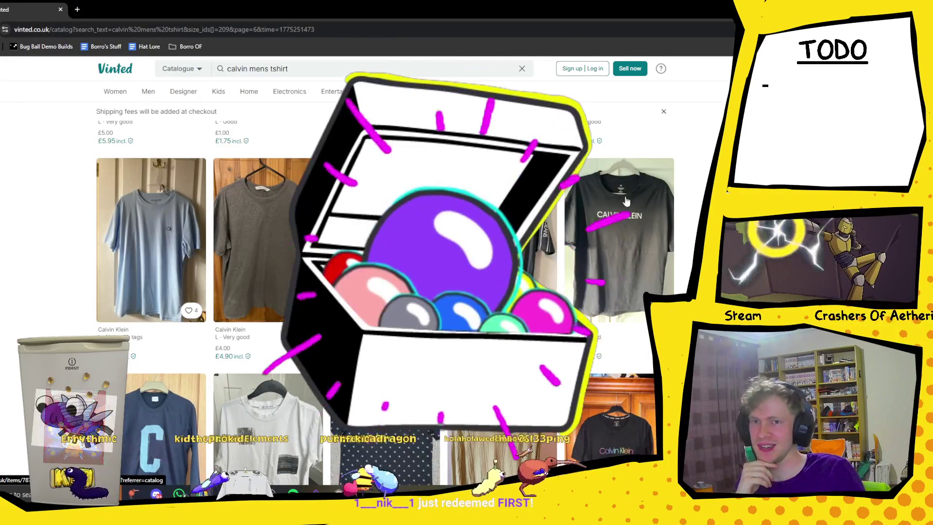
pyautogui.scroll(-2, 666, 223)
pyautogui.scroll(-6, 666, 223)
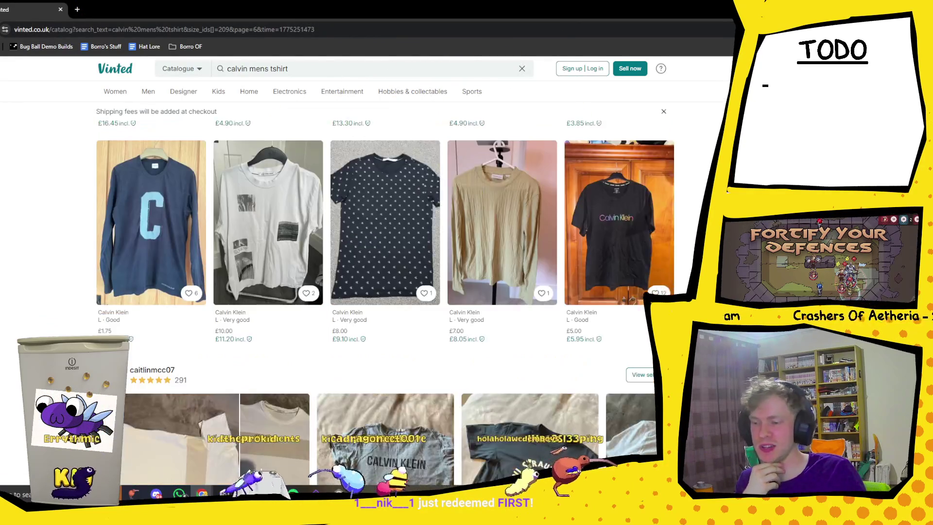
pyautogui.scroll(5, 666, 223)
pyautogui.scroll(-4, 666, 223)
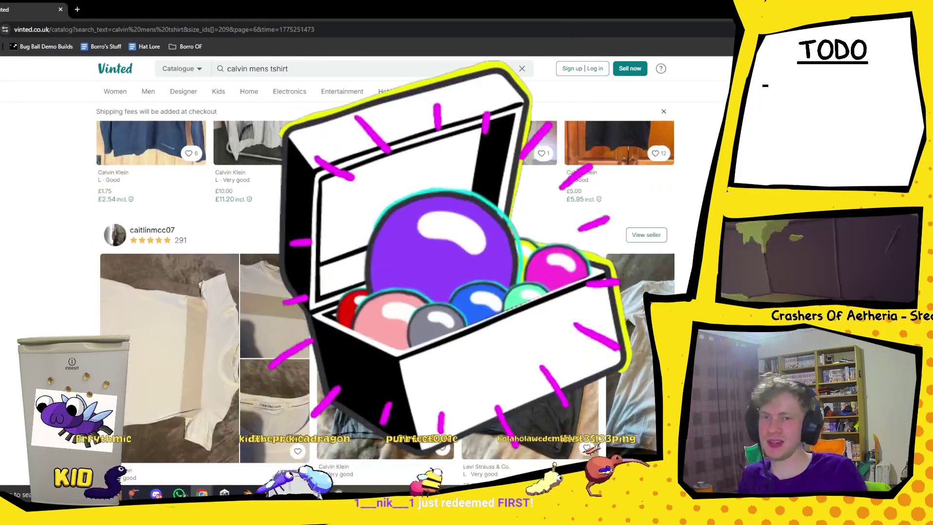
pyautogui.scroll(-4, 666, 223)
pyautogui.scroll(2, 666, 223)
pyautogui.scroll(5, 666, 223)
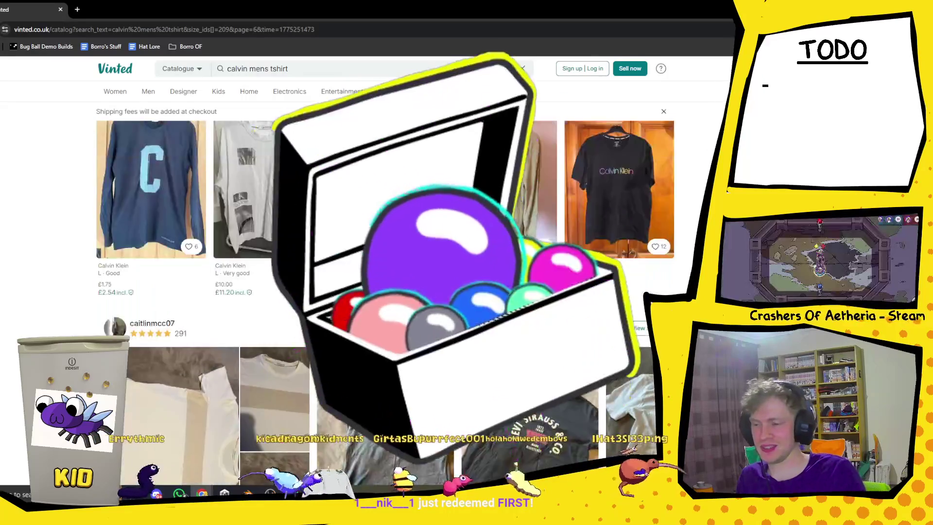
pyautogui.scroll(-2, 152, 335)
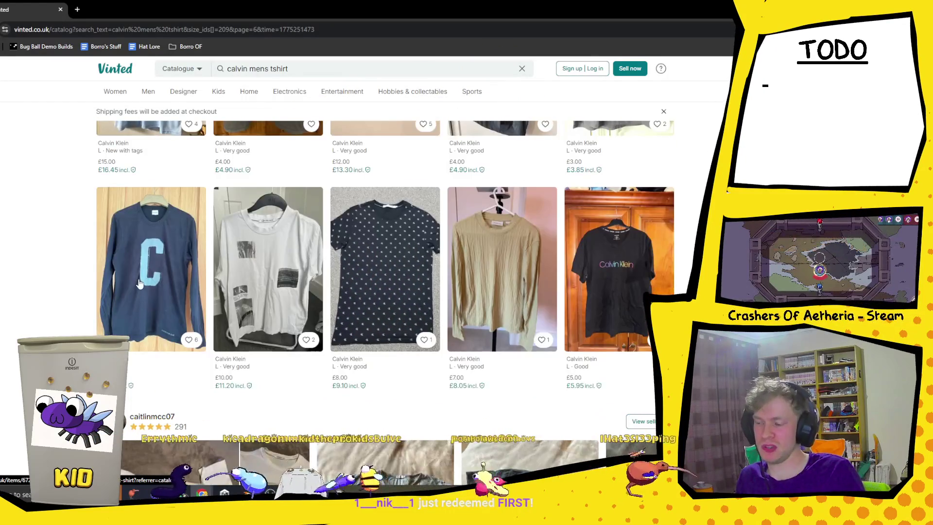
pyautogui.scroll(-10, 152, 335)
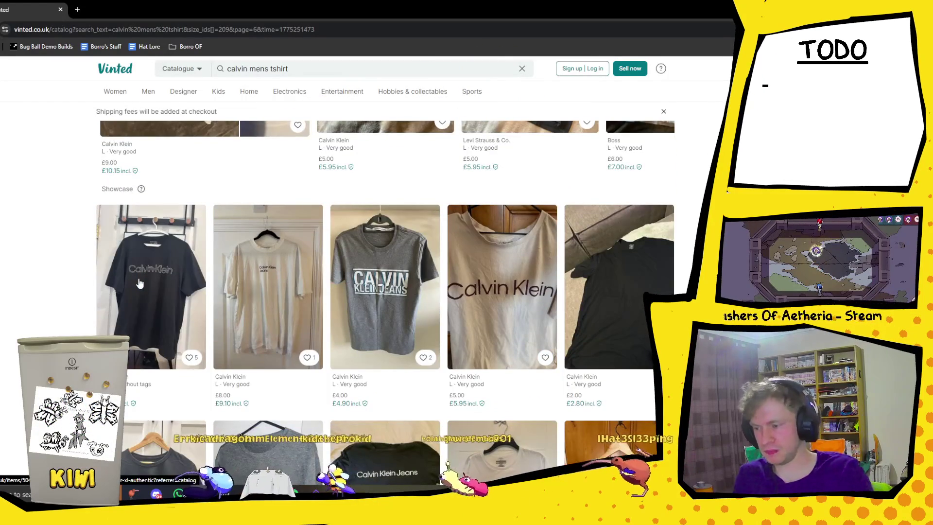
pyautogui.scroll(-12, 411, 270)
pyautogui.scroll(-5, 432, 198)
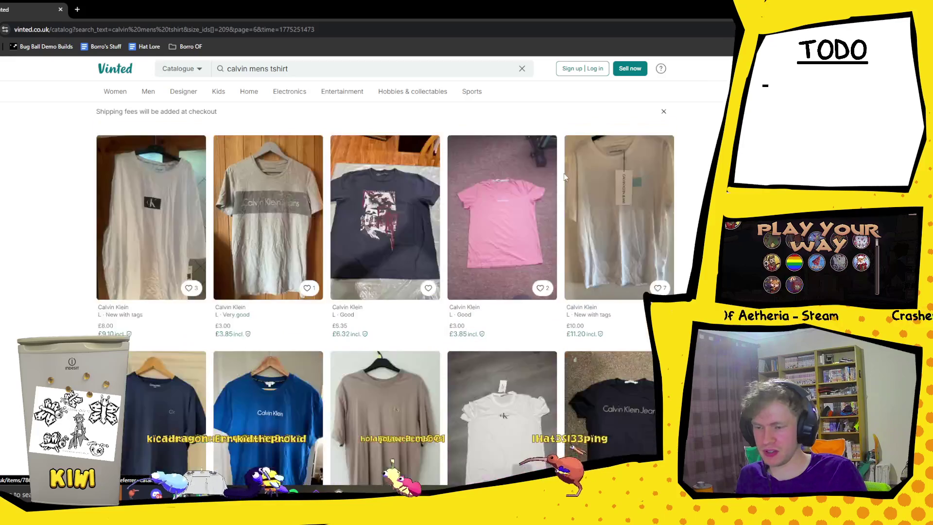
pyautogui.scroll(-5, 565, 178)
pyautogui.scroll(-6, 551, 164)
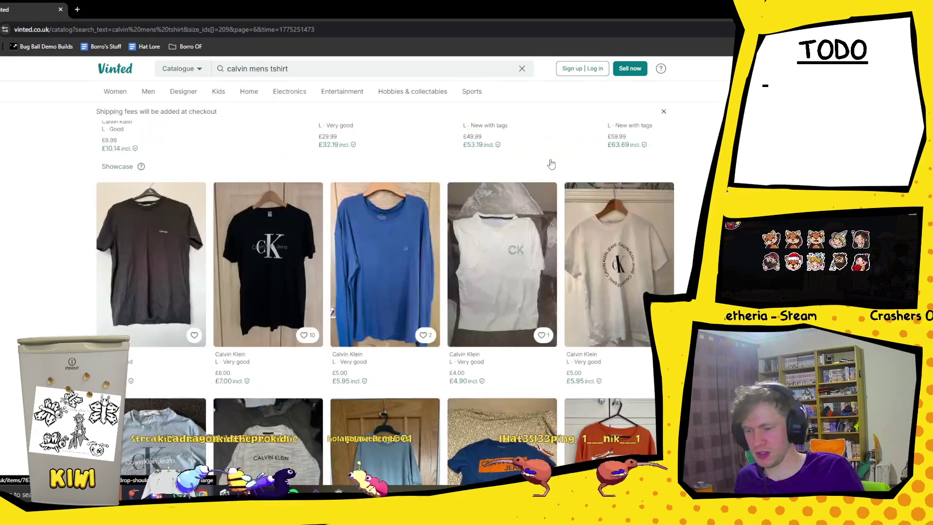
pyautogui.scroll(-5, 552, 164)
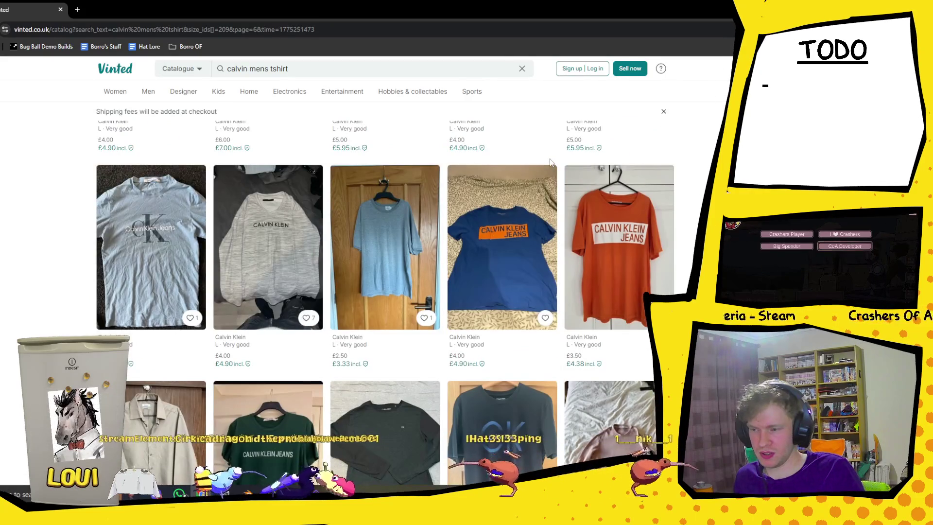
pyautogui.scroll(-4, 552, 164)
pyautogui.scroll(-10, 552, 163)
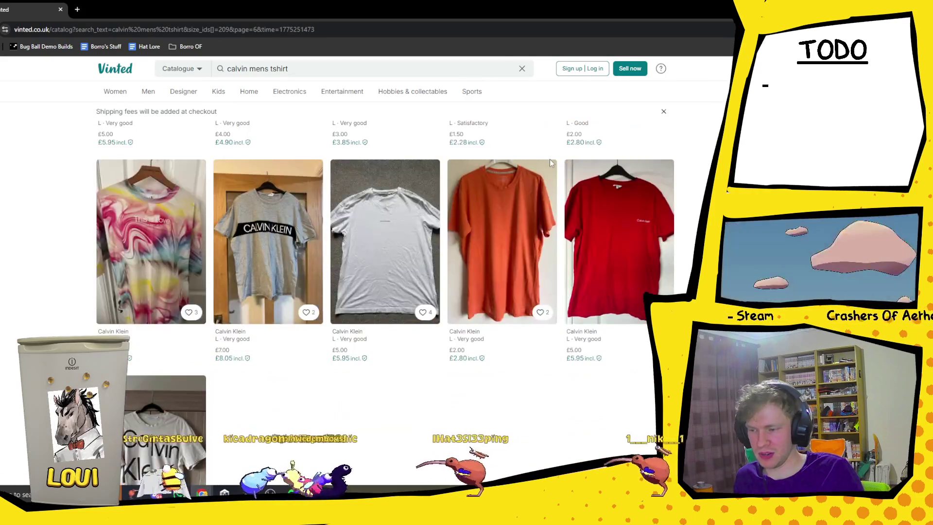
pyautogui.click(309, 371)
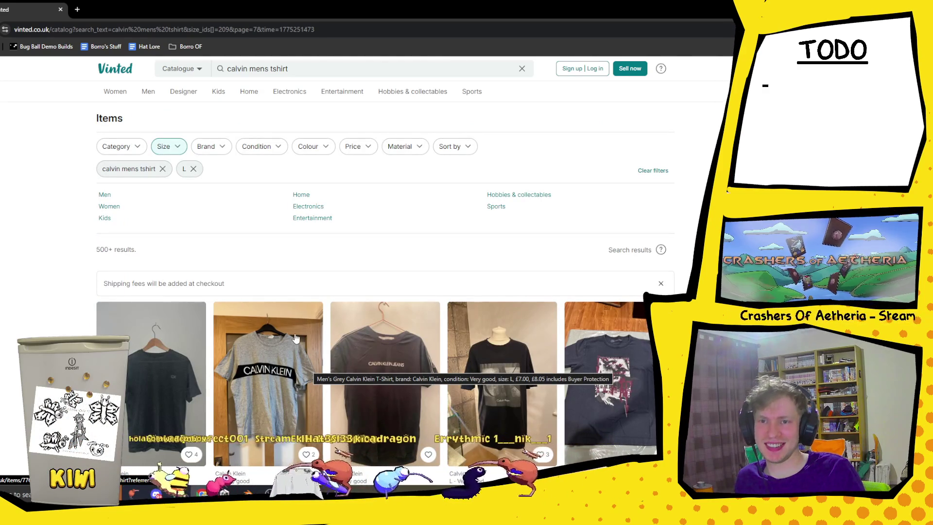
# Scroll down through the Calvin Klein men's t-shirt listings
pyautogui.scroll(-10, 518, 282)
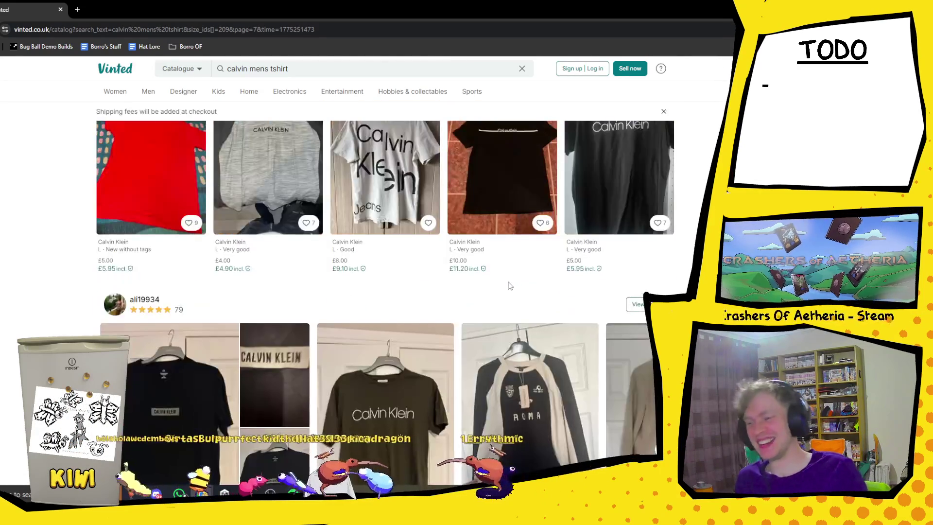
pyautogui.scroll(-6, 612, 237)
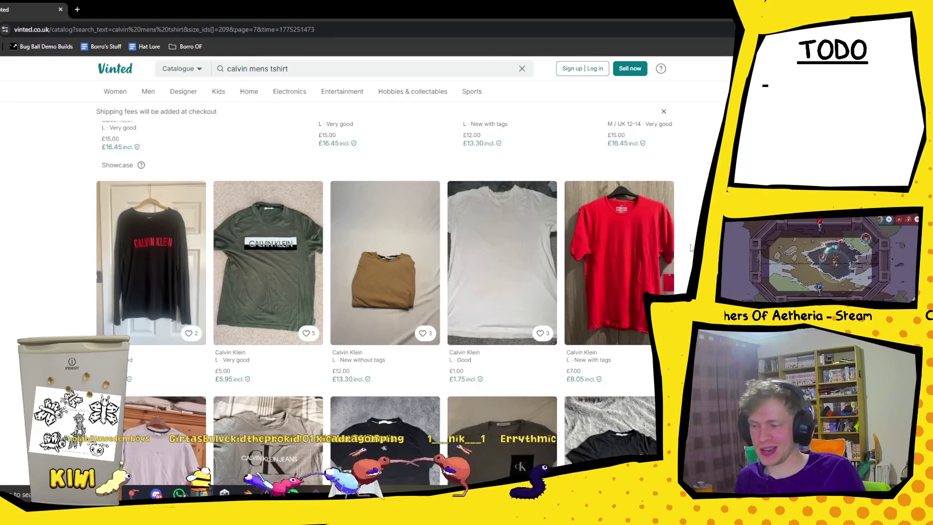
pyautogui.scroll(-7, 690, 248)
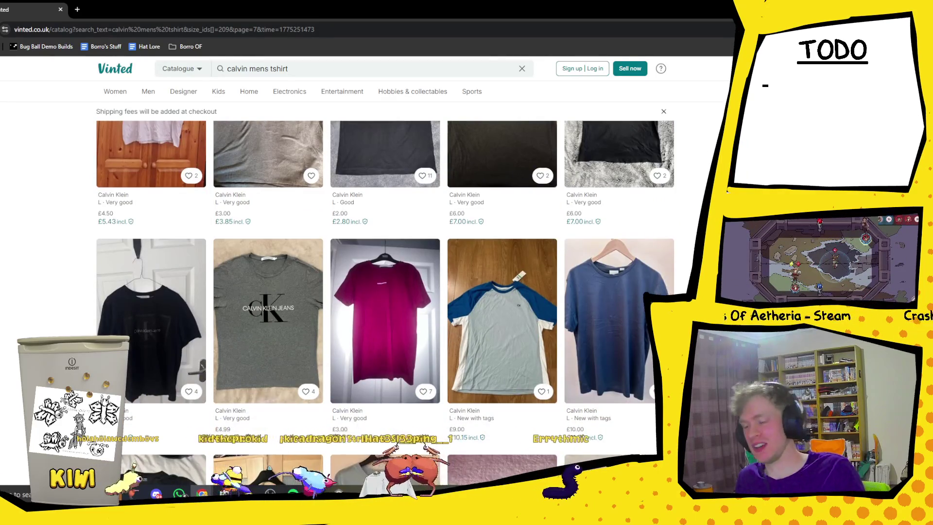
pyautogui.scroll(-14, 384, 292)
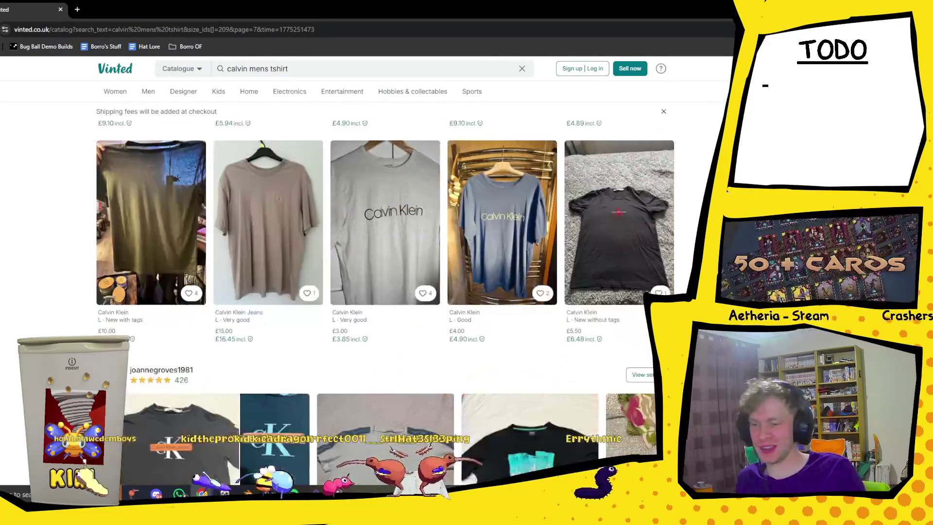
pyautogui.scroll(-15, 384, 291)
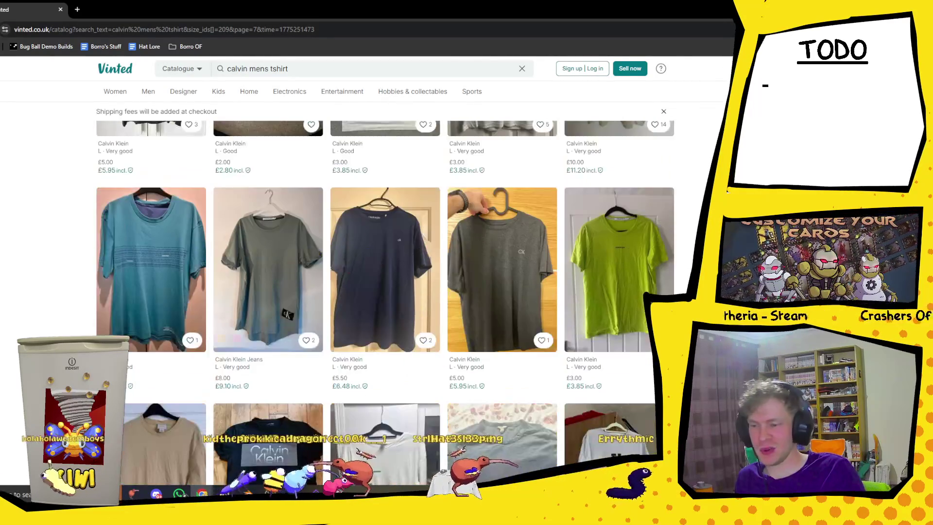
pyautogui.scroll(-10, 384, 292)
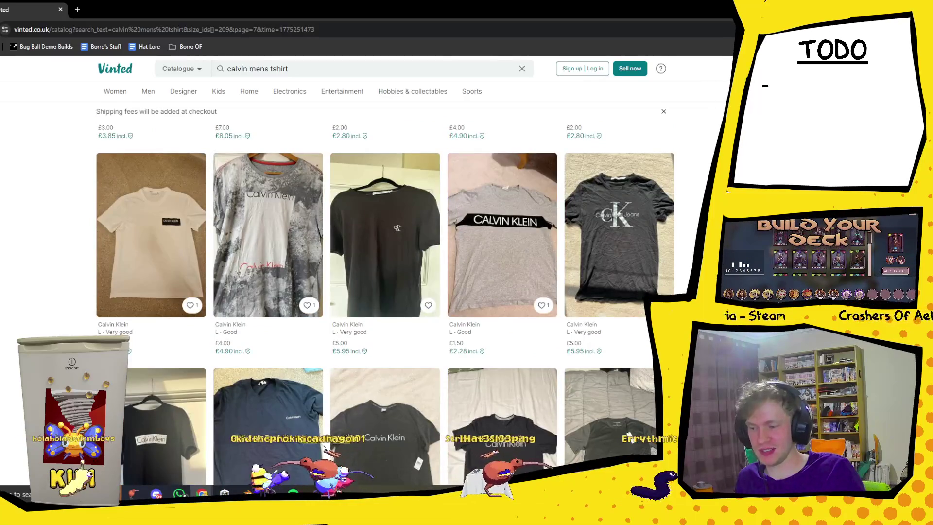
pyautogui.scroll(-4, 384, 292)
pyautogui.scroll(-13, 384, 292)
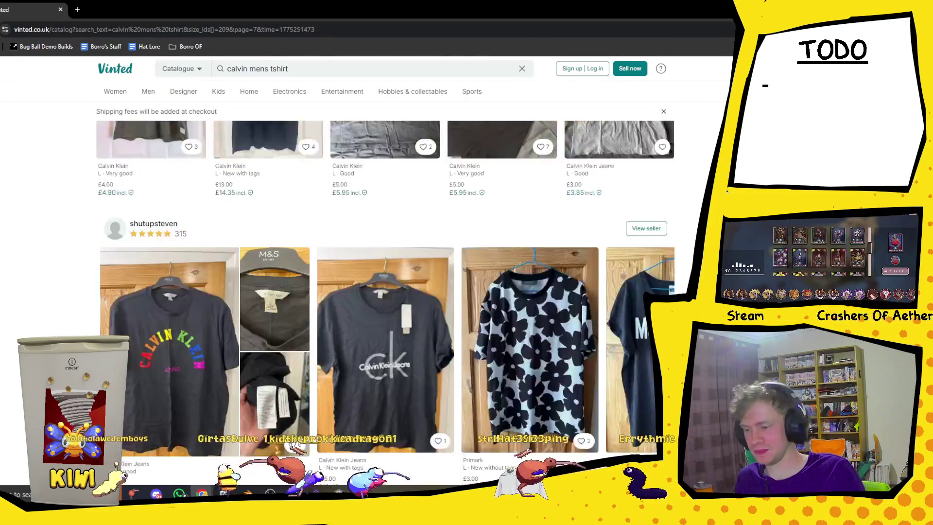
# Finish scrolling the listings and switch back to the Blender run-cycle animation
pyautogui.scroll(-10, 384, 292)
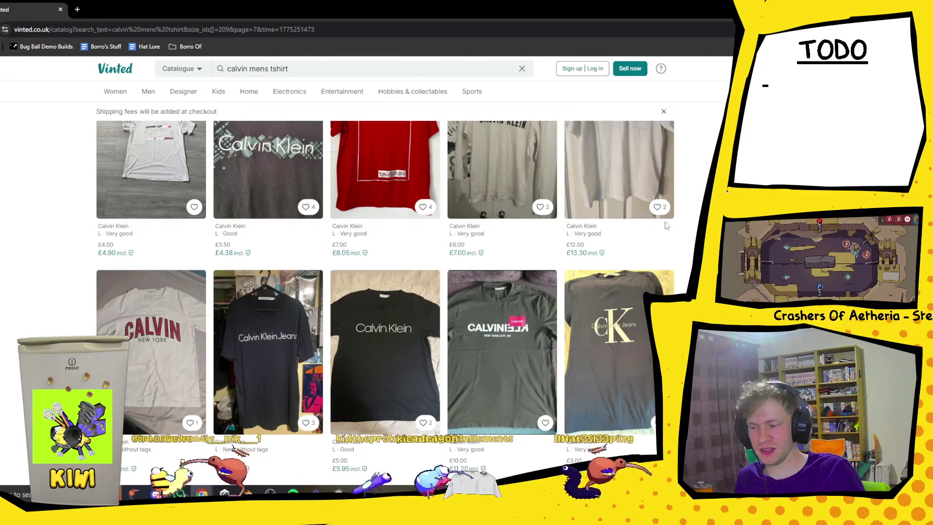
pyautogui.scroll(-3, 159, 338)
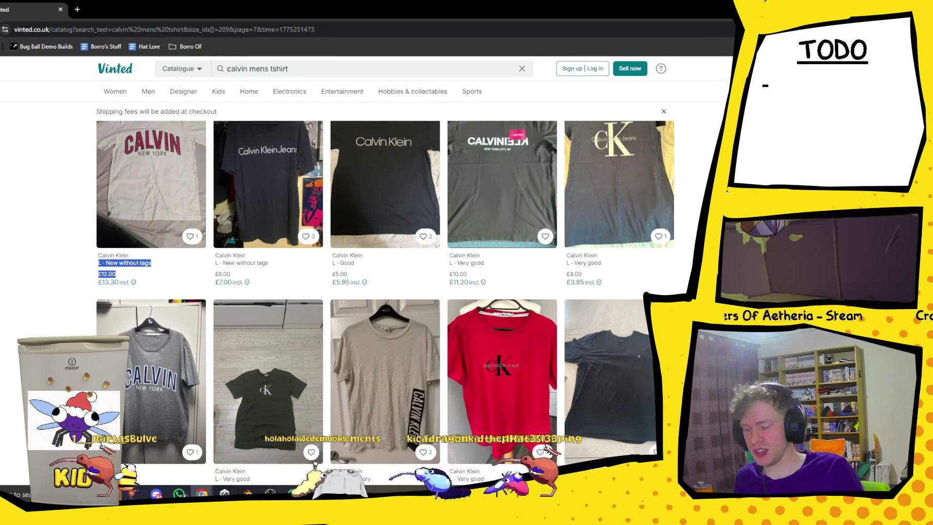
pyautogui.hotkey('alt', 'Tab')
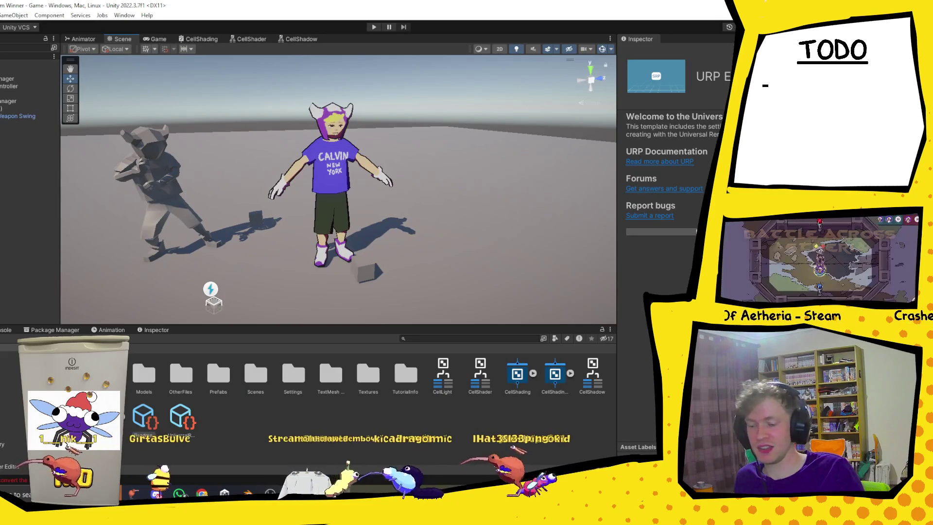
pyautogui.hotkey('alt', 'Tab')
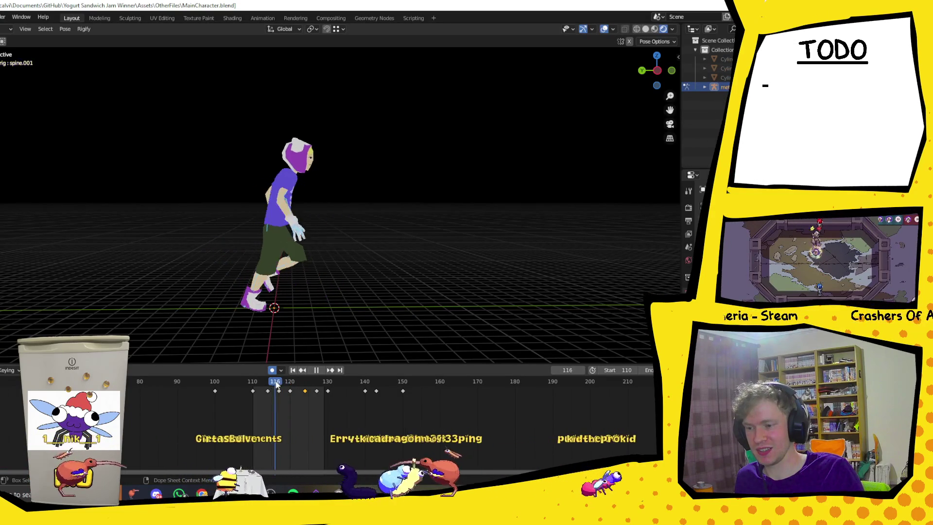
pyautogui.press('space')
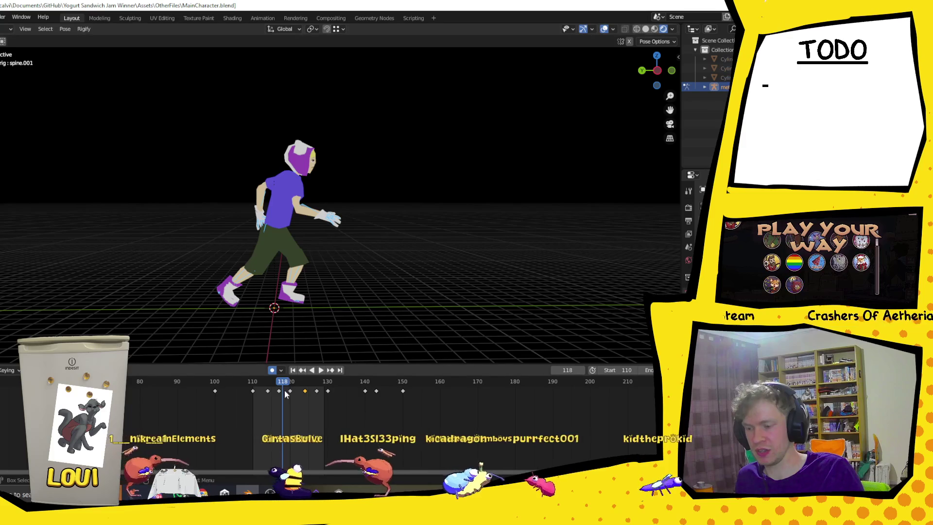
pyautogui.press('space')
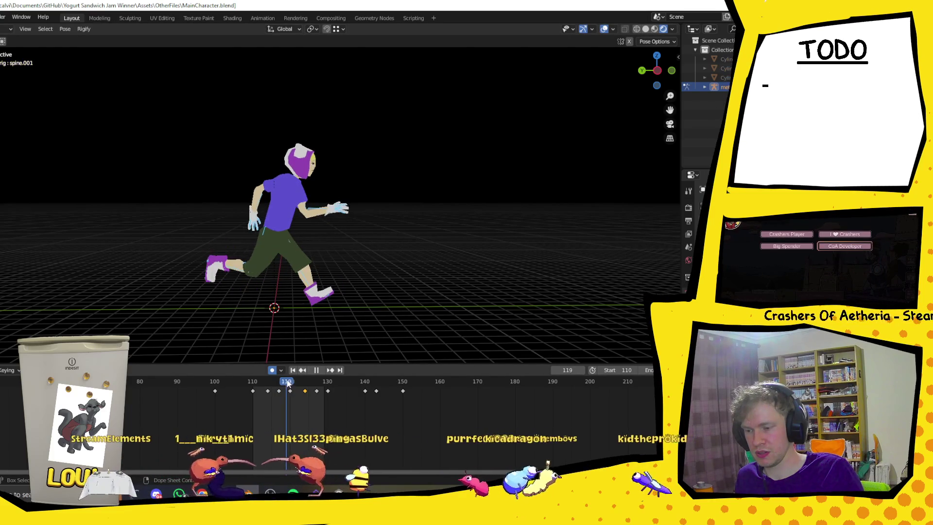
pyautogui.press('space')
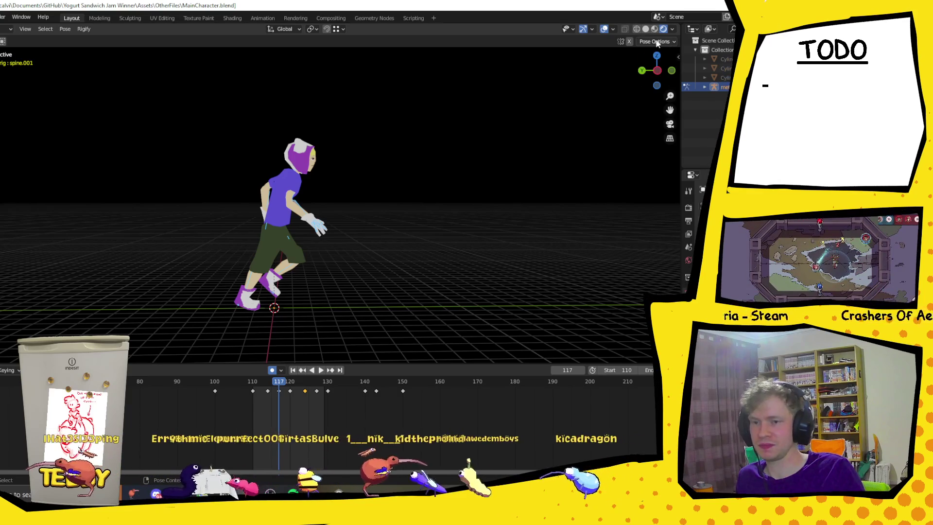
# In wireframe view, select the leg and hip bones and tilt them around X at frame 117
pyautogui.click(637, 29)
pyautogui.click(232, 232)
pyautogui.moveTo(232, 232); pyautogui.dragTo(300, 340)
pyautogui.press('s')
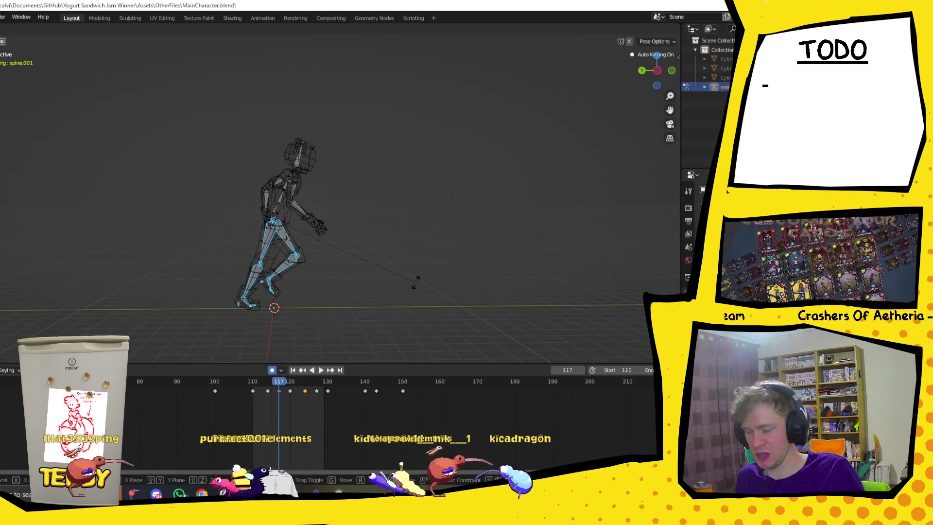
pyautogui.press('x')
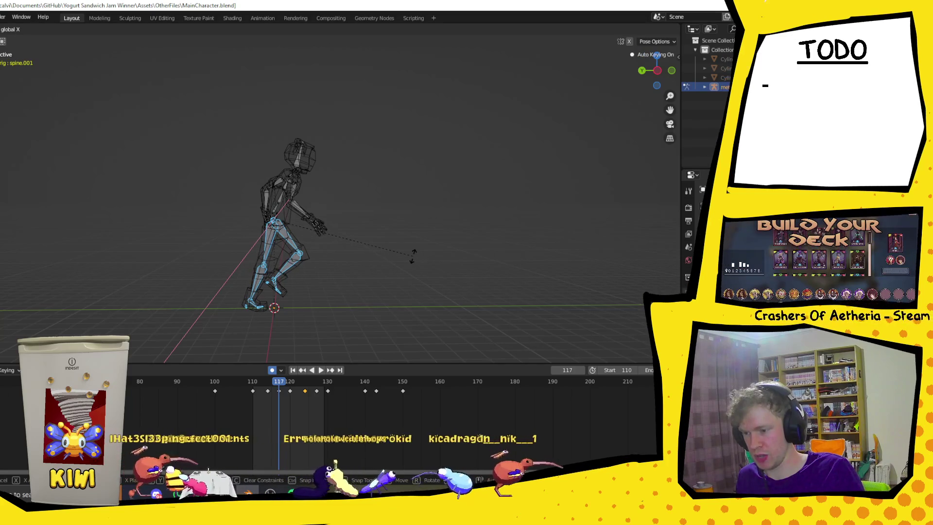
pyautogui.click(413, 256)
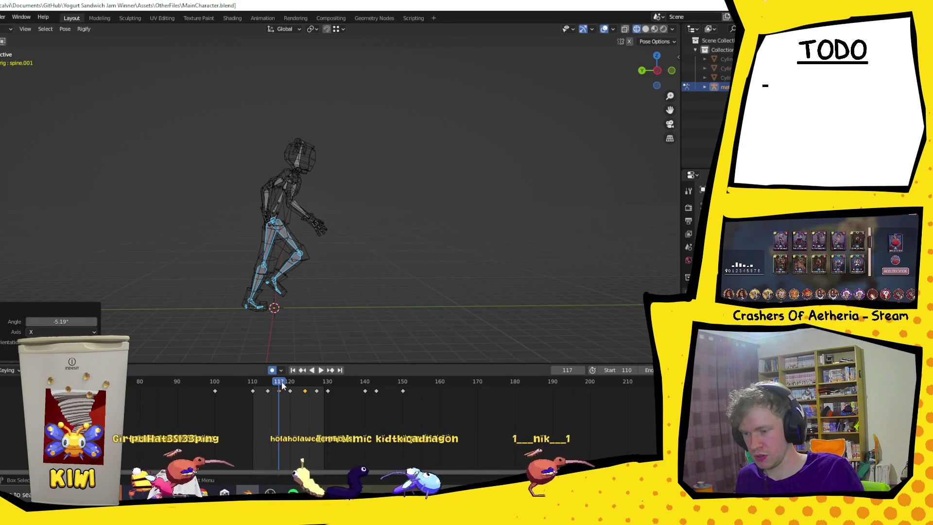
pyautogui.hotkey('ctrl', 'z')
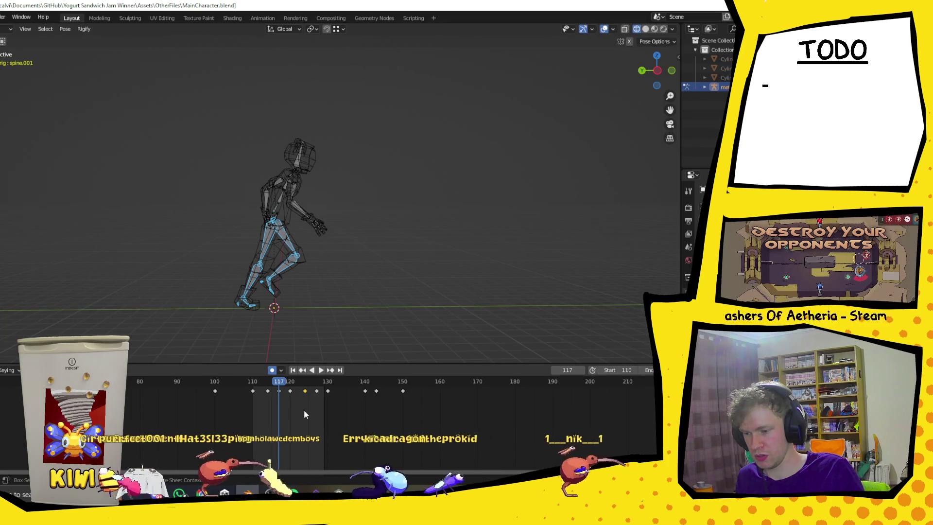
pyautogui.press('s')
pyautogui.press('x')
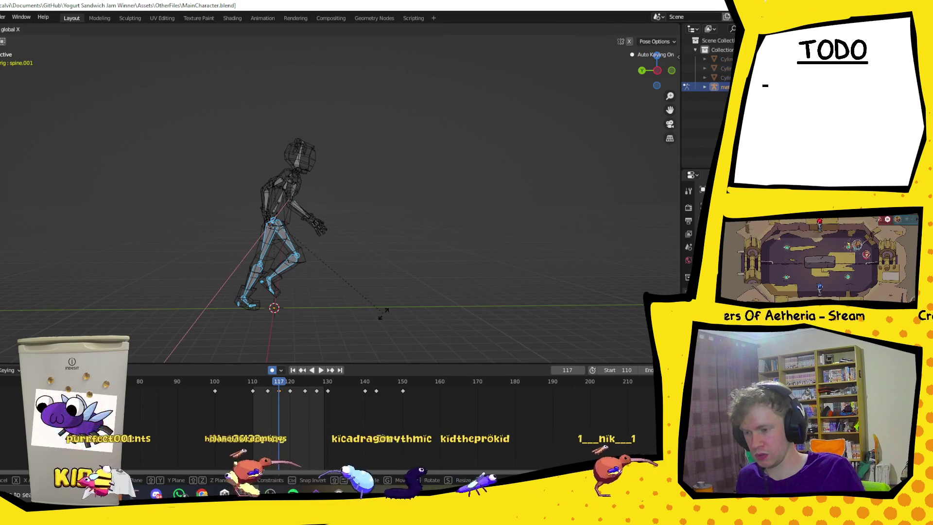
pyautogui.click(384, 301)
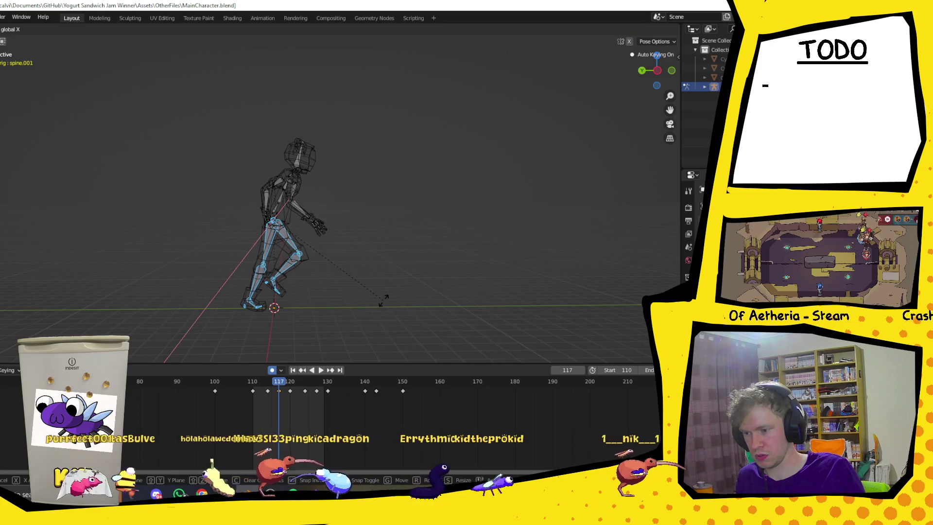
# Paste a more upright upper-body pose onto all bones at frame 127 and preview it
pyautogui.moveTo(158, 77); pyautogui.dragTo(378, 354)
pyautogui.click(317, 391)
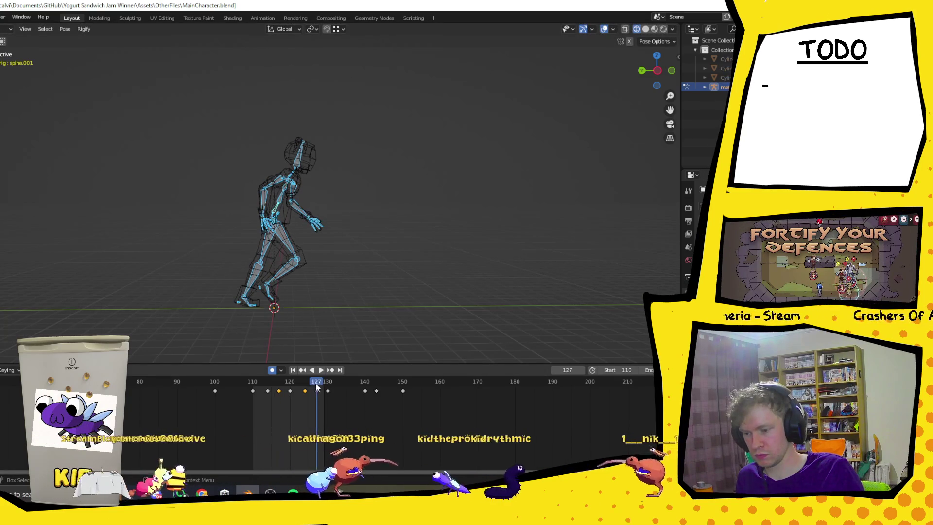
pyautogui.hotkey('ctrl', 'v')
pyautogui.click(317, 391)
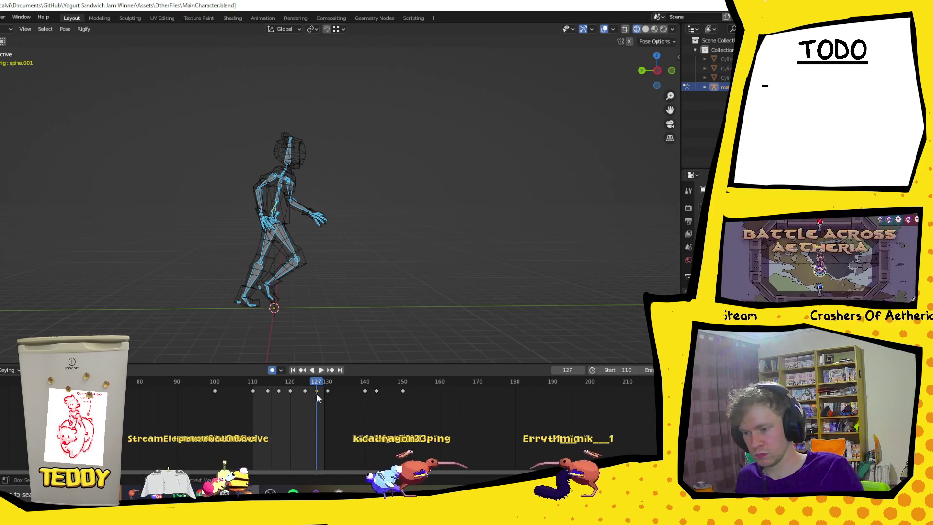
pyautogui.press('space')
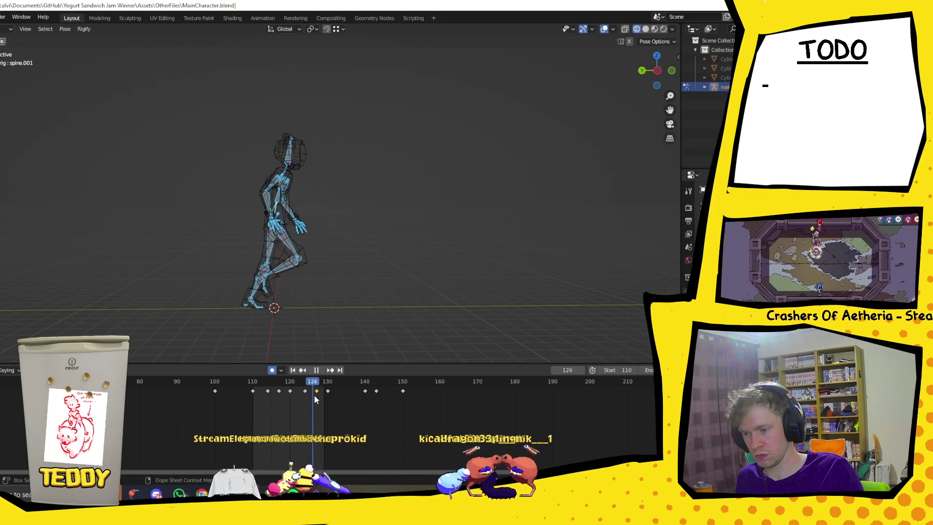
pyautogui.press('space')
# Reselect all bones and replay the run cycle starting from frame 110
pyautogui.click(279, 391)
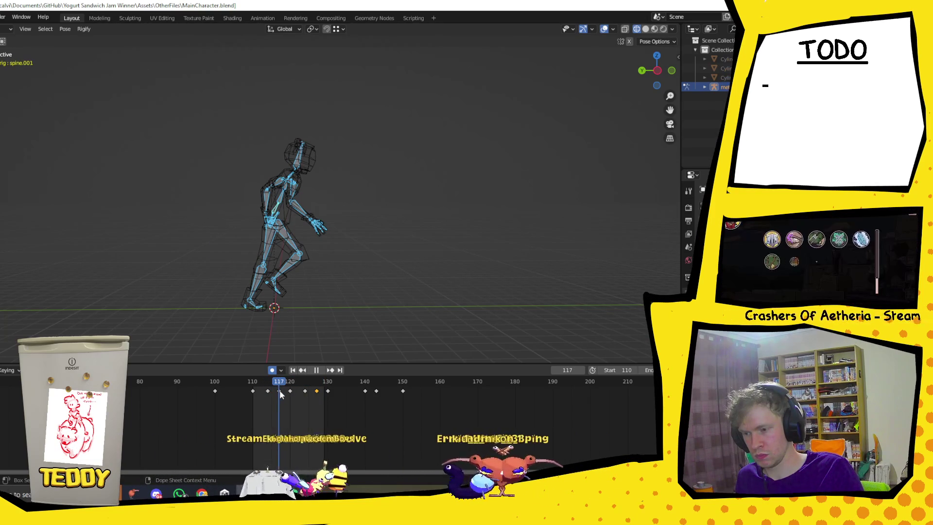
pyautogui.moveTo(179, 98); pyautogui.dragTo(369, 320)
pyautogui.press('space')
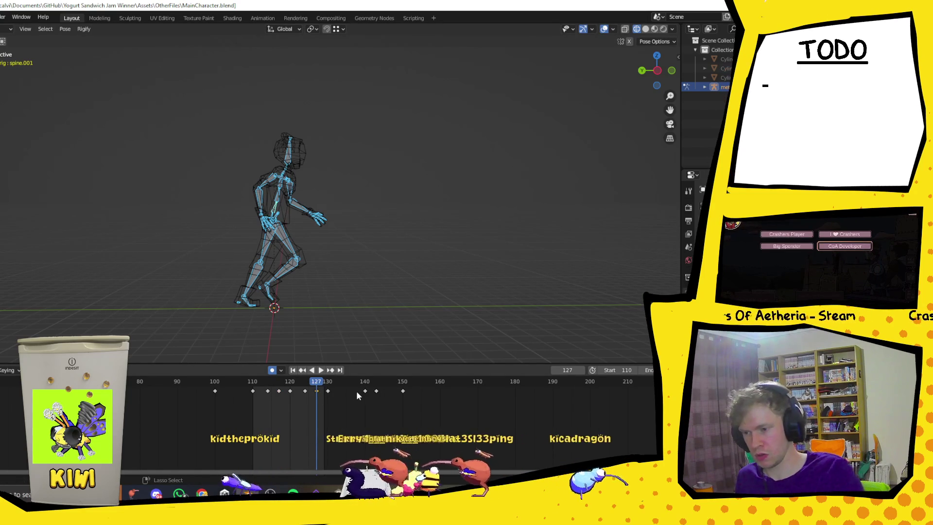
pyautogui.moveTo(321, 384); pyautogui.dragTo(254, 387)
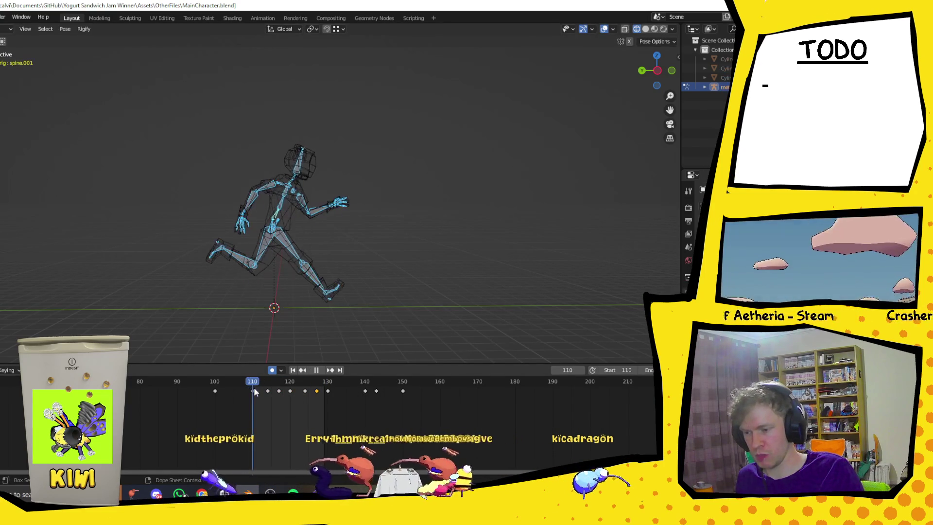
pyautogui.click(320, 371)
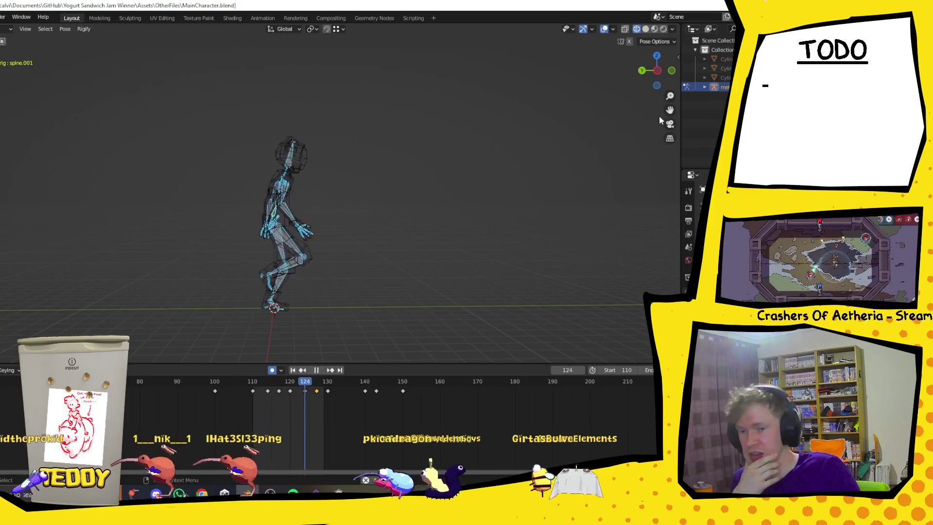
# Switch to material shading, view the character from front and both sides, and go to frame 140
pyautogui.click(664, 29)
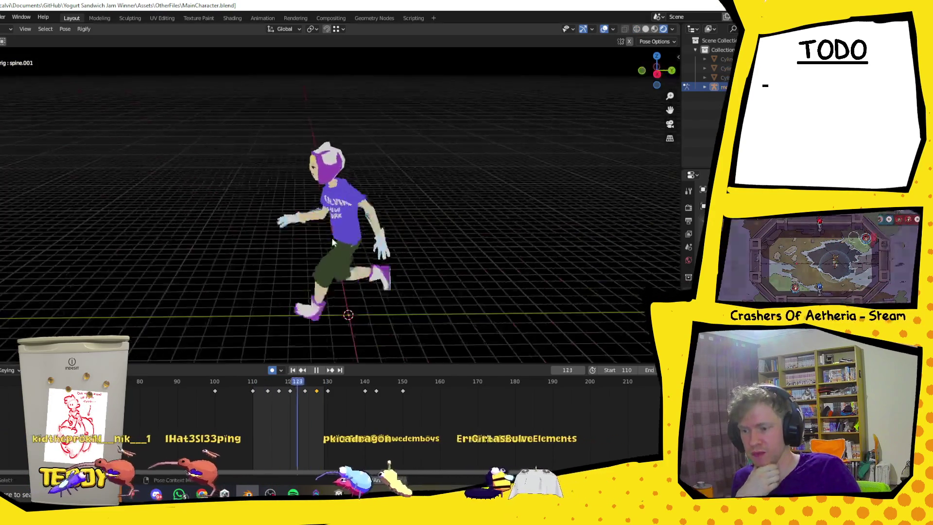
pyautogui.press('KP_1')
pyautogui.moveTo(456, 233); pyautogui.dragTo(377, 250, button='middle')
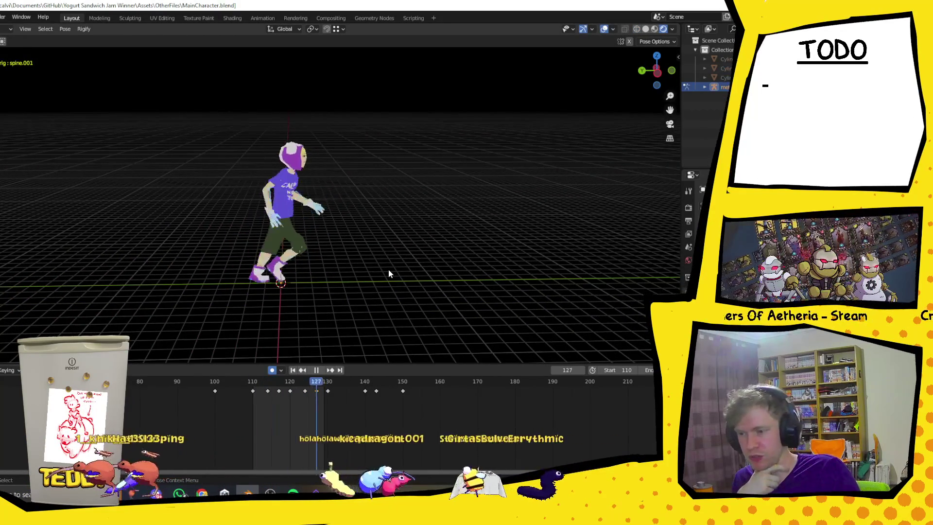
pyautogui.moveTo(314, 304)
pyautogui.mouseDown(button='middle')
pyautogui.moveTo(470, 297)
pyautogui.moveTo(369, 299)
pyautogui.moveTo(374, 287)
pyautogui.moveTo(362, 346)
pyautogui.mouseUp(button='middle')
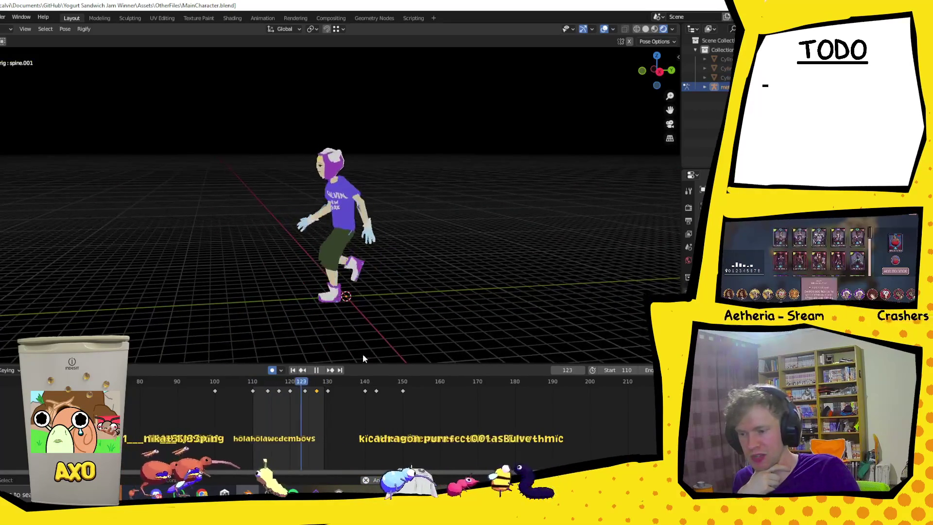
pyautogui.click(366, 382)
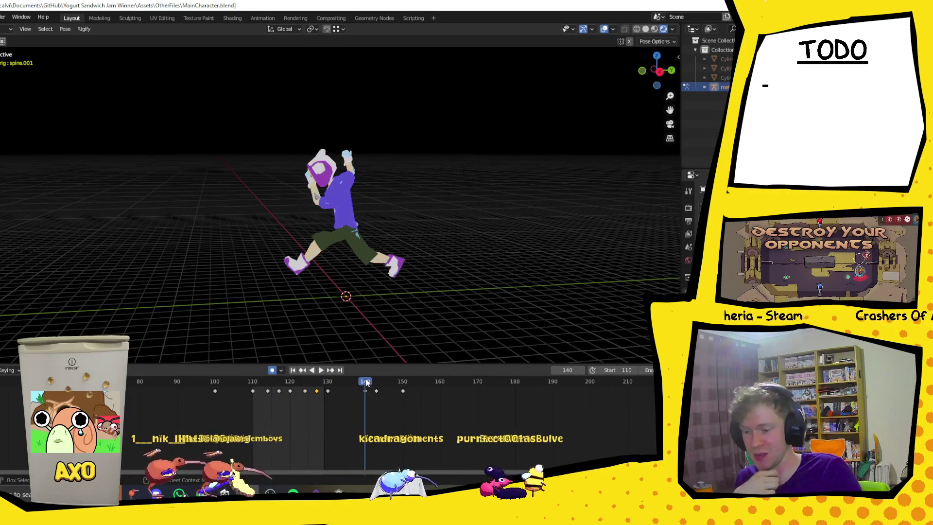
# Unhide both hammer parts and set the playback range to frames 140–150
pyautogui.click(913, 69)
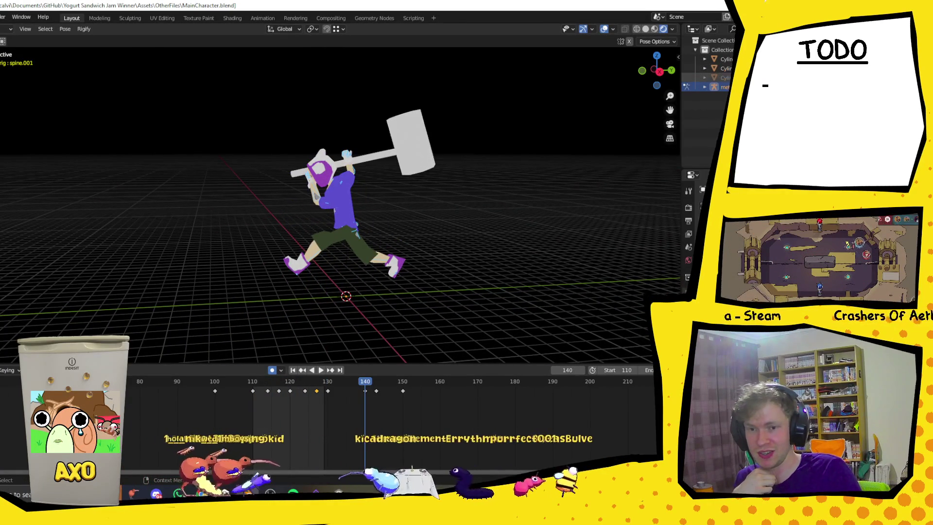
pyautogui.click(914, 78)
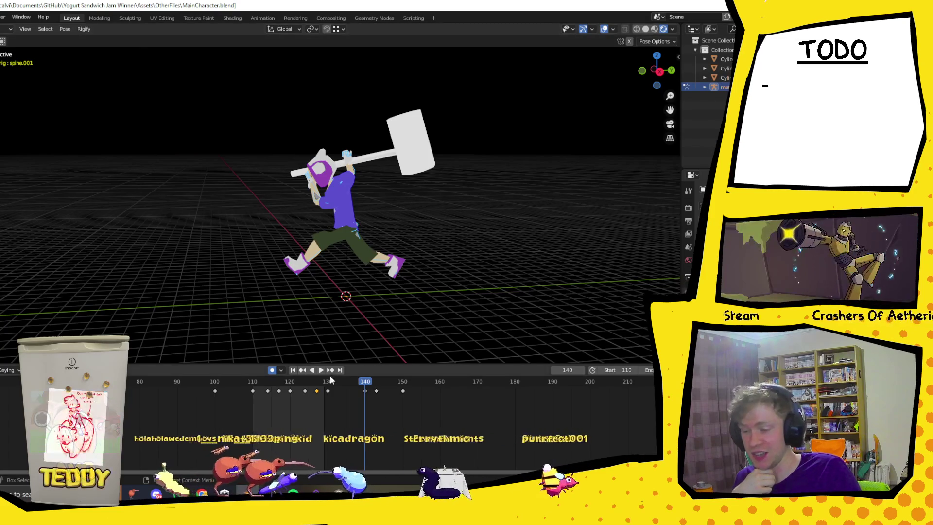
pyautogui.click(322, 369)
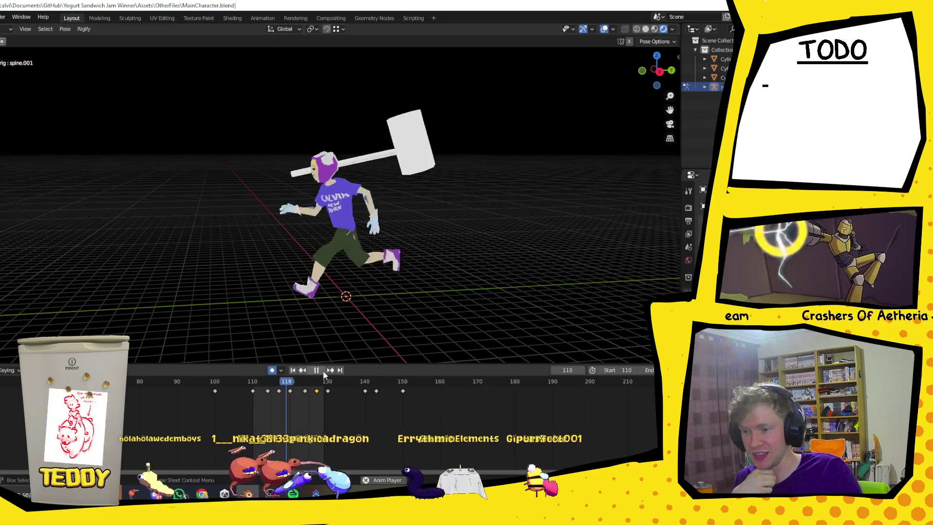
pyautogui.click(614, 370)
pyautogui.write('140')
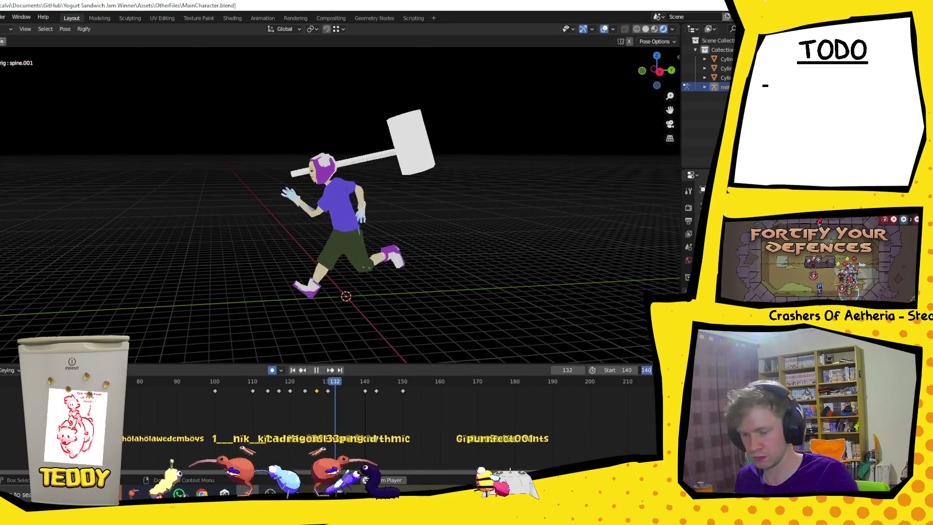
pyautogui.press('Tab')
pyautogui.press('Return')
# Watch the swing loop from several angles, then stop playback and deselect the arm bones
pyautogui.moveTo(428, 311)
pyautogui.mouseDown(button='middle')
pyautogui.moveTo(407, 299)
pyautogui.moveTo(392, 268)
pyautogui.moveTo(431, 237)
pyautogui.mouseUp(button='middle')
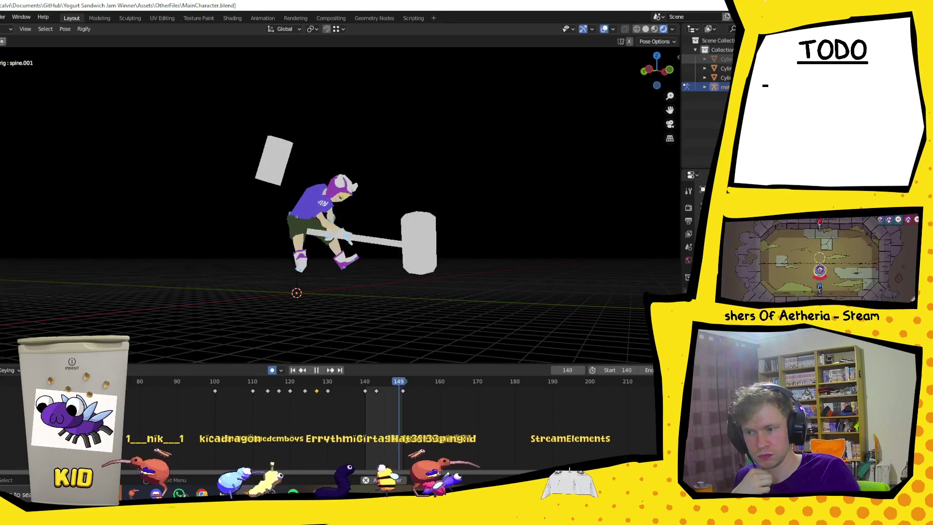
pyautogui.moveTo(599, 188)
pyautogui.mouseDown(button='middle')
pyautogui.moveTo(486, 214)
pyautogui.moveTo(512, 188)
pyautogui.moveTo(518, 198)
pyautogui.mouseUp(button='middle')
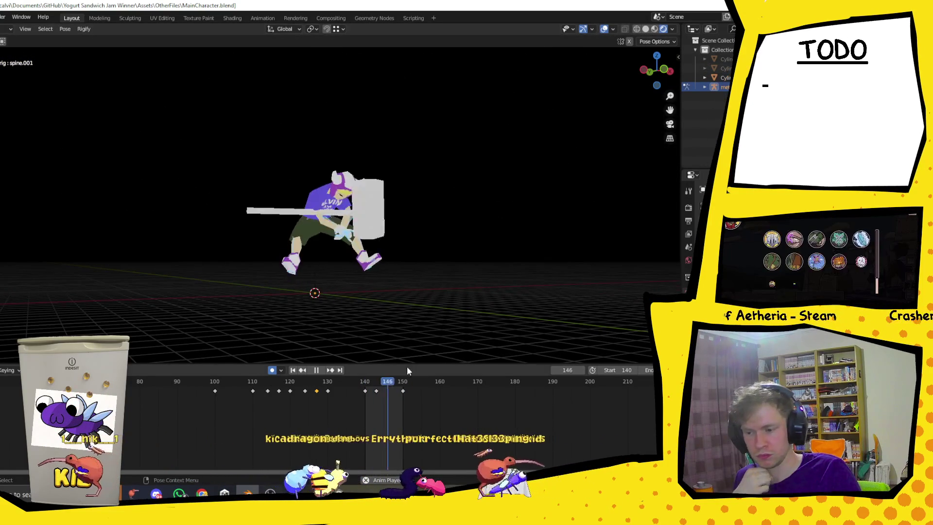
pyautogui.press('space')
pyautogui.press('space')
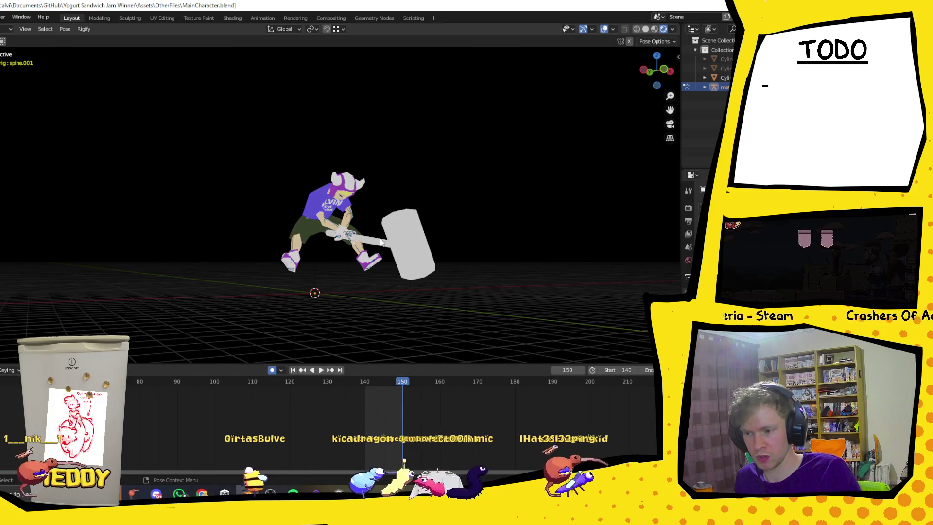
pyautogui.click(252, 266)
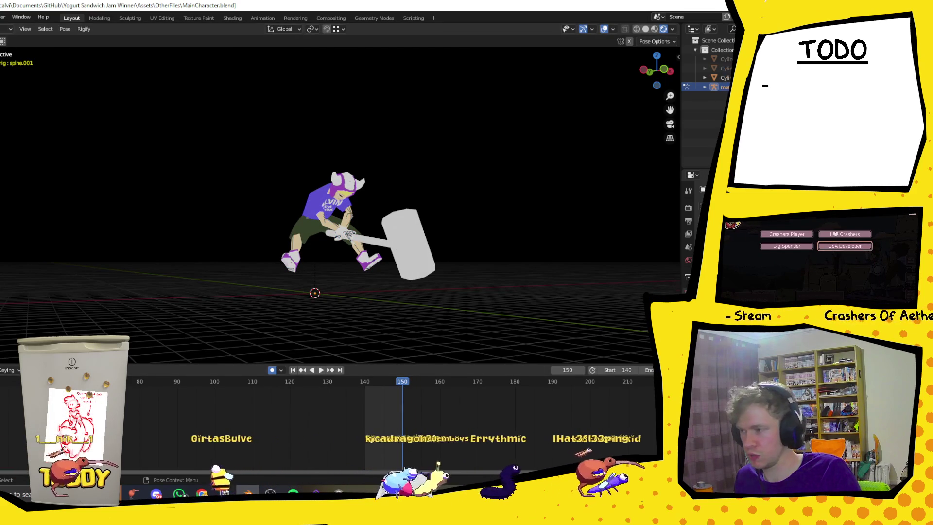
# Switch to Object Mode, select the hammer, and play the swing from a higher viewpoint
pyautogui.click(6, 28)
pyautogui.click(2, 39)
pyautogui.click(398, 226)
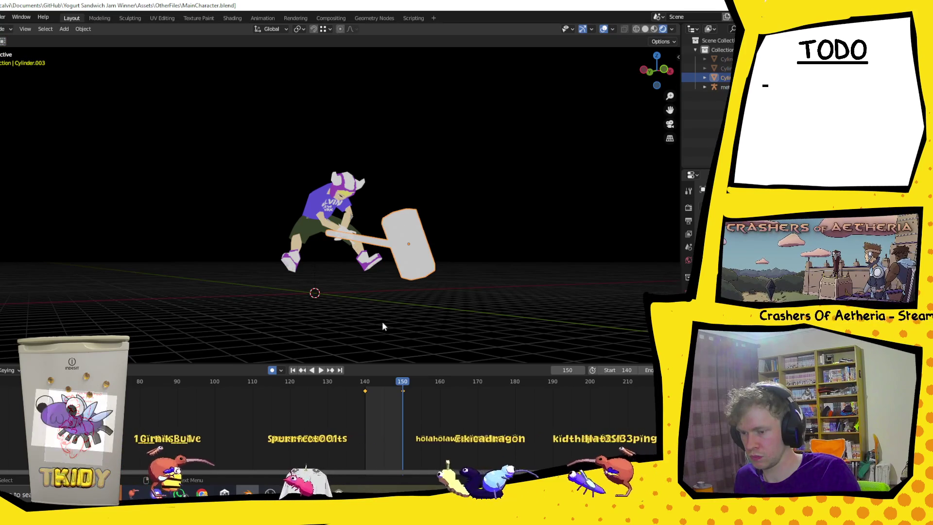
pyautogui.press('space')
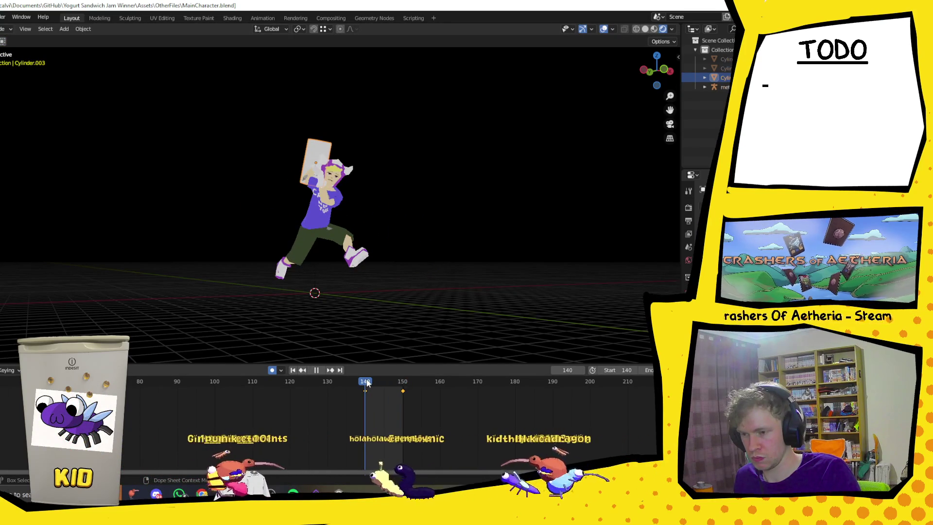
pyautogui.moveTo(277, 227)
pyautogui.mouseDown(button='middle')
pyautogui.moveTo(265, 209)
pyautogui.moveTo(243, 235)
pyautogui.moveTo(220, 243)
pyautogui.moveTo(296, 257)
pyautogui.moveTo(274, 250)
pyautogui.moveTo(262, 264)
pyautogui.moveTo(349, 160)
pyautogui.moveTo(389, 158)
pyautogui.mouseUp(button='middle')
# Rotate the hammer around X and Z and shift it to a new position
pyautogui.press('r')
pyautogui.press('x')
pyautogui.click(388, 146)
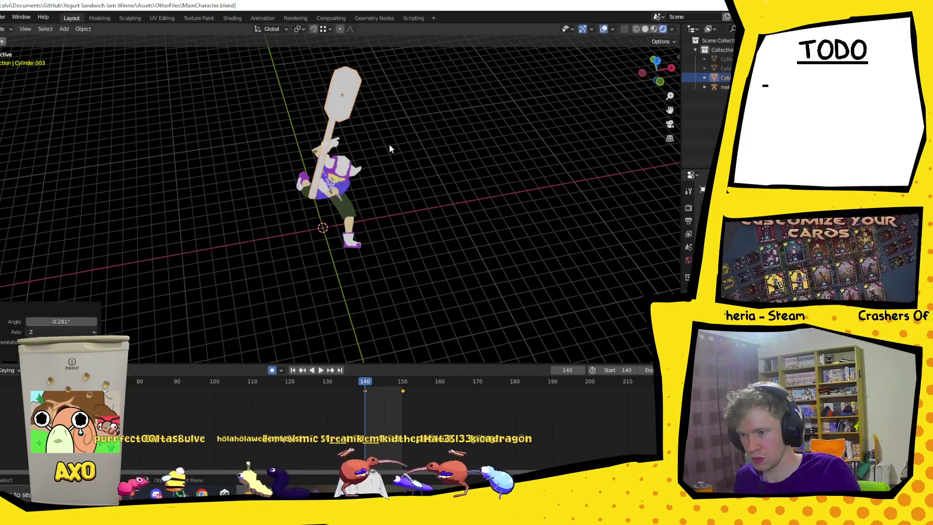
pyautogui.press('r')
pyautogui.press('z')
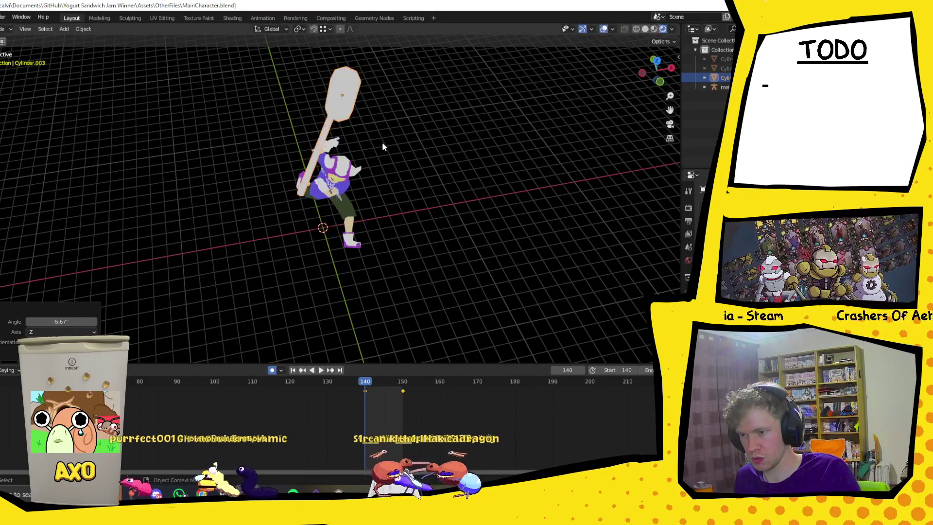
pyautogui.click(382, 142)
pyautogui.press('g')
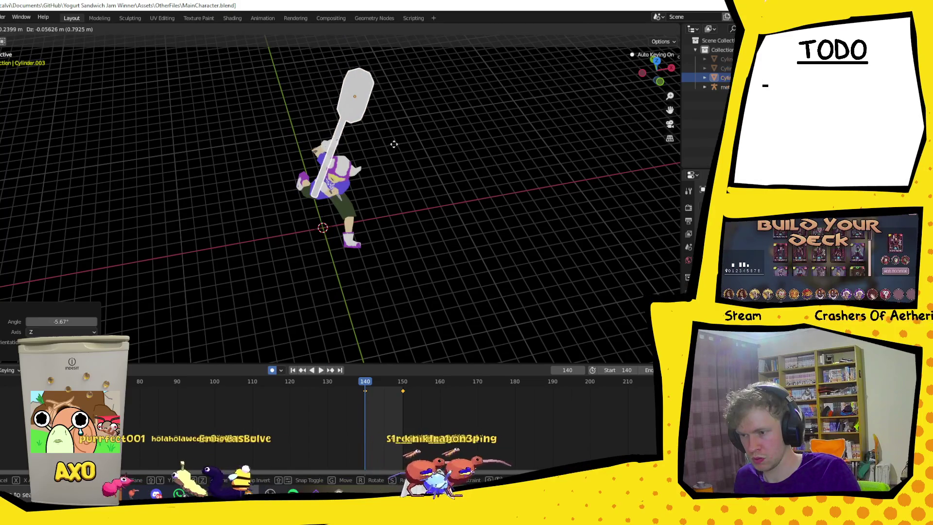
pyautogui.click(392, 150)
pyautogui.moveTo(392, 149)
pyautogui.mouseDown(button='middle')
pyautogui.moveTo(396, 165)
pyautogui.moveTo(431, 159)
pyautogui.moveTo(340, 214)
pyautogui.moveTo(309, 157)
pyautogui.moveTo(298, 159)
pyautogui.moveTo(290, 181)
pyautogui.moveTo(302, 190)
pyautogui.mouseUp(button='middle')
# Adjust the hammer's height with three vertical Z-axis moves
pyautogui.press('g')
pyautogui.press('z')
pyautogui.click(384, 200)
pyautogui.press('g')
pyautogui.press('z')
pyautogui.click(343, 214)
pyautogui.press('g')
pyautogui.press('z')
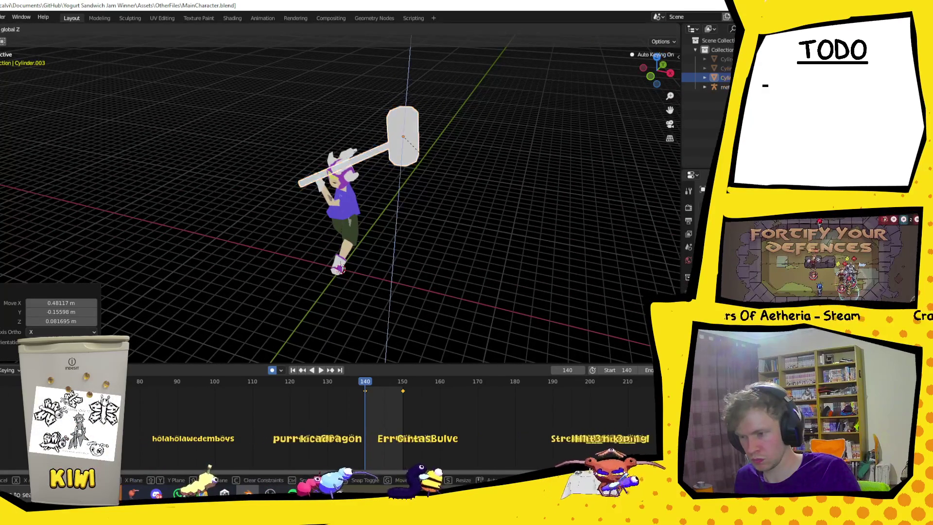
pyautogui.click(451, 177)
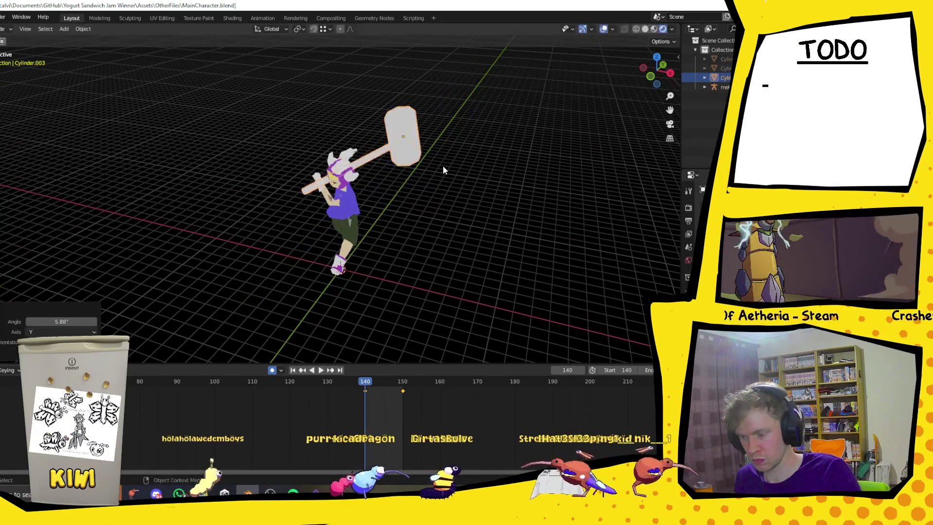
# Tilt the hammer 13.5° along X and reposition it freely
pyautogui.press('g')
pyautogui.press('x')
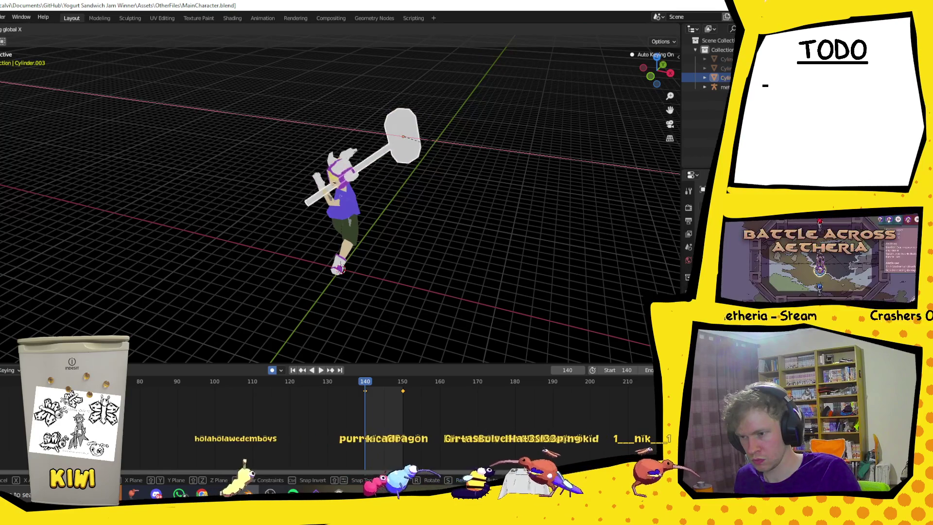
pyautogui.click(422, 142)
pyautogui.press('g')
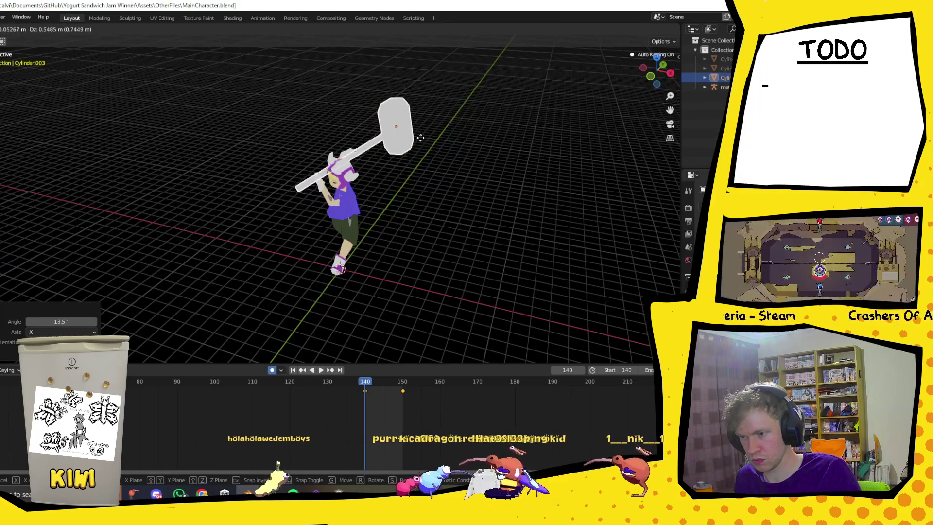
pyautogui.click(418, 133)
pyautogui.moveTo(418, 134)
pyautogui.mouseDown(button='middle')
pyautogui.moveTo(379, 219)
pyautogui.moveTo(404, 220)
pyautogui.moveTo(389, 230)
pyautogui.moveTo(313, 221)
pyautogui.moveTo(354, 215)
pyautogui.mouseUp(button='middle')
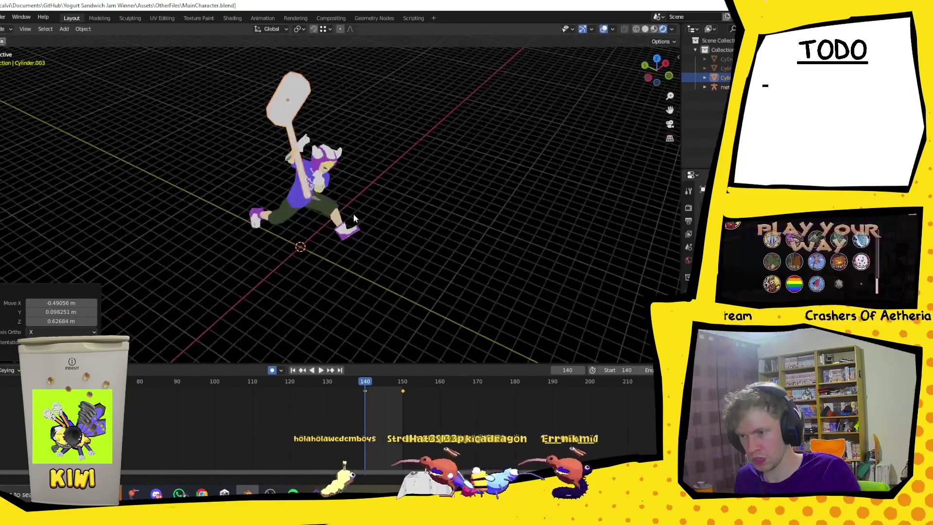
# Place the hammer overhead, then play and stop the swing at frame 142
pyautogui.press('g')
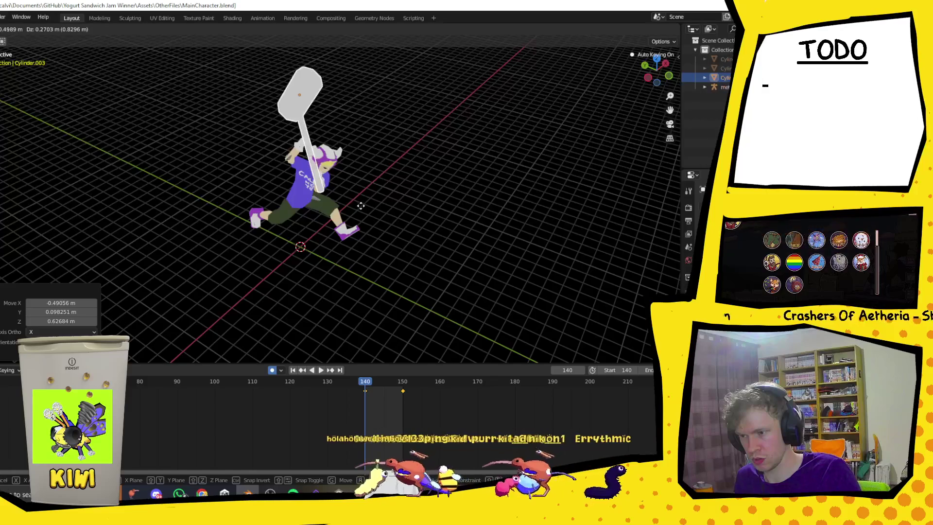
pyautogui.click(359, 206)
pyautogui.moveTo(359, 206)
pyautogui.mouseDown(button='middle')
pyautogui.moveTo(391, 191)
pyautogui.moveTo(366, 188)
pyautogui.moveTo(398, 192)
pyautogui.moveTo(376, 216)
pyautogui.moveTo(400, 204)
pyautogui.moveTo(391, 214)
pyautogui.mouseUp(button='middle')
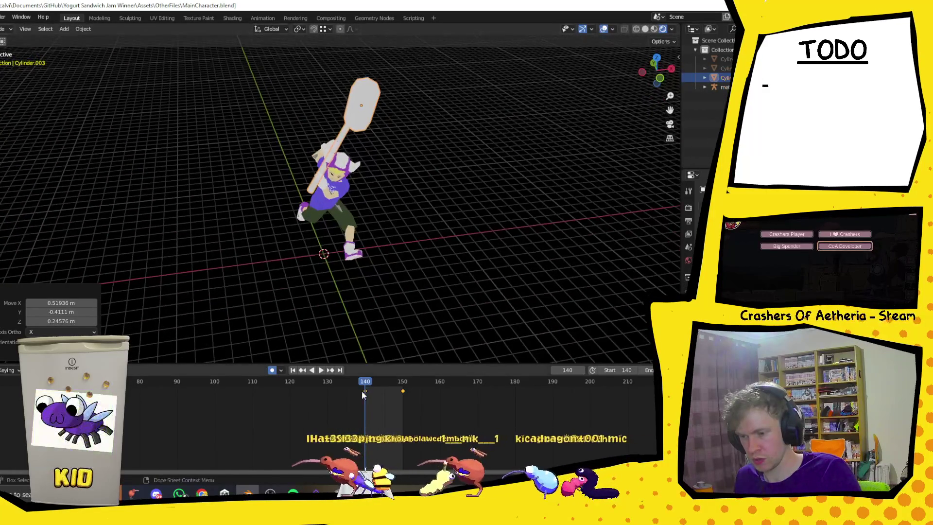
pyautogui.press('space')
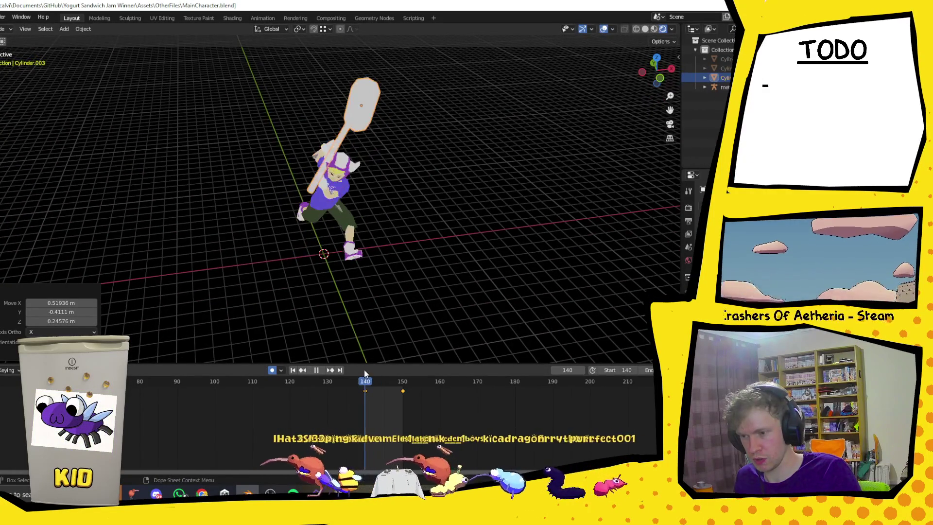
pyautogui.press('space')
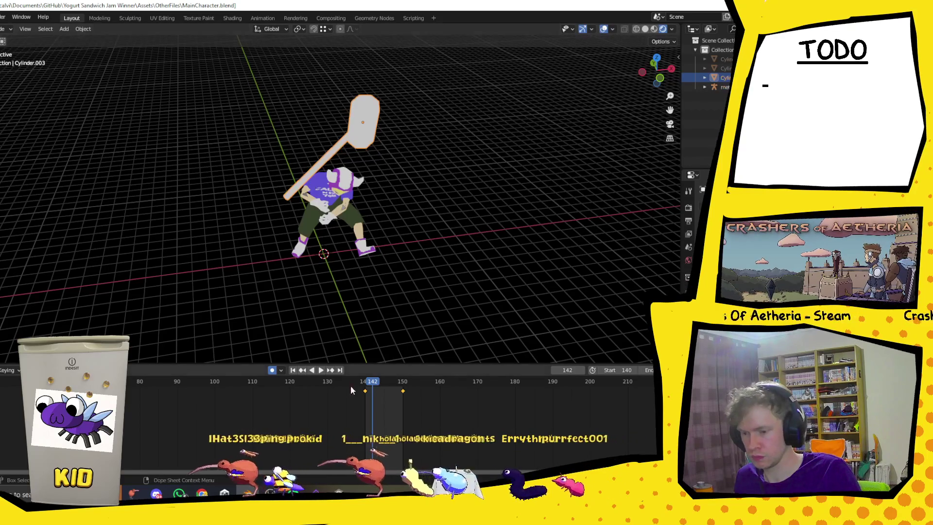
# Bring the hammer in front of the character and rotate it 48.6° on X and -54.6° on Y
pyautogui.moveTo(312, 243); pyautogui.dragTo(323, 213, button='middle')
pyautogui.press('g')
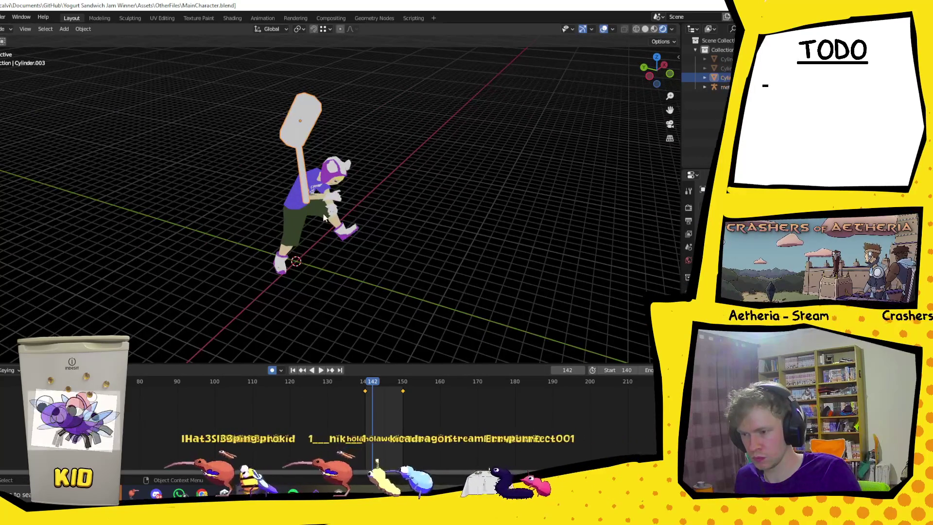
pyautogui.click(354, 237)
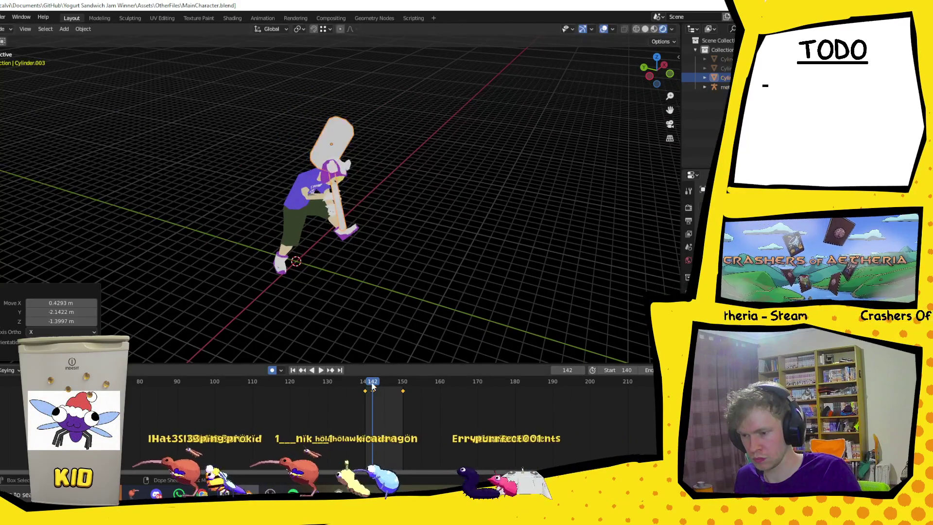
pyautogui.moveTo(355, 270)
pyautogui.mouseDown(button='middle')
pyautogui.moveTo(340, 238)
pyautogui.moveTo(329, 237)
pyautogui.moveTo(428, 210)
pyautogui.mouseUp(button='middle')
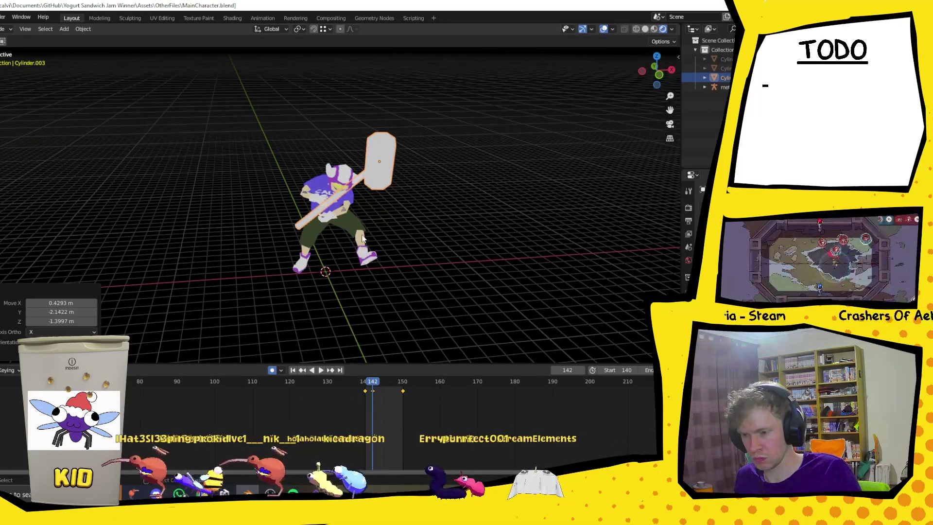
pyautogui.press('r')
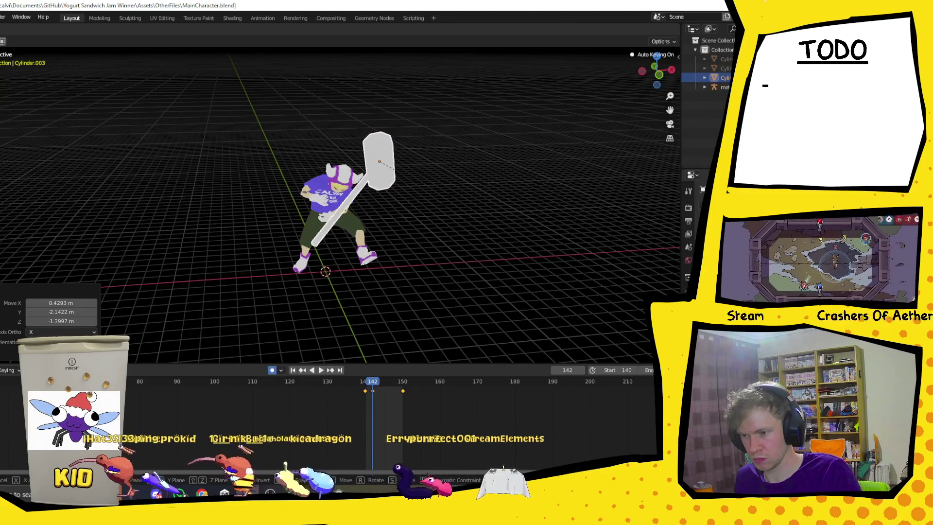
pyautogui.press('x')
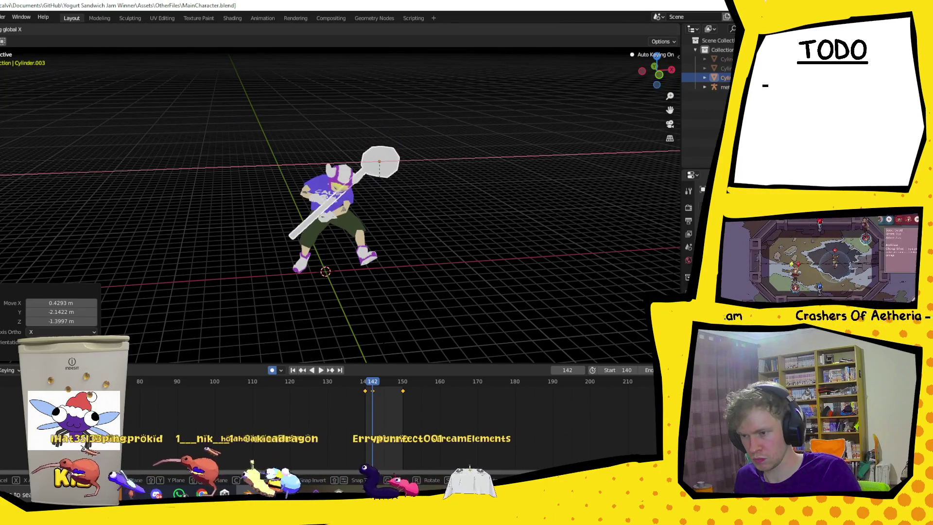
pyautogui.click(414, 324)
pyautogui.press('r')
pyautogui.press('y')
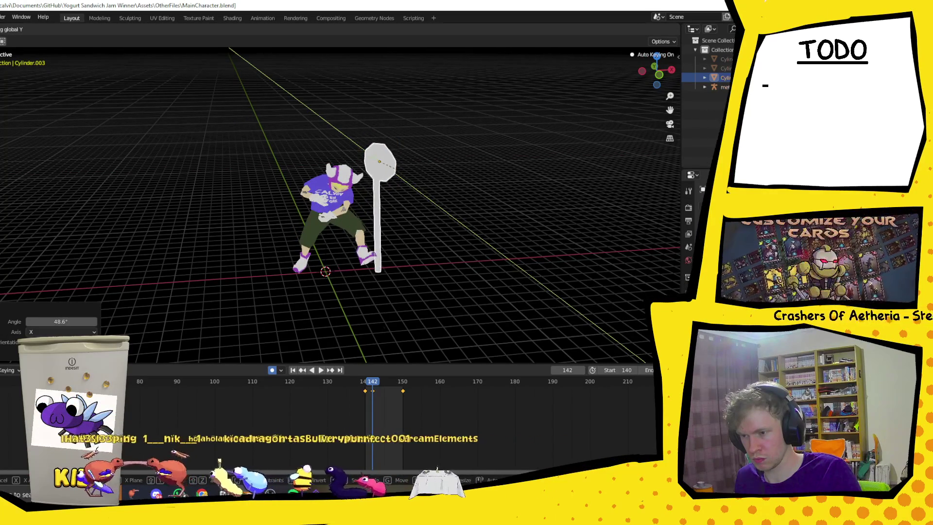
pyautogui.click(395, 168)
# Move the hammer up until it is raised above the character's head
pyautogui.moveTo(245, 246); pyautogui.dragTo(334, 247, button='middle')
pyautogui.press('g')
pyautogui.click(420, 186)
pyautogui.moveTo(420, 185); pyautogui.dragTo(395, 232, button='middle')
pyautogui.press('g')
pyautogui.moveTo(292, 220)
pyautogui.mouseDown(button='middle')
pyautogui.moveTo(392, 214)
pyautogui.moveTo(306, 250)
pyautogui.mouseUp(button='middle')
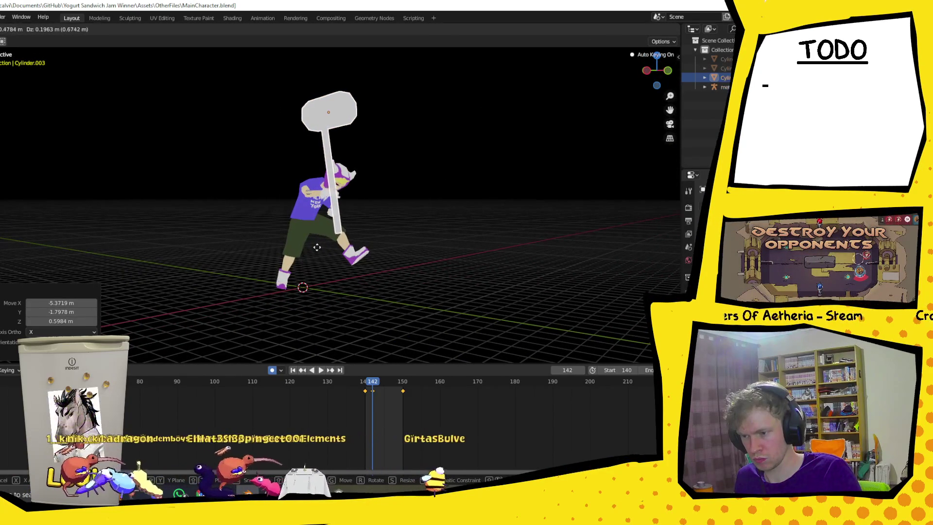
pyautogui.click(315, 247)
# Fine-tune the overhead hammer's rotation and position, then scrub to frame 151
pyautogui.moveTo(399, 232)
pyautogui.mouseDown(button='middle')
pyautogui.moveTo(311, 250)
pyautogui.moveTo(318, 257)
pyautogui.mouseUp(button='middle')
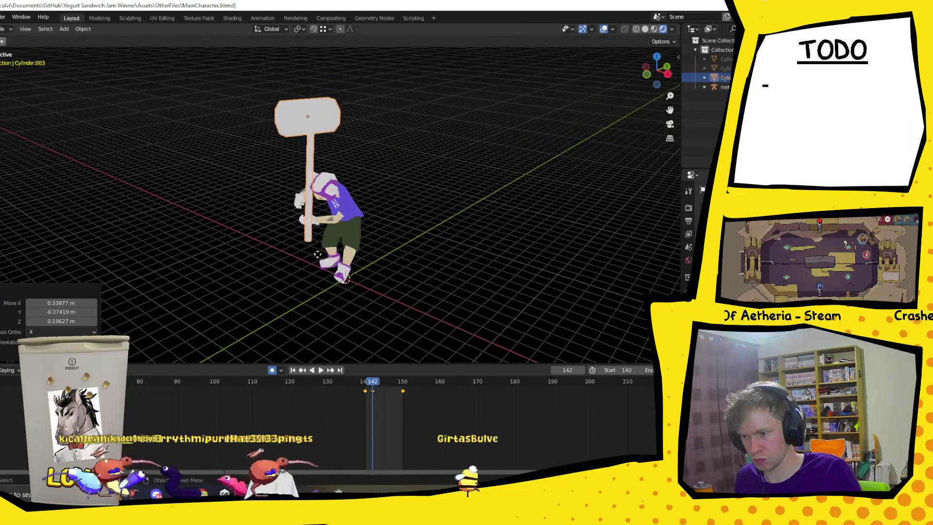
pyautogui.moveTo(363, 235); pyautogui.dragTo(365, 213, button='middle')
pyautogui.press('r')
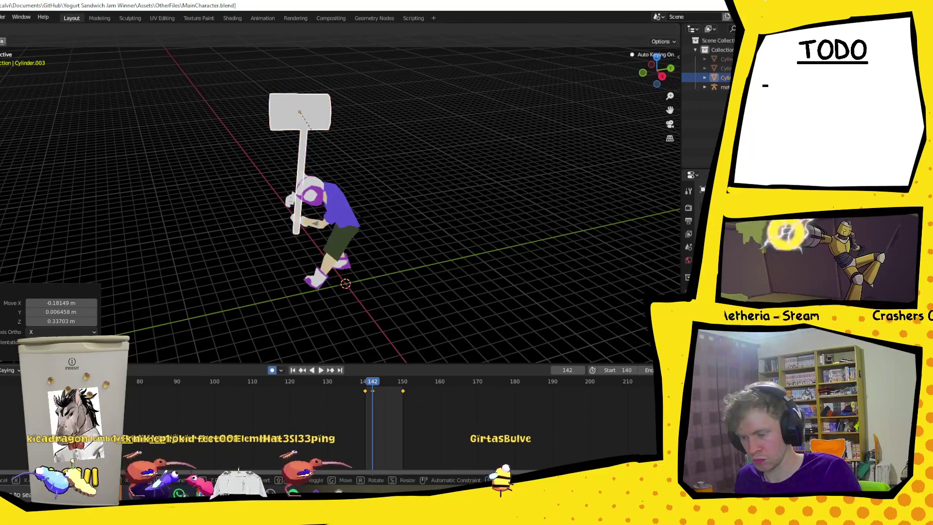
pyautogui.click(383, 205)
pyautogui.press('g')
pyautogui.click(365, 207)
pyautogui.moveTo(311, 248)
pyautogui.mouseDown(button='middle')
pyautogui.moveTo(441, 309)
pyautogui.moveTo(343, 233)
pyautogui.moveTo(364, 247)
pyautogui.moveTo(391, 243)
pyautogui.mouseUp(button='middle')
pyautogui.press('g')
pyautogui.press('g')
pyautogui.click(331, 252)
pyautogui.press('g')
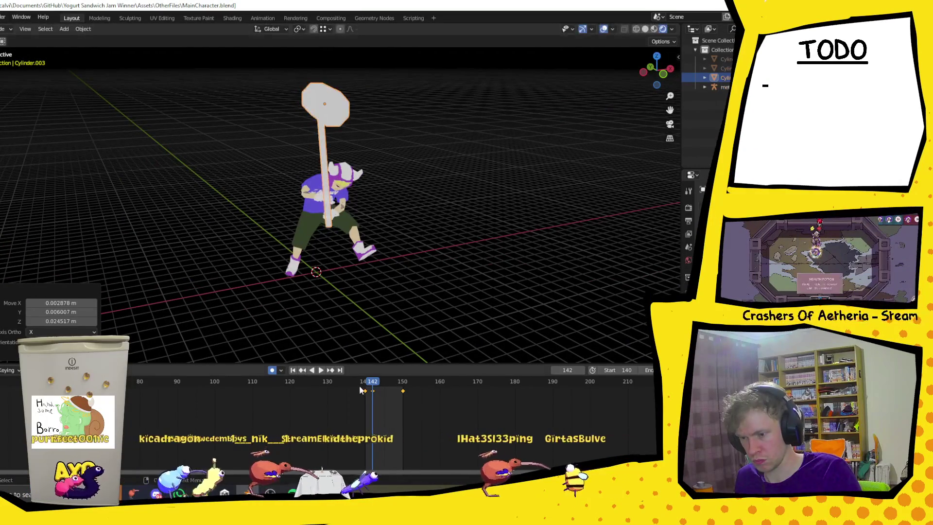
pyautogui.moveTo(372, 385); pyautogui.dragTo(408, 385)
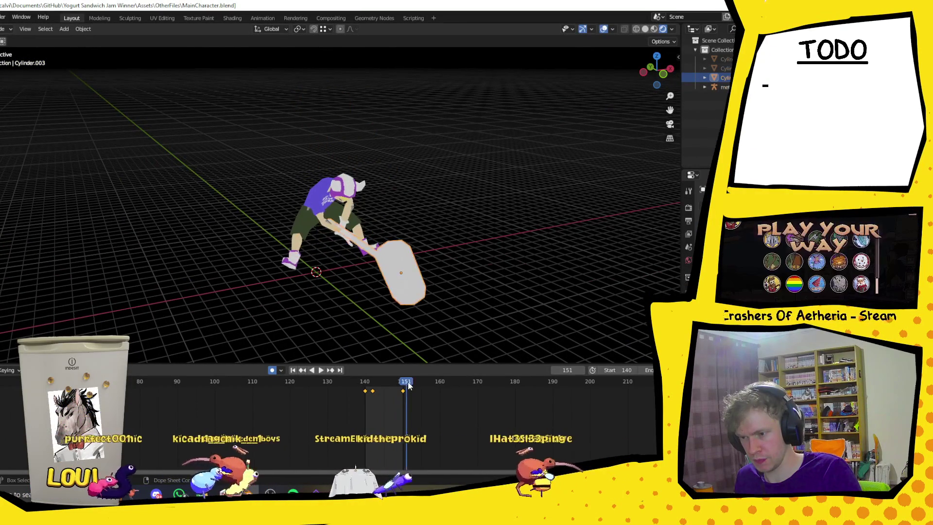
# At frame 145, move the hammer toward the character's hands and rotate it around X
pyautogui.press('space')
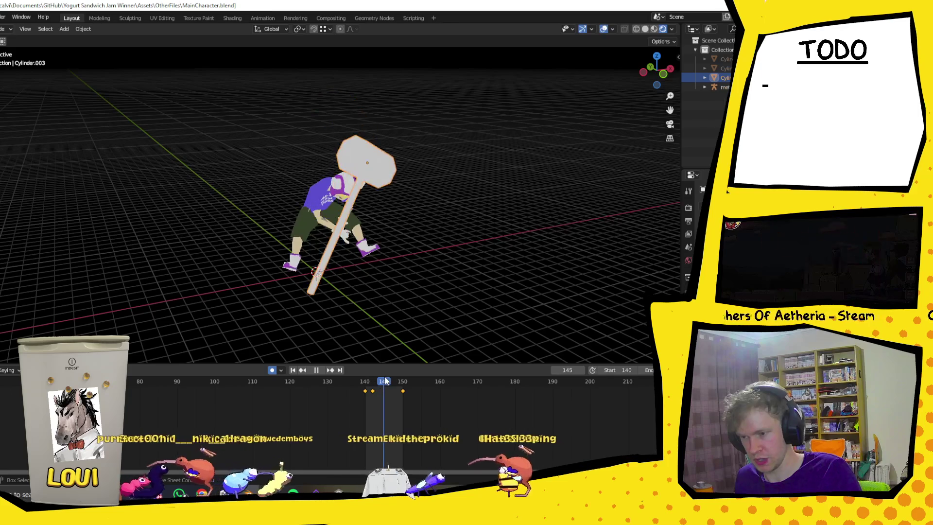
pyautogui.moveTo(391, 381); pyautogui.dragTo(384, 381)
pyautogui.moveTo(369, 292); pyautogui.dragTo(326, 243, button='middle')
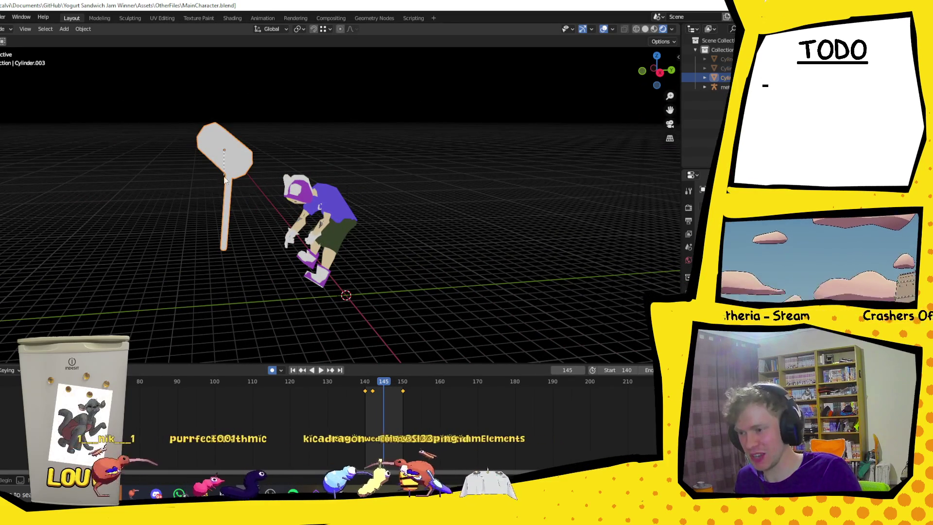
pyautogui.moveTo(476, 223)
pyautogui.mouseDown(button='middle')
pyautogui.moveTo(406, 236)
pyautogui.moveTo(485, 259)
pyautogui.moveTo(318, 253)
pyautogui.mouseUp(button='middle')
pyautogui.press('g')
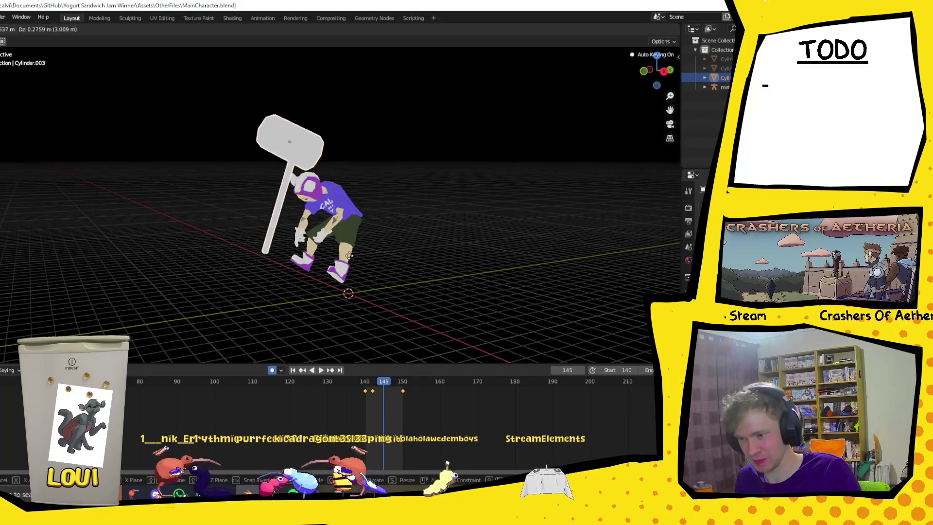
pyautogui.click(442, 252)
pyautogui.moveTo(442, 251)
pyautogui.mouseDown(button='middle')
pyautogui.moveTo(307, 284)
pyautogui.moveTo(350, 282)
pyautogui.mouseUp(button='middle')
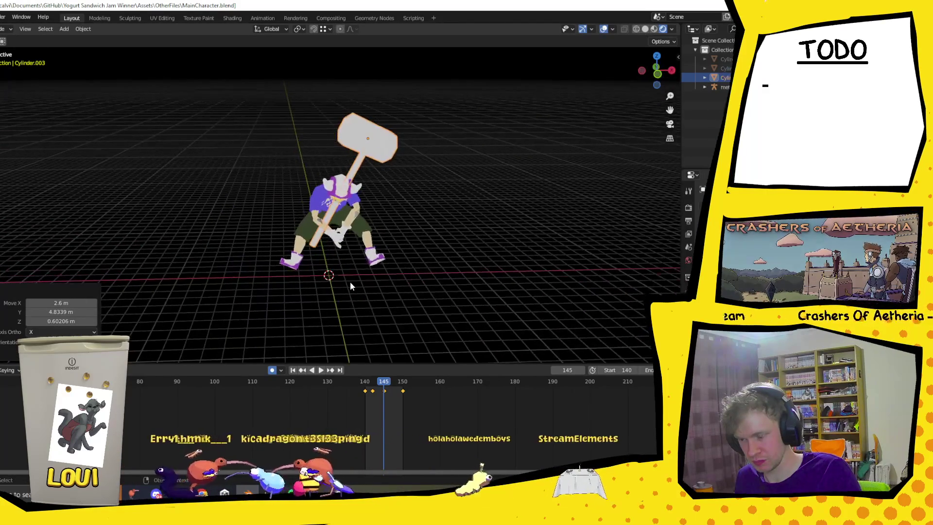
pyautogui.press('g')
pyautogui.press('z')
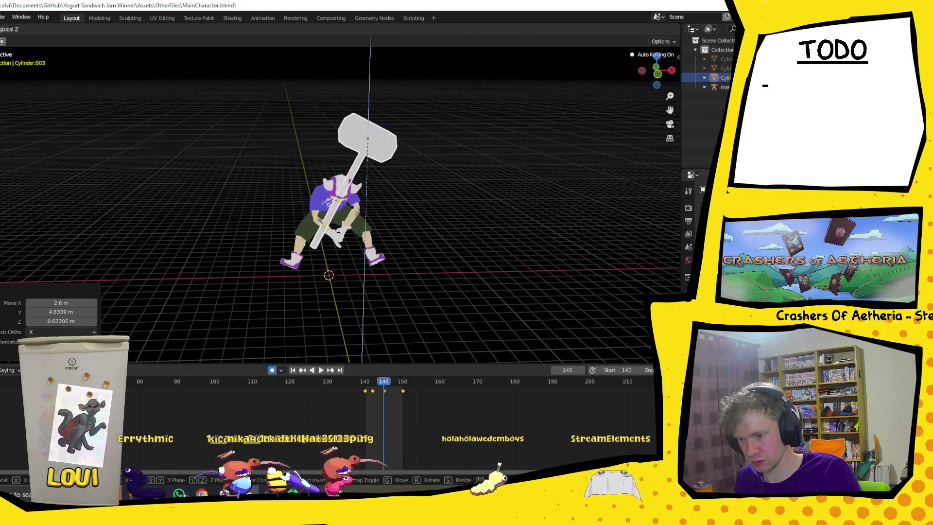
pyautogui.press('r')
pyautogui.press('x')
pyautogui.press('x')
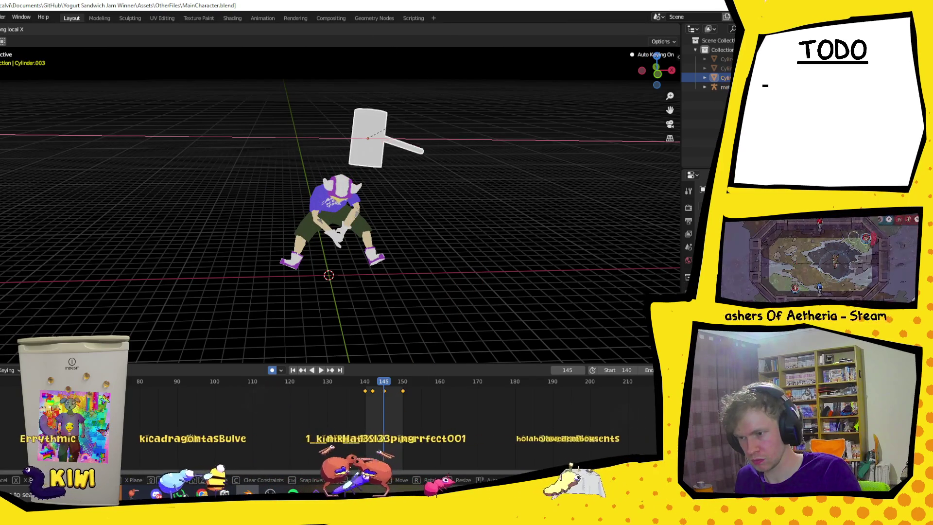
pyautogui.press('Return')
# Tilt the hammer on Y and turn it on Z until it lies horizontal in the hands
pyautogui.moveTo(510, 204)
pyautogui.mouseDown(button='middle')
pyautogui.moveTo(442, 156)
pyautogui.moveTo(351, 212)
pyautogui.mouseUp(button='middle')
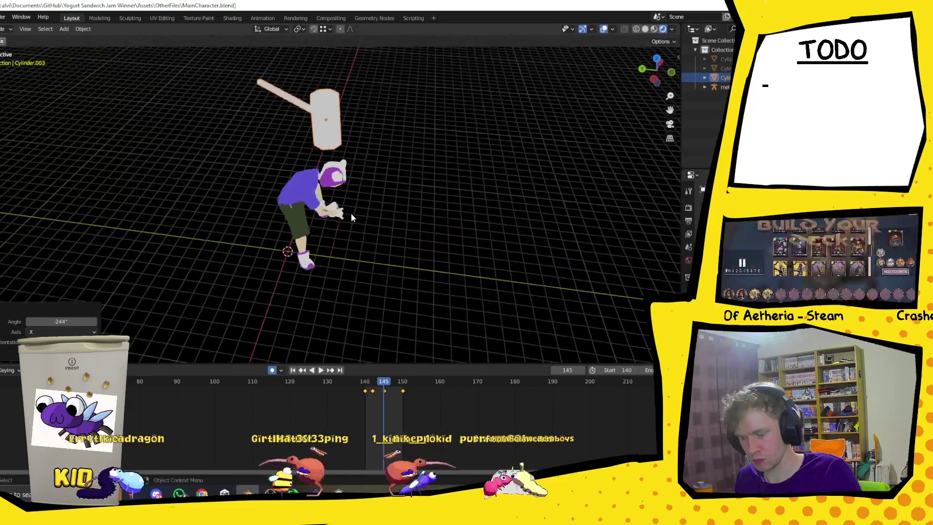
pyautogui.press('r')
pyautogui.press('y')
pyautogui.press('Return')
pyautogui.press('r')
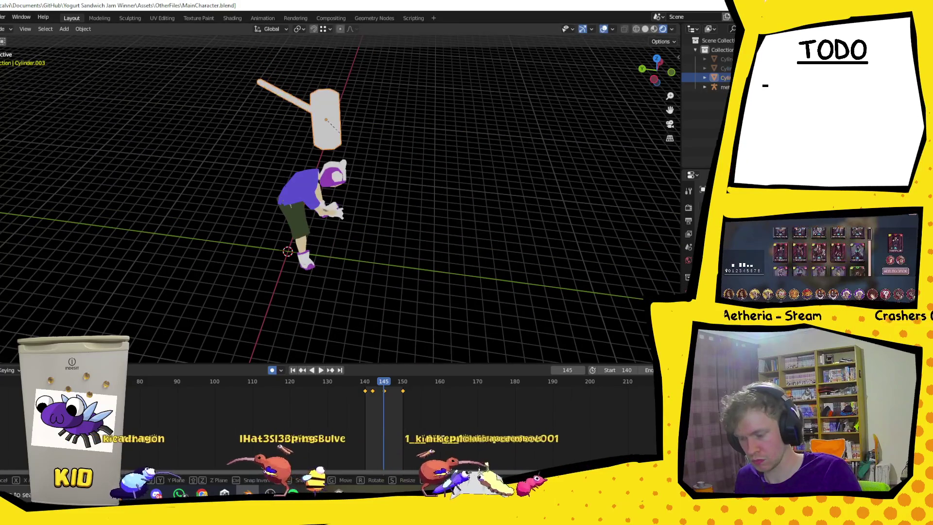
pyautogui.press('z')
pyautogui.press('Return')
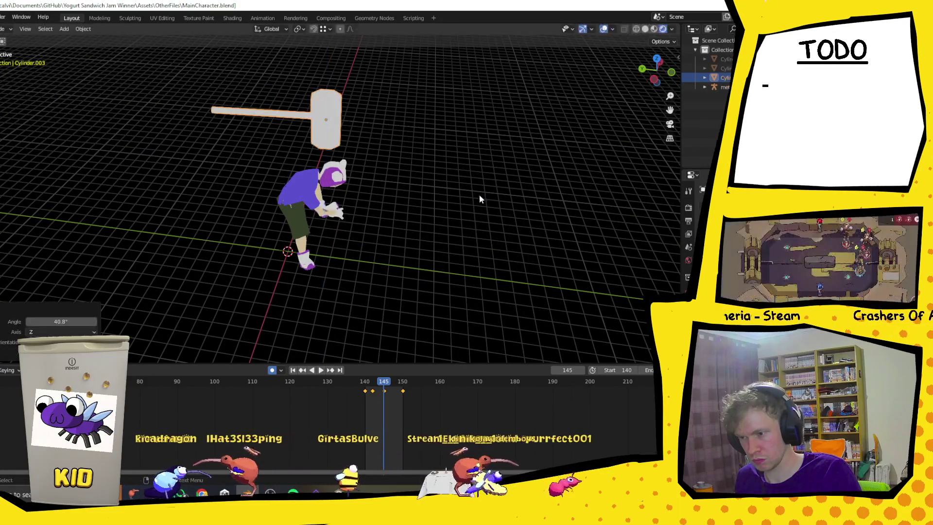
pyautogui.press('g')
pyautogui.press('Return')
# Lower the hammer beside the character with a few small moves, then play the swing
pyautogui.moveTo(546, 292); pyautogui.dragTo(364, 271, button='middle')
pyautogui.press('g')
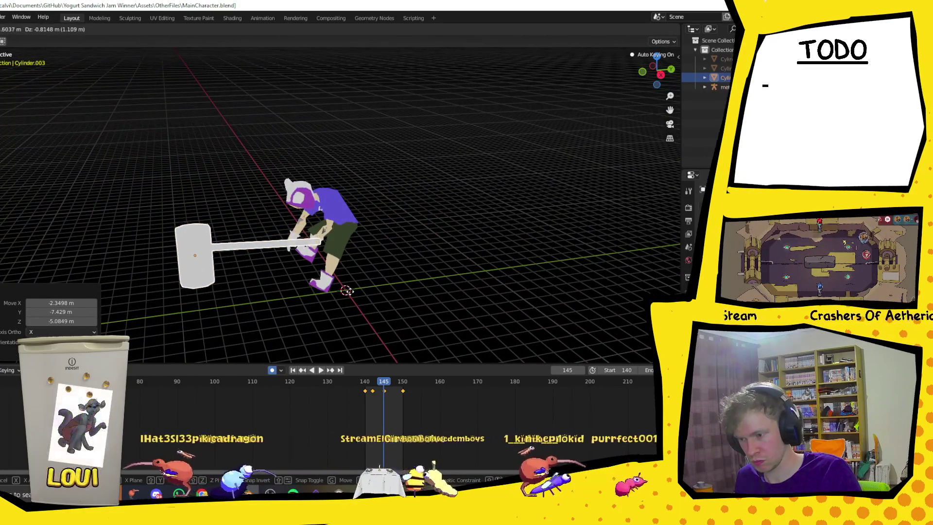
pyautogui.press('Return')
pyautogui.moveTo(311, 302)
pyautogui.mouseDown(button='middle')
pyautogui.moveTo(285, 307)
pyautogui.moveTo(328, 304)
pyautogui.moveTo(351, 282)
pyautogui.moveTo(315, 287)
pyautogui.mouseUp(button='middle')
pyautogui.press('g')
pyautogui.press('Return')
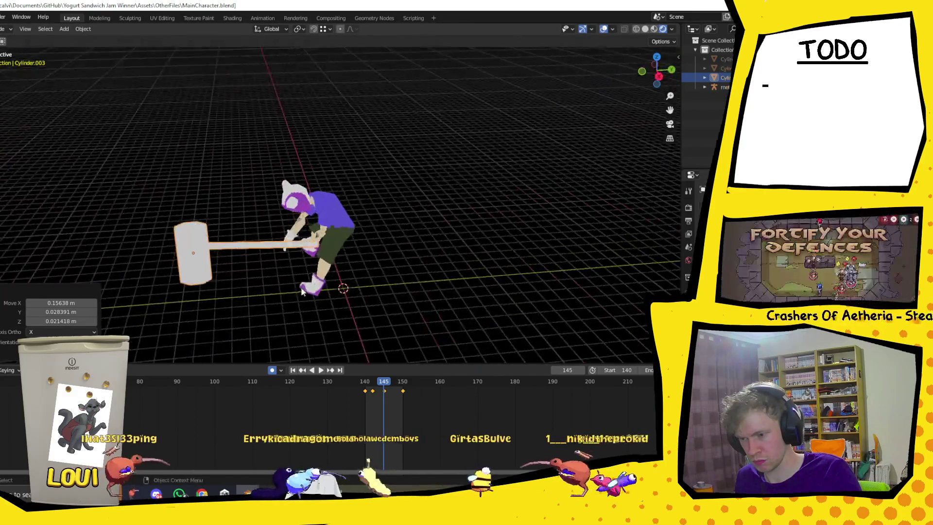
pyautogui.press('g')
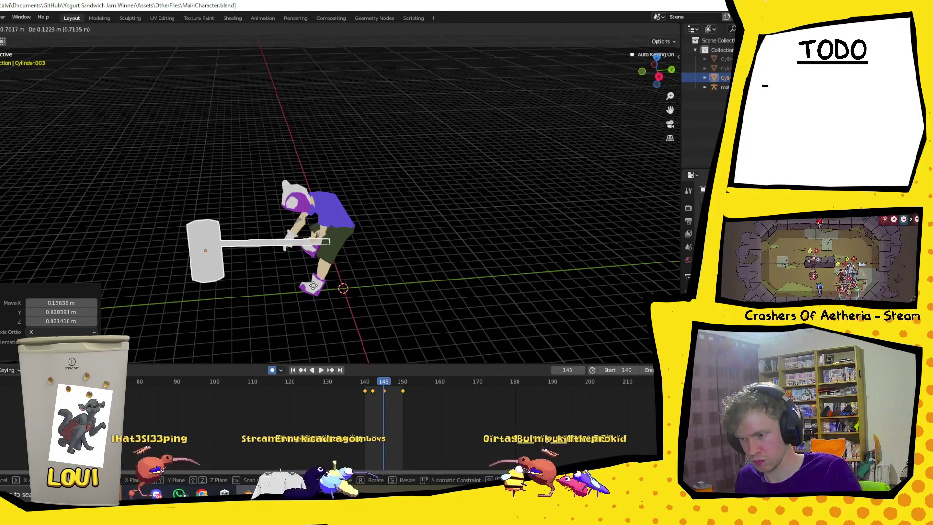
pyautogui.press('Return')
pyautogui.press('space')
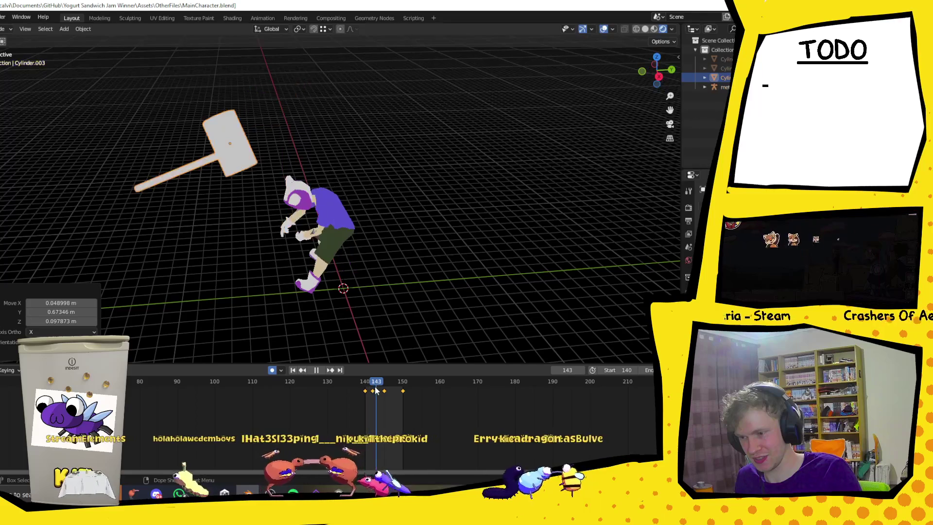
# Stop playback and move the hammer vertically to adjust its height at frame 141
pyautogui.press('space')
pyautogui.moveTo(379, 340)
pyautogui.mouseDown(button='middle')
pyautogui.moveTo(422, 263)
pyautogui.moveTo(453, 280)
pyautogui.mouseUp(button='middle')
pyautogui.press('g')
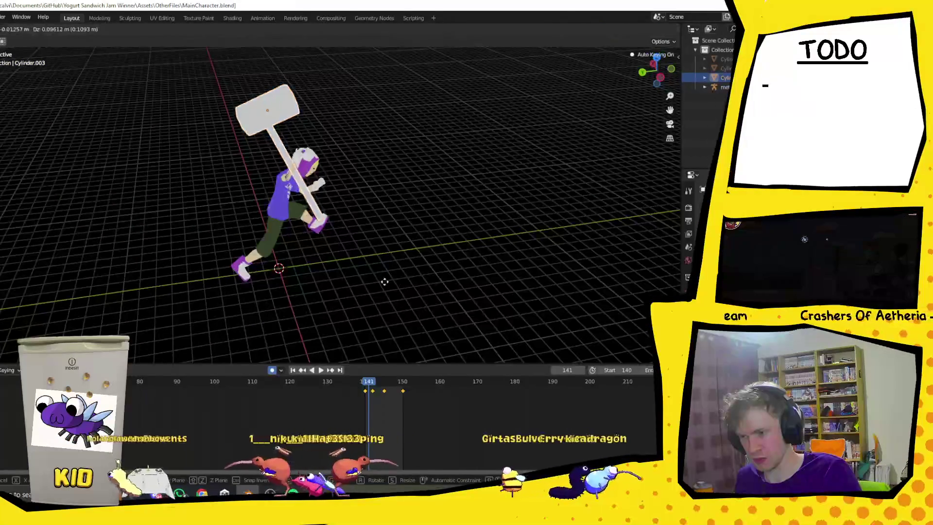
pyautogui.click(391, 268)
pyautogui.moveTo(403, 247); pyautogui.dragTo(351, 262, button='middle')
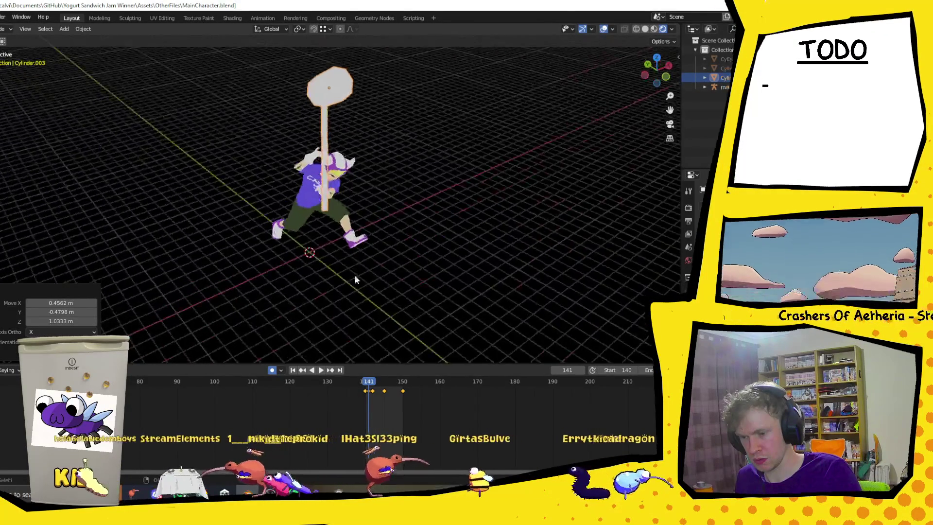
# Scrub frames 143 to 150 and replay the swing to review the windup
pyautogui.moveTo(367, 383); pyautogui.dragTo(377, 384)
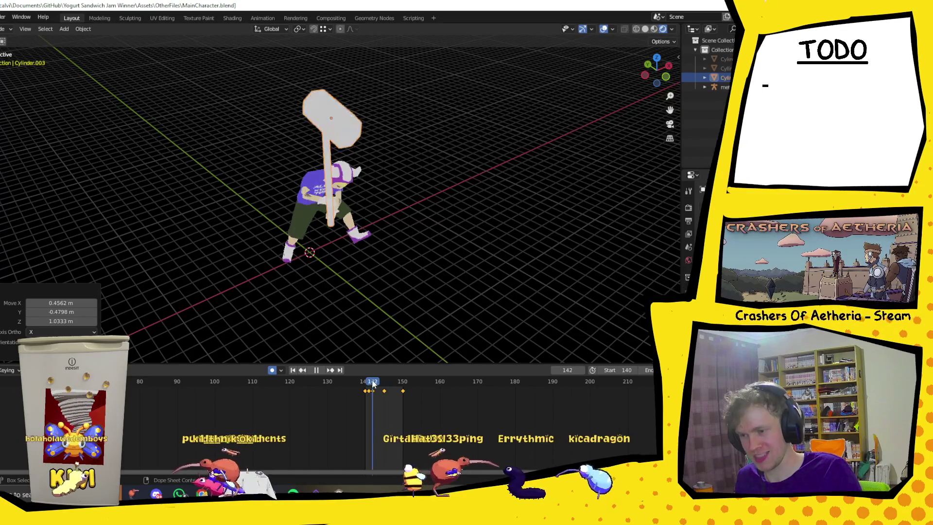
pyautogui.moveTo(374, 383)
pyautogui.mouseDown()
pyautogui.moveTo(384, 386)
pyautogui.moveTo(348, 385)
pyautogui.moveTo(359, 385)
pyautogui.mouseUp()
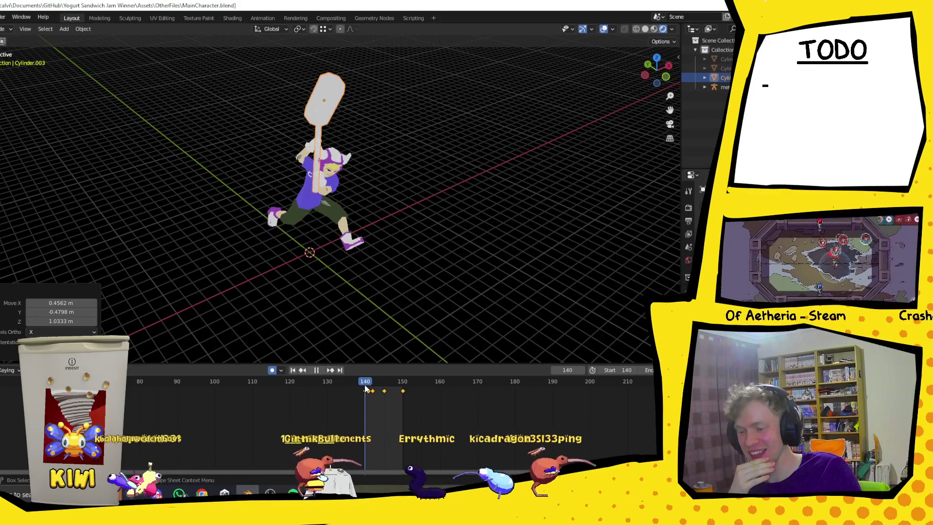
pyautogui.press('space')
pyautogui.click(325, 371)
pyautogui.moveTo(425, 210)
pyautogui.mouseDown(button='middle')
pyautogui.moveTo(343, 216)
pyautogui.moveTo(439, 197)
pyautogui.mouseUp(button='middle')
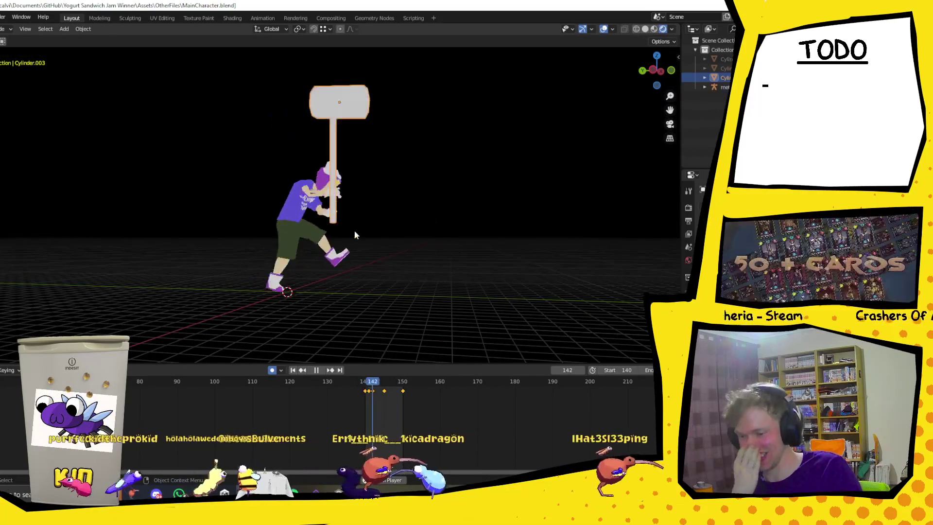
pyautogui.press('space')
pyautogui.click(387, 381)
pyautogui.press('space')
pyautogui.moveTo(384, 381); pyautogui.dragTo(404, 382)
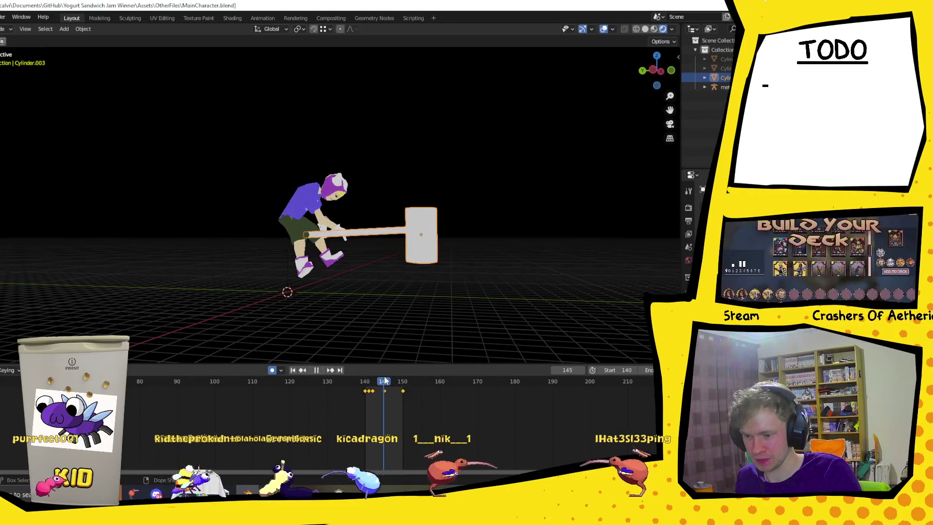
# At frame 146, transform the hammer along the Y axis and play to check
pyautogui.moveTo(468, 250); pyautogui.dragTo(395, 266, button='middle')
pyautogui.press('space')
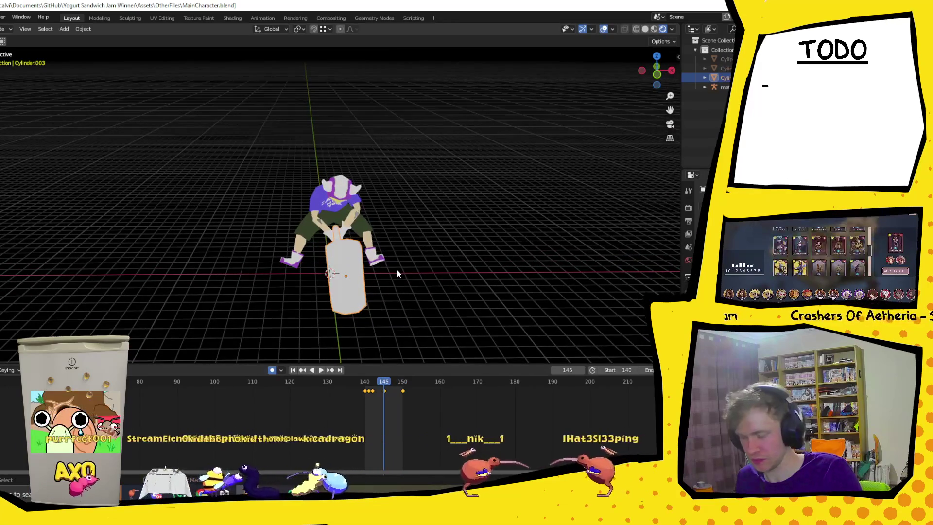
pyautogui.press('s')
pyautogui.press('y')
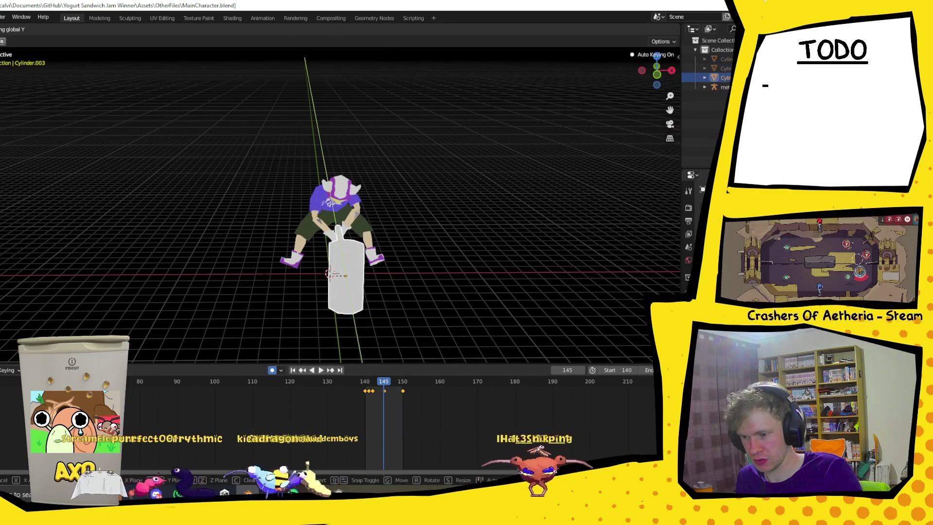
pyautogui.press('Return')
pyautogui.press('space')
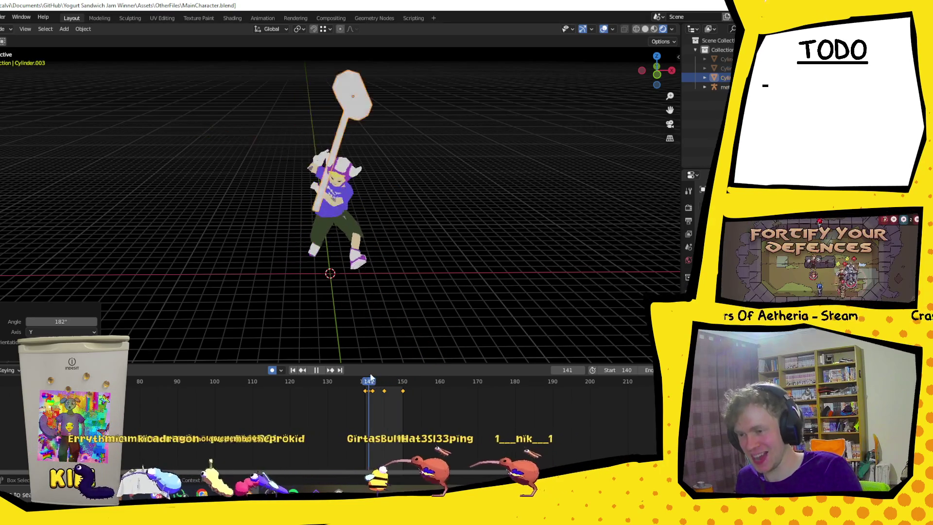
# Rotate the hammer around X so its head rests on the ground, then replay
pyautogui.press('Escape')
pyautogui.moveTo(319, 319); pyautogui.dragTo(357, 299, button='middle')
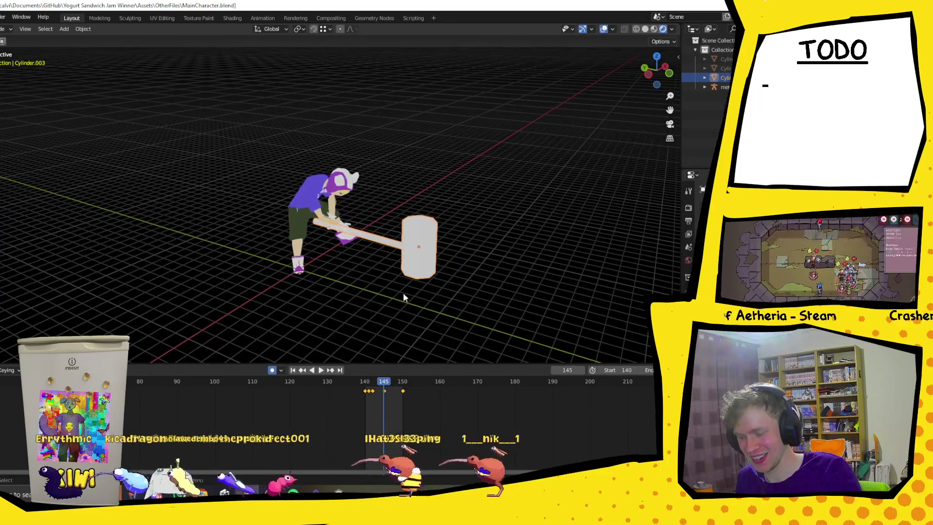
pyautogui.press('r')
pyautogui.press('x')
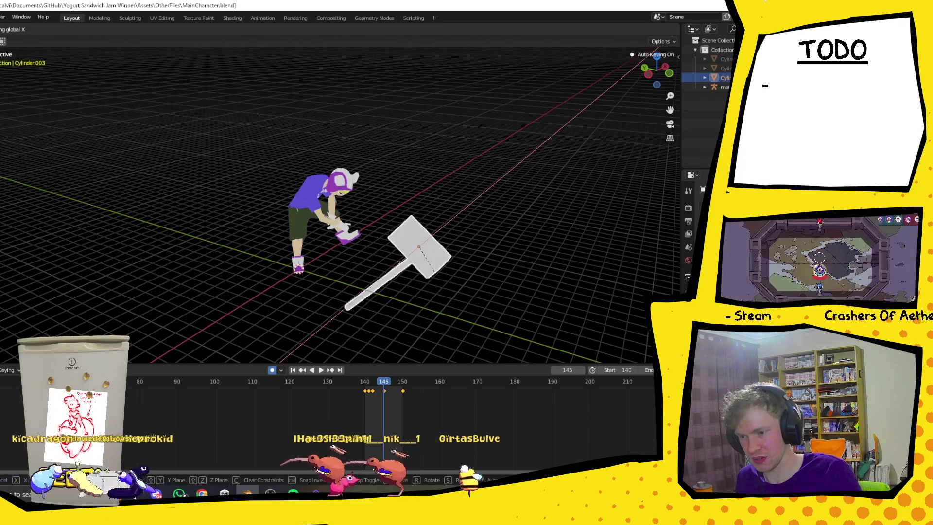
pyautogui.press('Return')
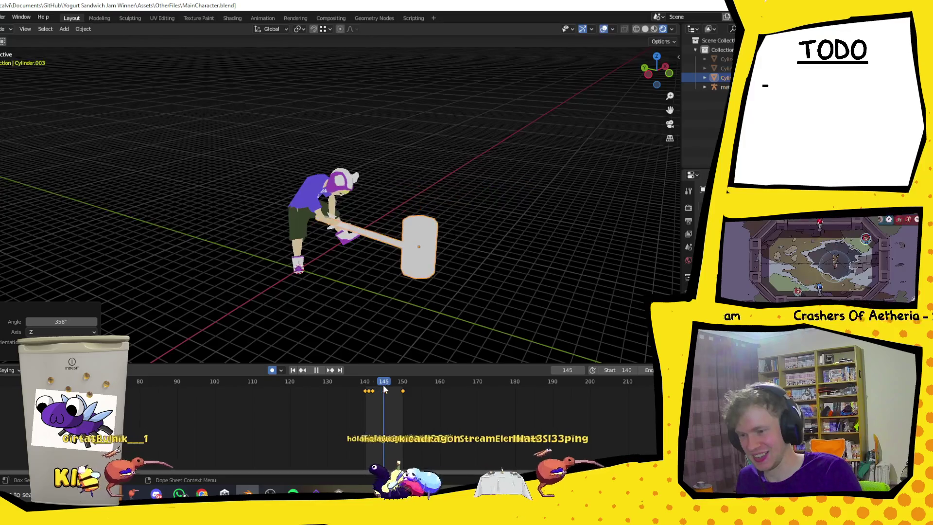
pyautogui.press('space')
pyautogui.press('space')
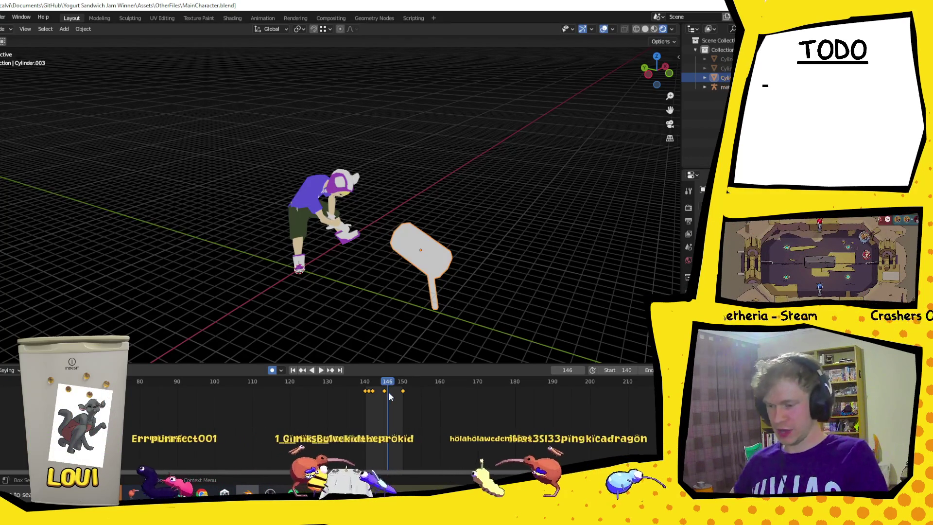
# At frame 150, tilt the hammer 3.54° around X and lower it about 0.40 m
pyautogui.press('space')
pyautogui.moveTo(384, 386); pyautogui.dragTo(382, 395)
pyautogui.press('space')
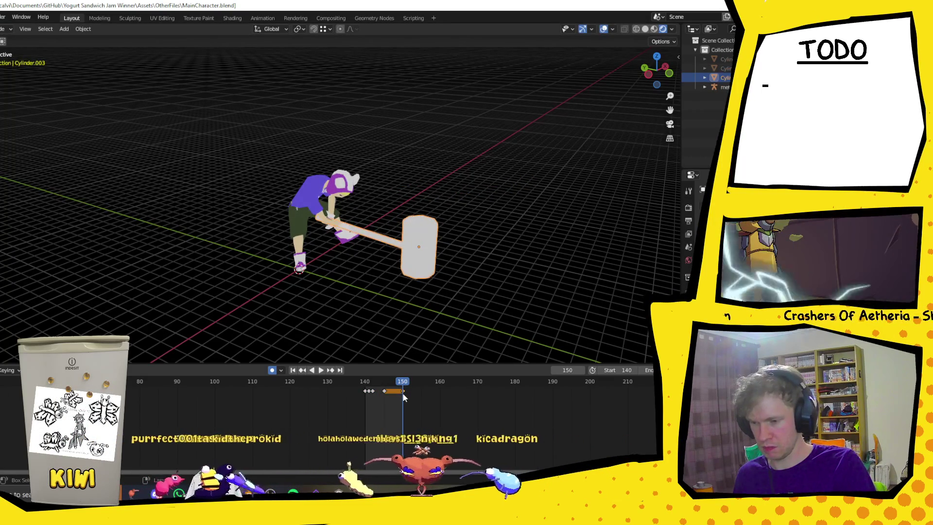
pyautogui.moveTo(457, 252); pyautogui.dragTo(330, 255, button='middle')
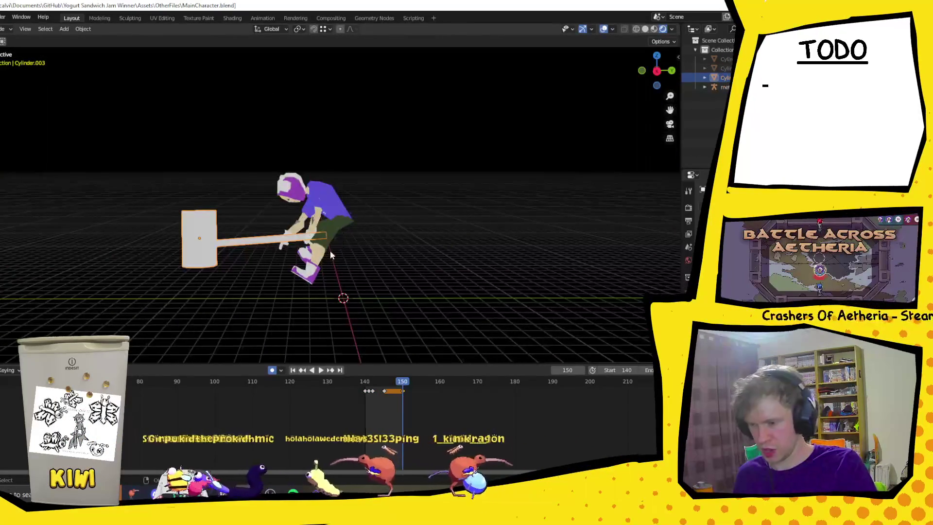
pyautogui.press('r')
pyautogui.press('x')
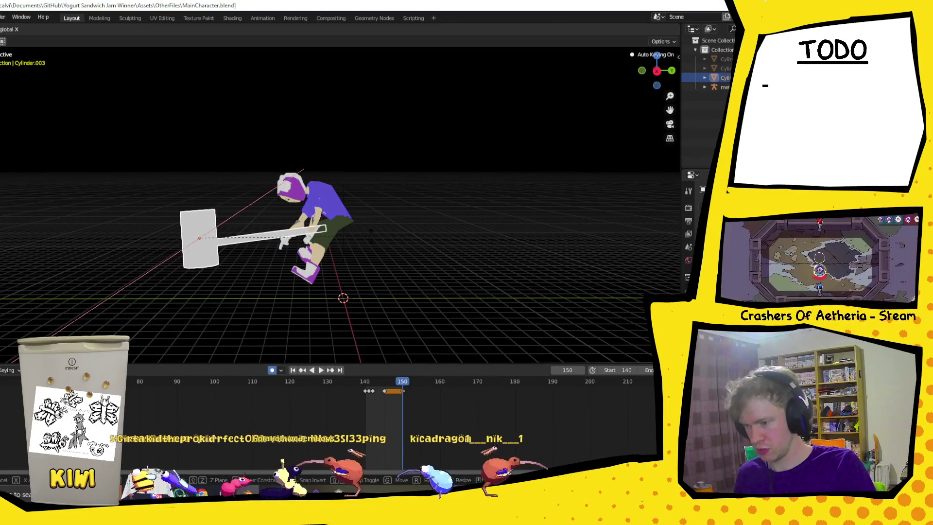
pyautogui.click(325, 227)
pyautogui.press('g')
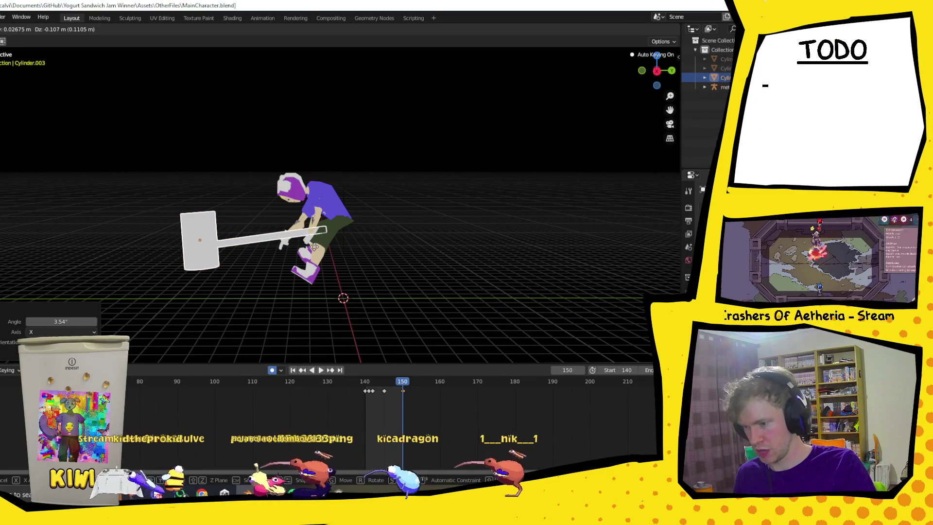
pyautogui.click(315, 256)
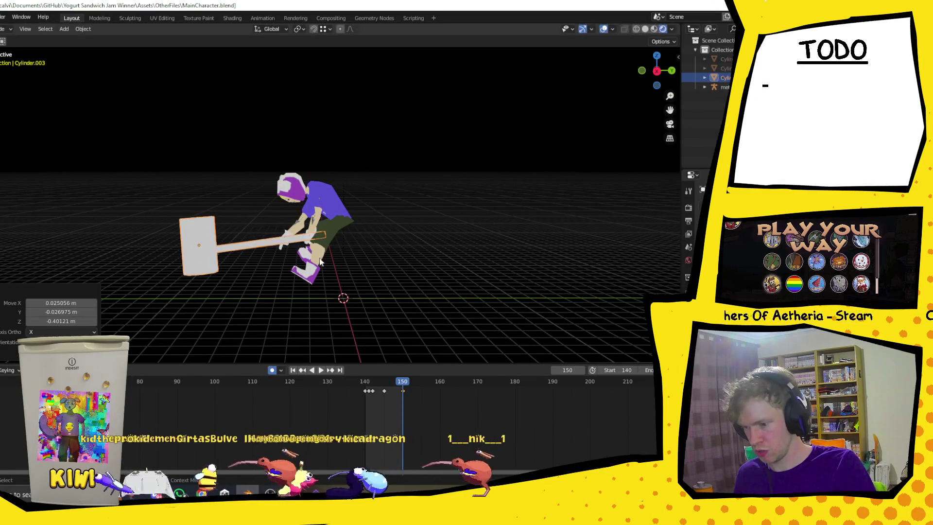
# Scrub back to frame 142 to check the windup
pyautogui.moveTo(389, 383); pyautogui.dragTo(378, 382)
pyautogui.press('Escape')
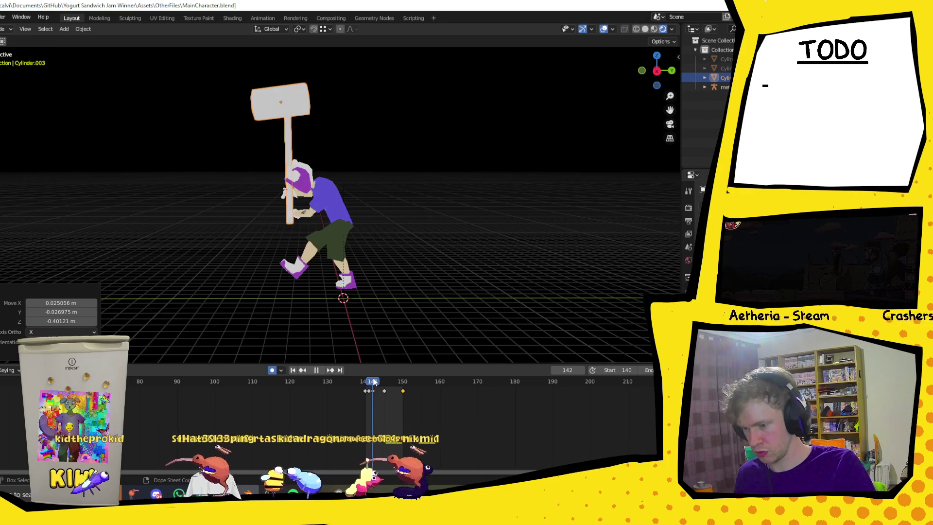
pyautogui.click(374, 393)
pyautogui.moveTo(379, 273)
pyautogui.mouseDown(button='middle')
pyautogui.moveTo(369, 233)
pyautogui.moveTo(388, 231)
pyautogui.moveTo(393, 263)
pyautogui.mouseUp(button='middle')
# Review the swing into frame 145, undoing a stray pasted hammer copy
pyautogui.click(384, 390)
pyautogui.press('space')
pyautogui.moveTo(434, 264)
pyautogui.mouseDown(button='middle')
pyautogui.moveTo(402, 244)
pyautogui.moveTo(412, 221)
pyautogui.moveTo(389, 219)
pyautogui.mouseUp(button='middle')
pyautogui.hotkey('ctrl', 'v')
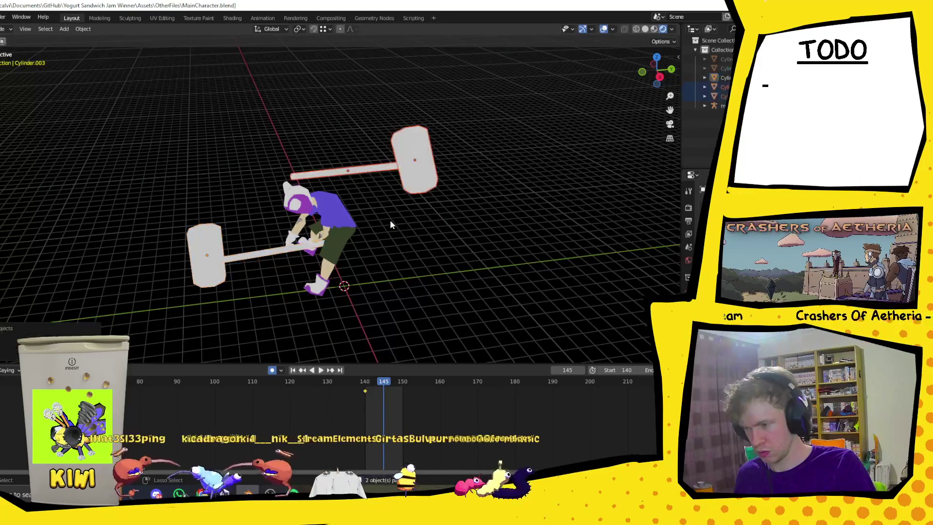
pyautogui.hotkey('ctrl', 'z')
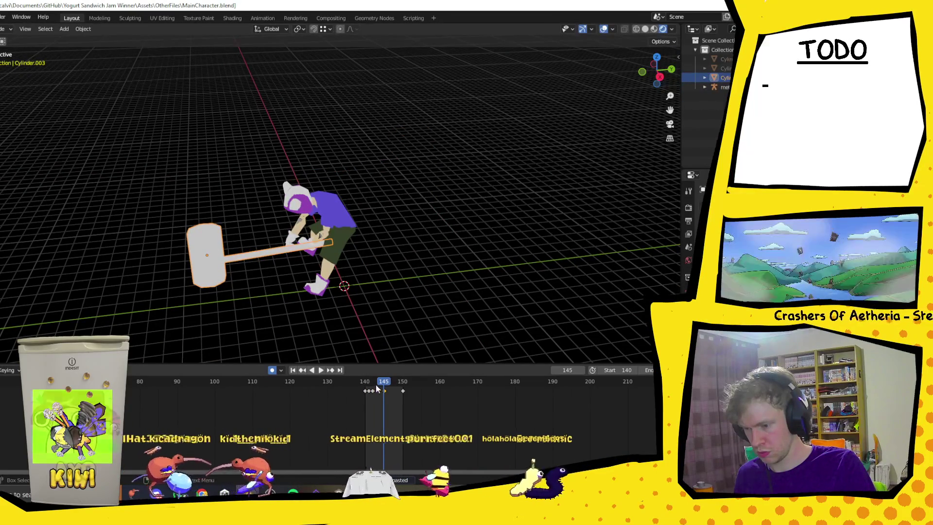
pyautogui.press('space')
pyautogui.click(372, 388)
pyautogui.press('space')
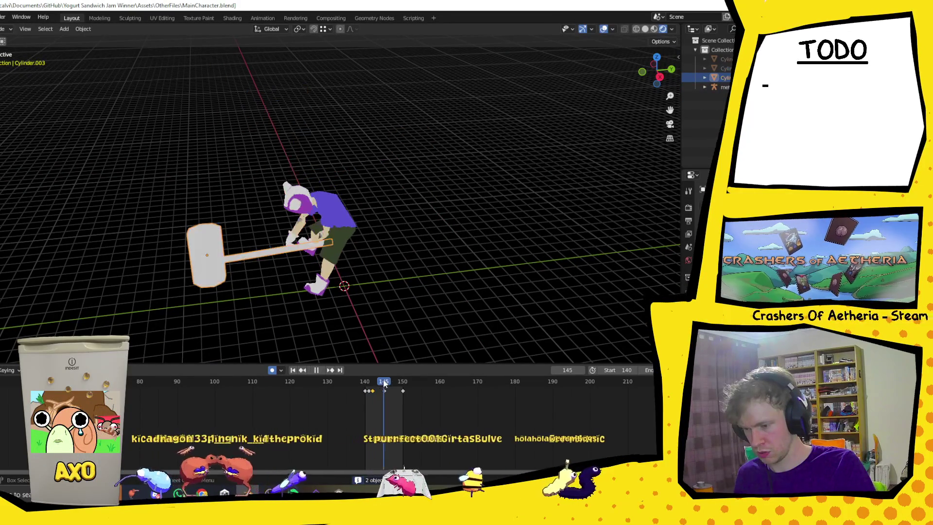
pyautogui.hotkey('ctrl', 'z')
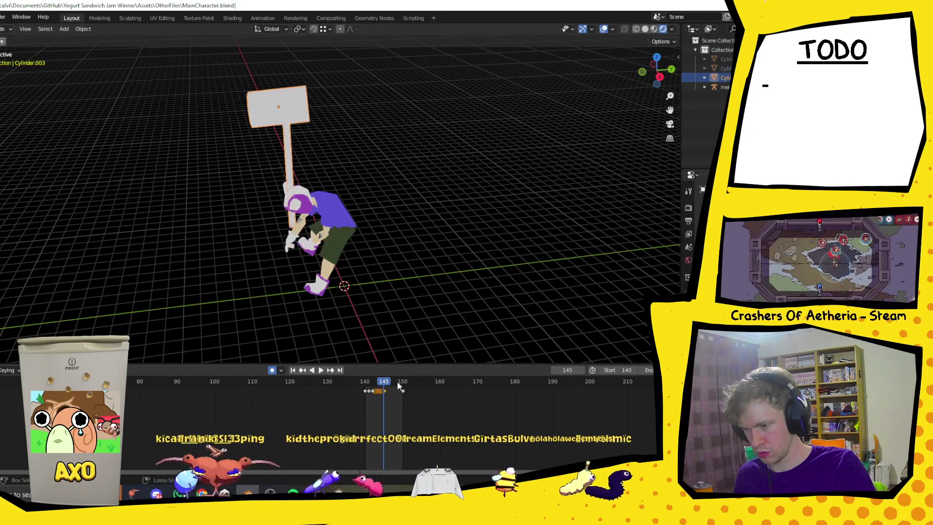
# Rotate the hammer 84.8° around X, move it down, and play to check
pyautogui.press('r')
pyautogui.press('x')
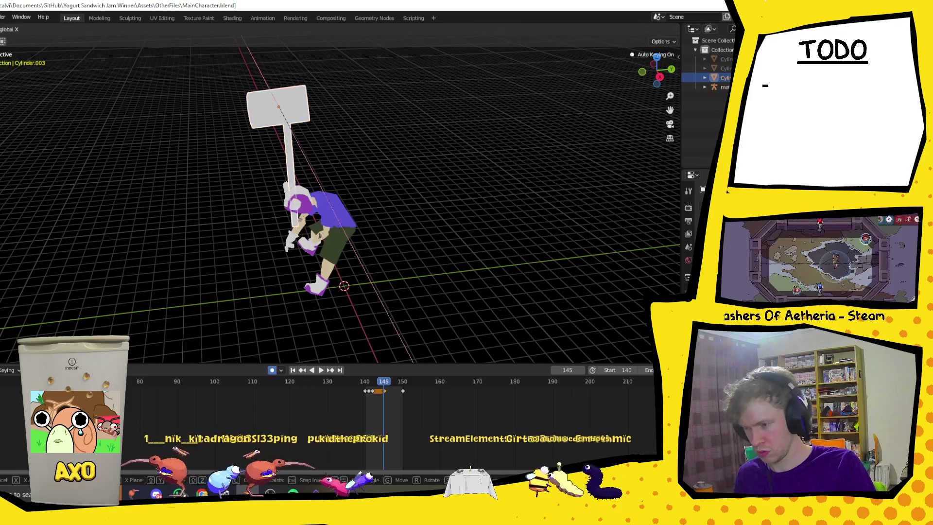
pyautogui.click(445, 104)
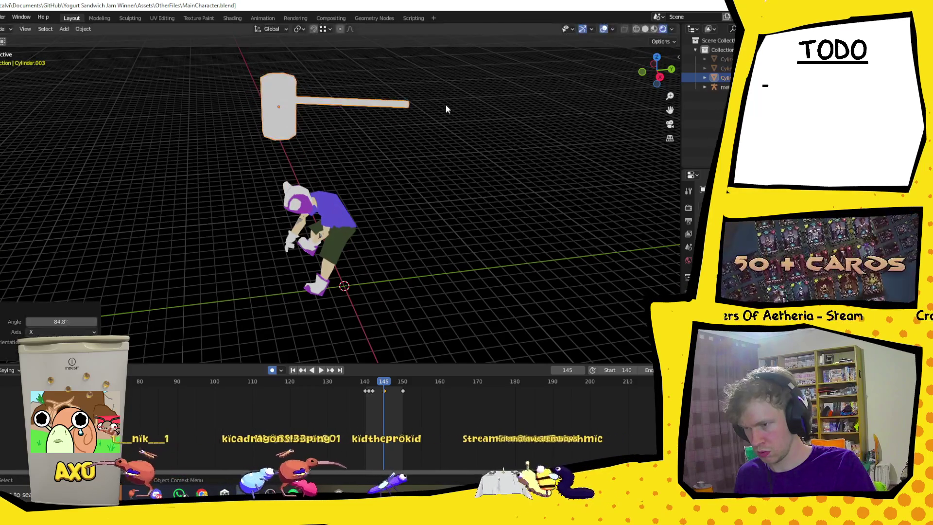
pyautogui.press('g')
pyautogui.click(355, 251)
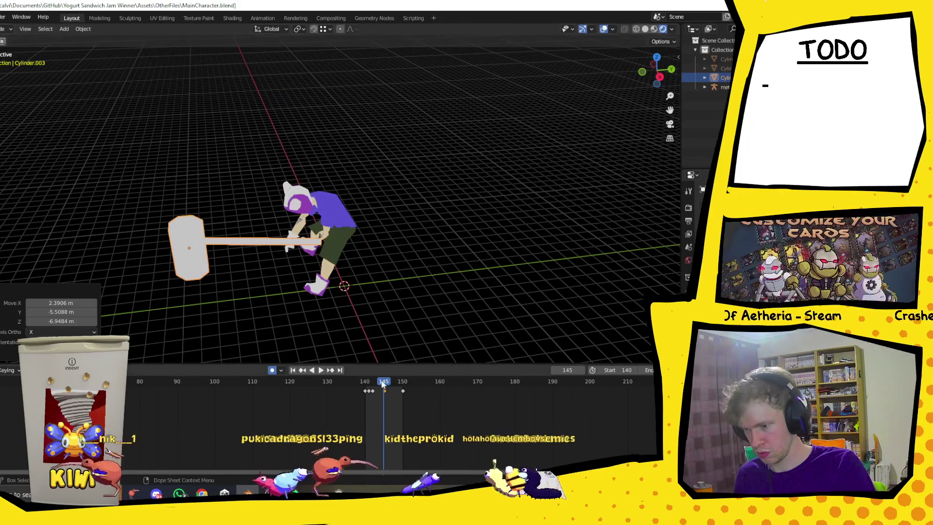
pyautogui.press('space')
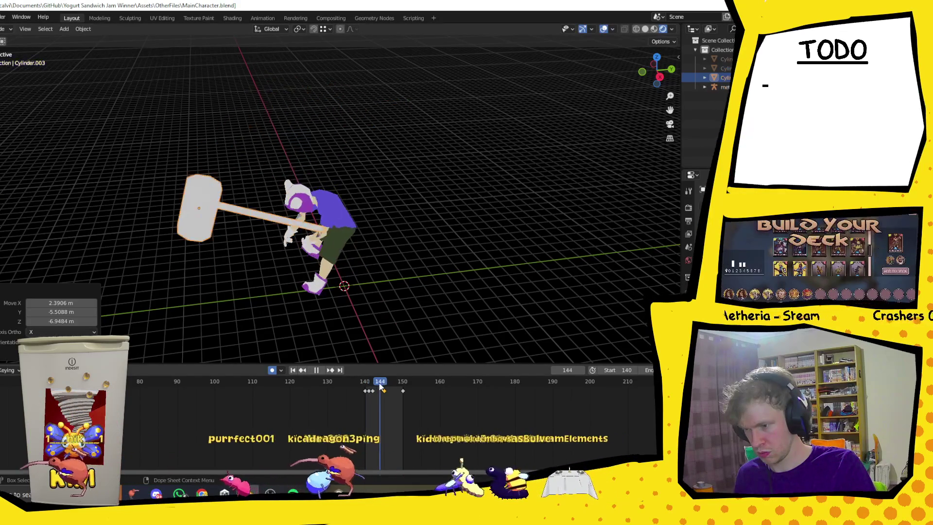
pyautogui.press('space')
# Reposition the hammer with several moves and an X-axis slide so it rests on the ground
pyautogui.moveTo(368, 330)
pyautogui.mouseDown(button='middle')
pyautogui.moveTo(401, 301)
pyautogui.moveTo(477, 312)
pyautogui.moveTo(467, 331)
pyautogui.mouseUp(button='middle')
pyautogui.moveTo(455, 201)
pyautogui.mouseDown(button='middle')
pyautogui.moveTo(433, 224)
pyautogui.moveTo(389, 214)
pyautogui.moveTo(380, 199)
pyautogui.mouseUp(button='middle')
pyautogui.press('g')
pyautogui.click(404, 236)
pyautogui.press('g')
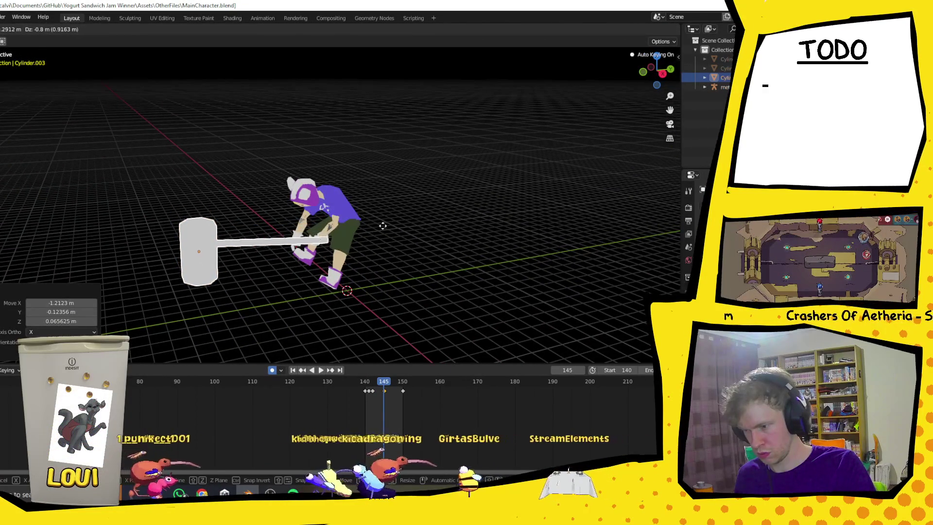
pyautogui.click(393, 268)
pyautogui.moveTo(392, 267)
pyautogui.mouseDown(button='middle')
pyautogui.moveTo(447, 286)
pyautogui.moveTo(370, 231)
pyautogui.mouseUp(button='middle')
pyautogui.press('g')
pyautogui.click(440, 276)
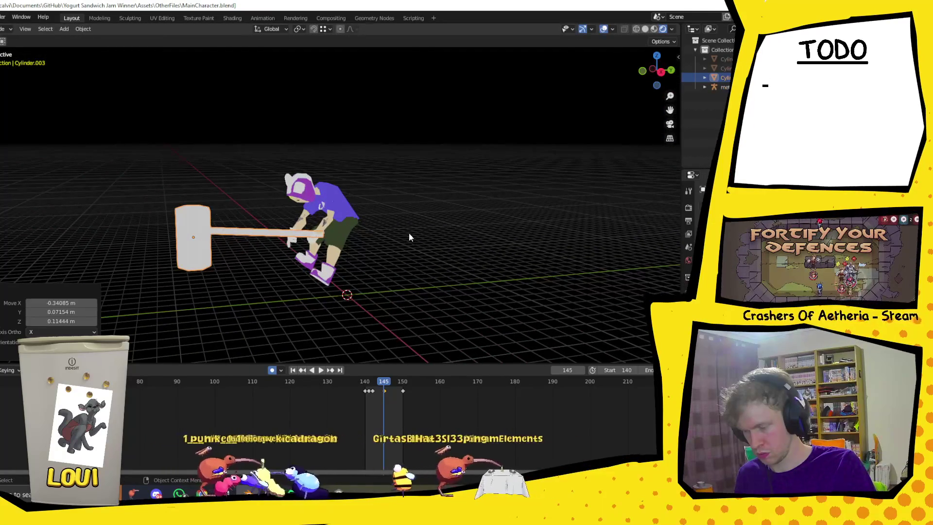
pyautogui.press('g')
pyautogui.press('x')
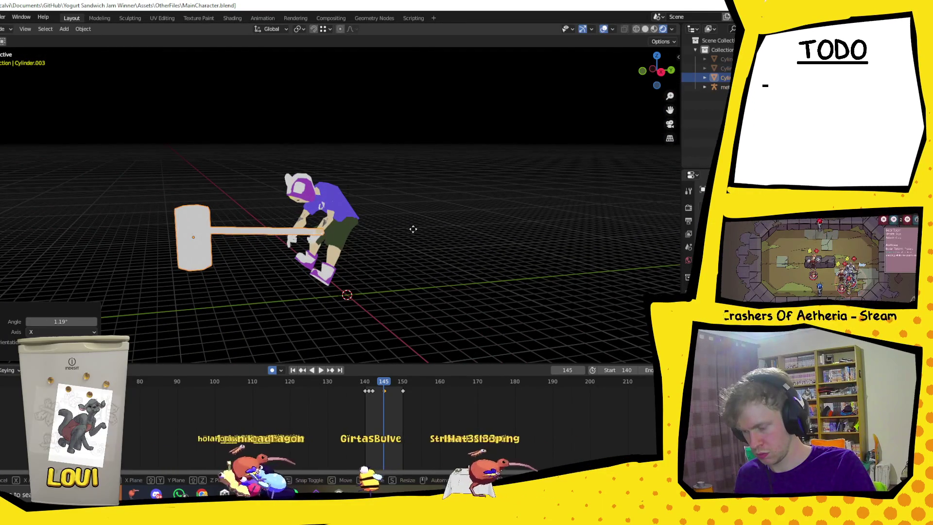
pyautogui.click(417, 235)
pyautogui.moveTo(417, 234)
pyautogui.mouseDown(button='middle')
pyautogui.moveTo(425, 271)
pyautogui.moveTo(477, 287)
pyautogui.moveTo(442, 262)
pyautogui.mouseUp(button='middle')
# Play and scrub frames 143 to 150, stopping on the frame-150 keyframe
pyautogui.press('space')
pyautogui.moveTo(389, 383)
pyautogui.mouseDown()
pyautogui.moveTo(402, 382)
pyautogui.moveTo(371, 384)
pyautogui.moveTo(385, 392)
pyautogui.mouseUp()
pyautogui.press('space')
pyautogui.press('space')
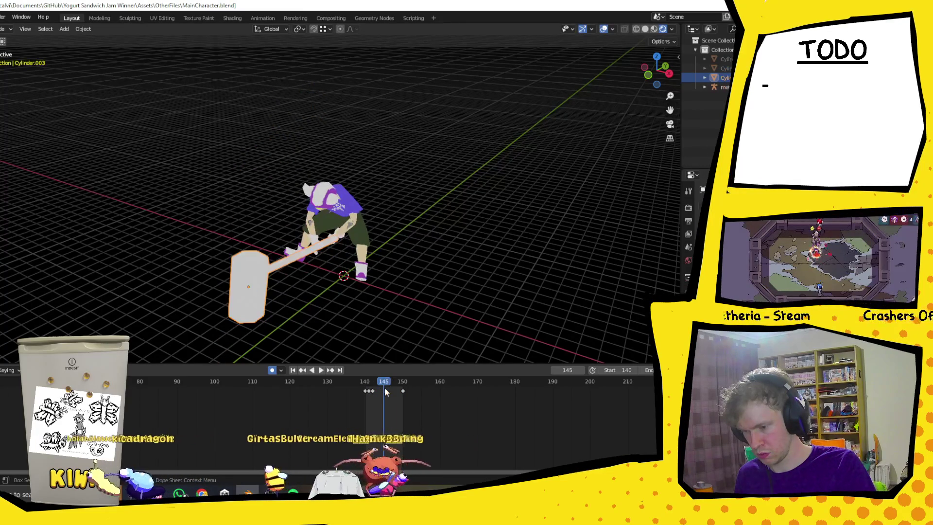
pyautogui.click(404, 391)
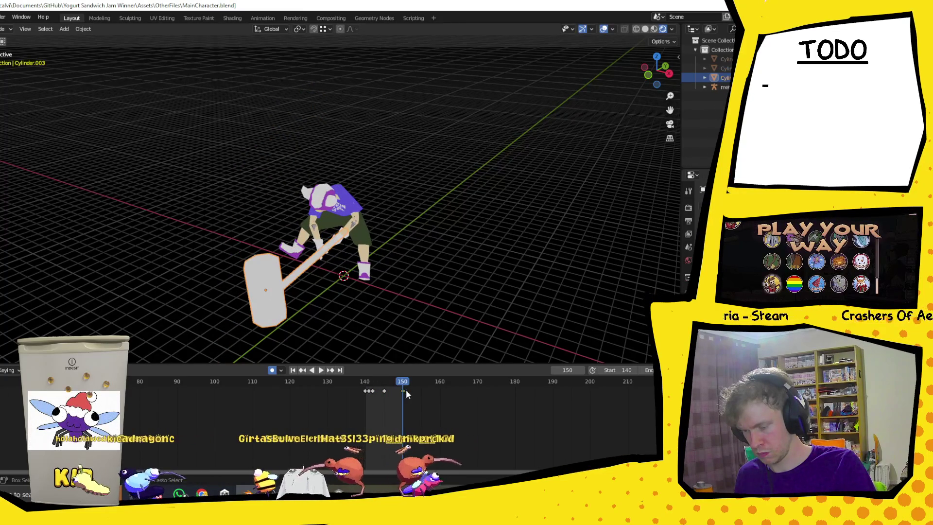
# At frame 150, tilt the hammer around X and move it to key the follow-through
pyautogui.moveTo(424, 285); pyautogui.dragTo(359, 263, button='middle')
pyautogui.press('r')
pyautogui.press('x')
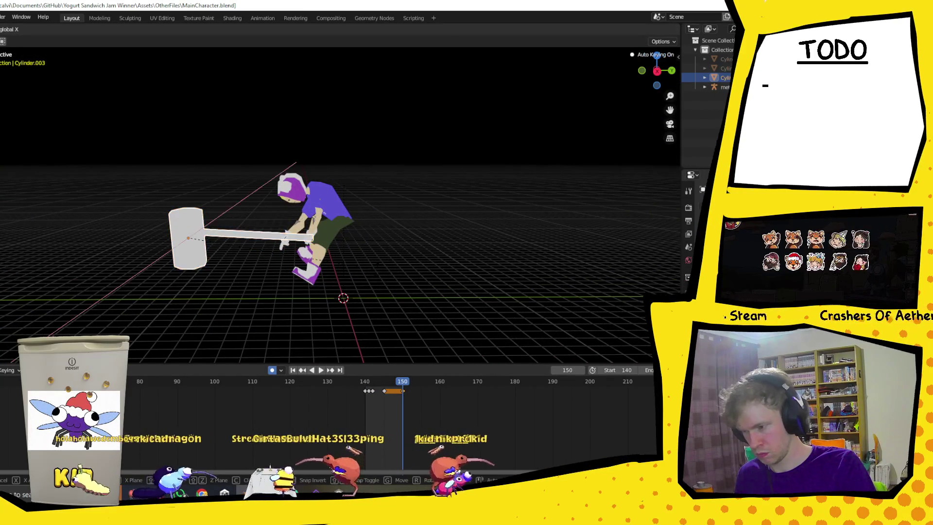
pyautogui.click(371, 265)
pyautogui.moveTo(372, 265)
pyautogui.mouseDown(button='middle')
pyautogui.moveTo(392, 288)
pyautogui.moveTo(430, 292)
pyautogui.moveTo(400, 264)
pyautogui.moveTo(372, 259)
pyautogui.mouseUp(button='middle')
pyautogui.press('g')
pyautogui.click(384, 260)
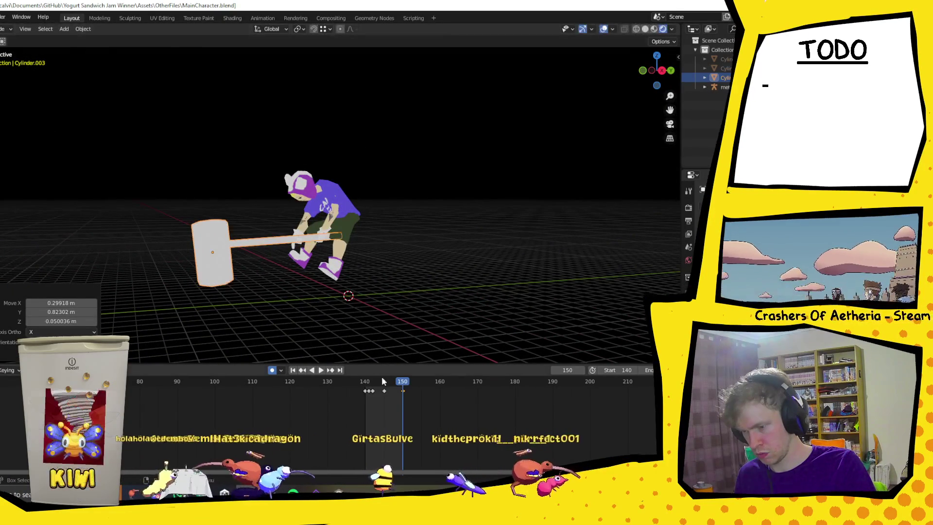
# Nudge the hammer at frame 145, then replay the swing
pyautogui.click(384, 376)
pyautogui.moveTo(363, 259); pyautogui.dragTo(342, 299, button='middle')
pyautogui.press('g')
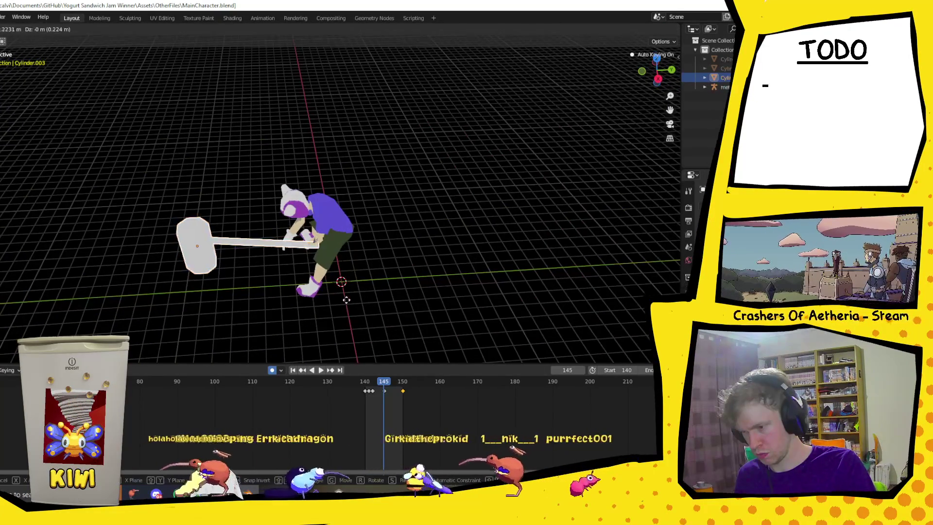
pyautogui.click(376, 359)
pyautogui.press('space')
pyautogui.moveTo(370, 273)
pyautogui.mouseDown(button='middle')
pyautogui.moveTo(356, 250)
pyautogui.moveTo(489, 228)
pyautogui.moveTo(493, 382)
pyautogui.mouseUp(button='middle')
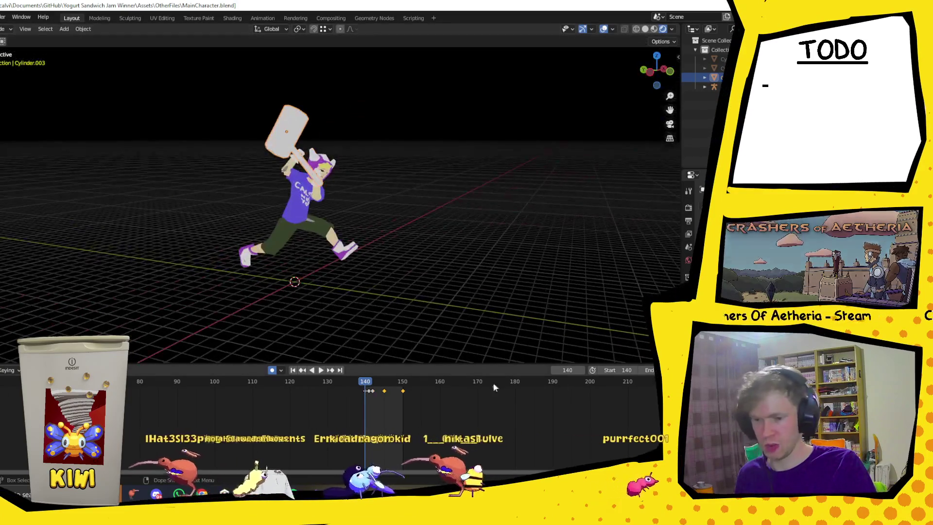
pyautogui.click(321, 370)
pyautogui.moveTo(465, 241)
pyautogui.mouseDown(button='middle')
pyautogui.moveTo(294, 223)
pyautogui.moveTo(485, 234)
pyautogui.mouseUp(button='middle')
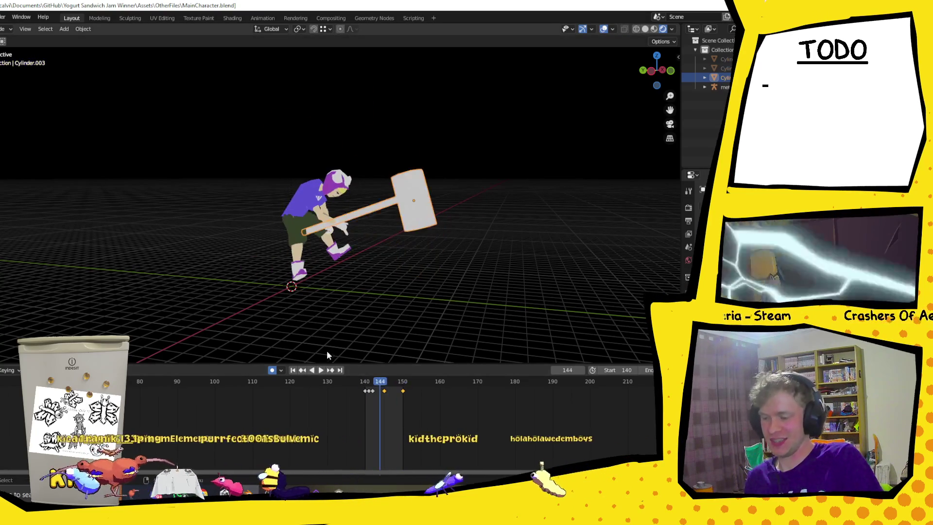
pyautogui.moveTo(380, 383); pyautogui.dragTo(367, 382)
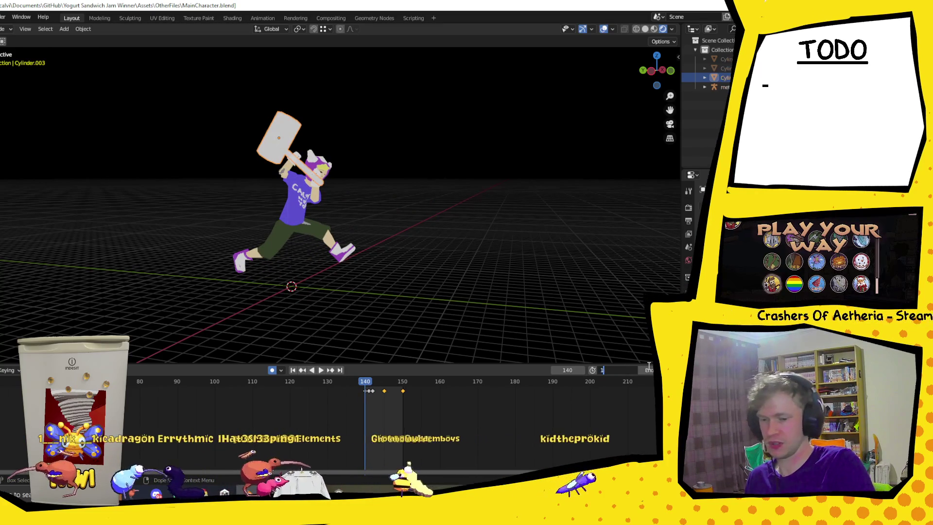
pyautogui.write('20')
pyautogui.press('Tab')
pyautogui.write('12')
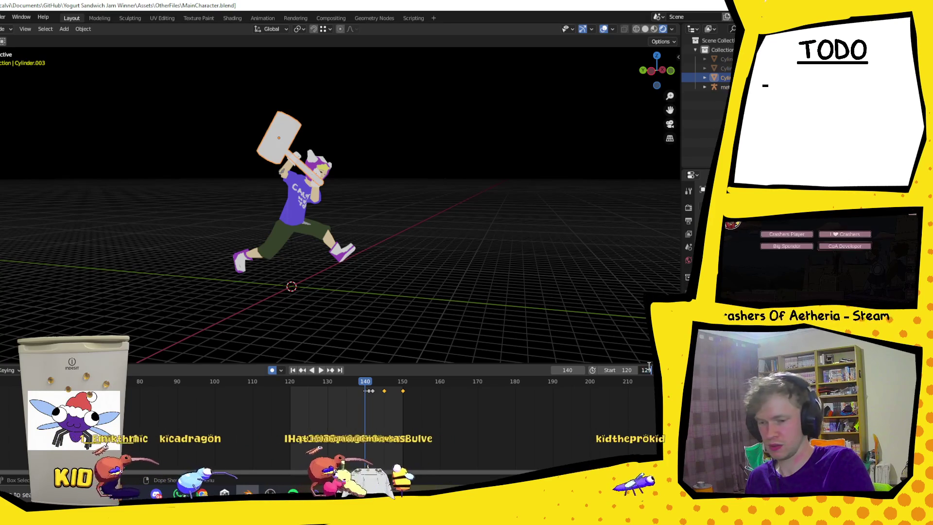
# Play from frame 120, stop at frame 125, and select the character's metarig
pyautogui.press('Return')
pyautogui.press('space')
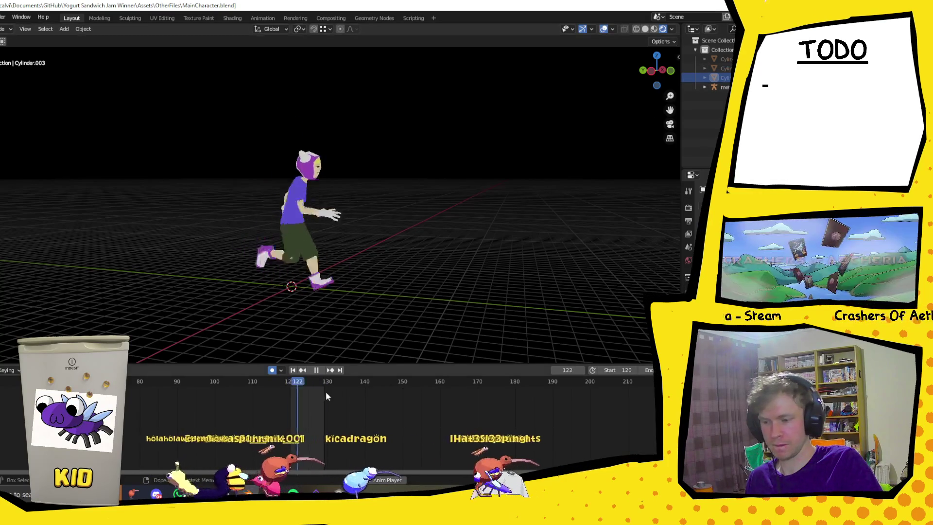
pyautogui.press('space')
pyautogui.press('space')
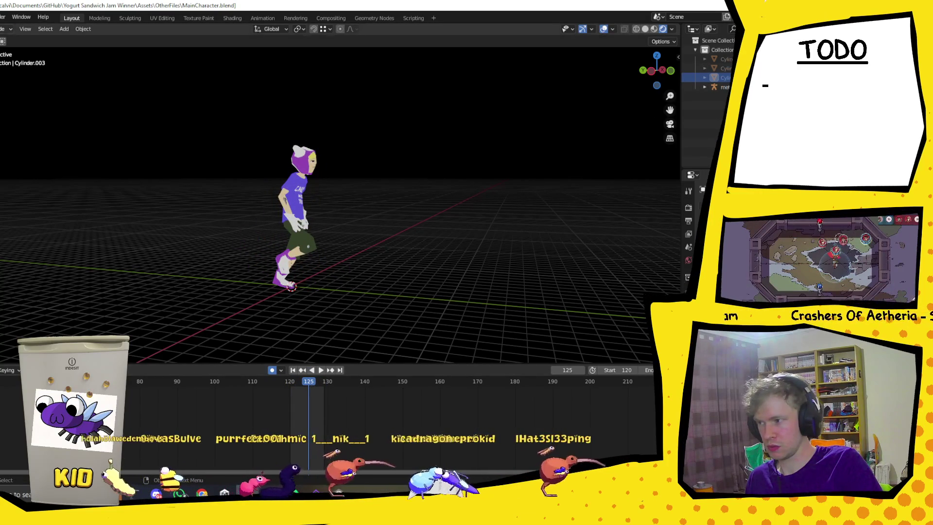
pyautogui.click(288, 204)
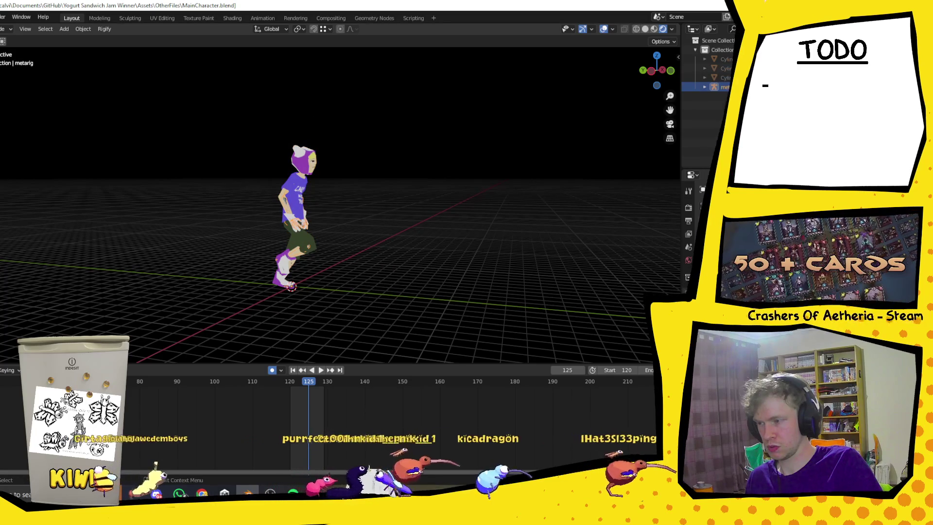
# Switch the rig to Pose Mode and box-select all its bones
pyautogui.click(9, 29)
pyautogui.click(1, 61)
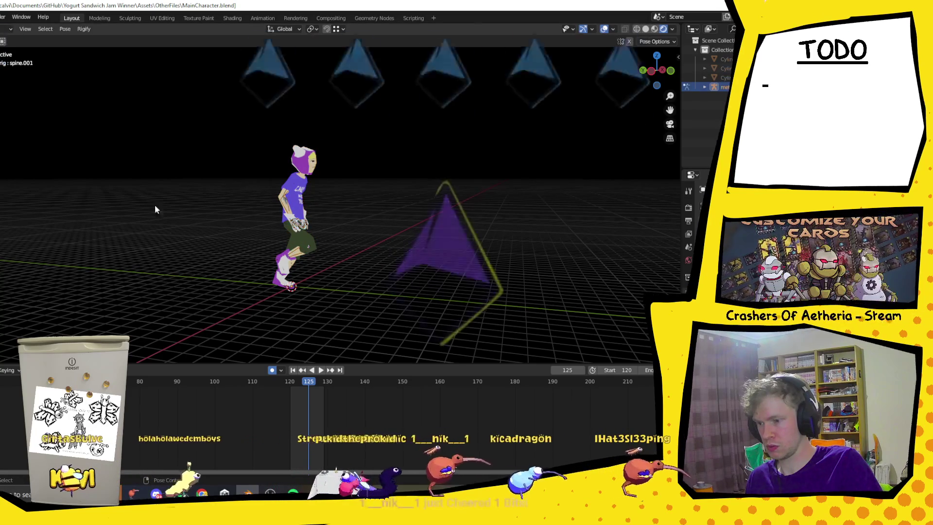
pyautogui.click(296, 388)
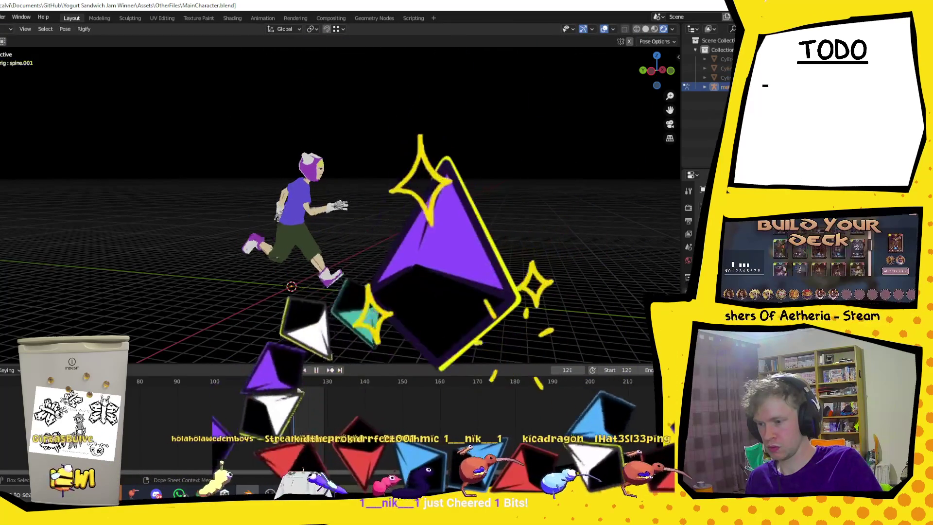
pyautogui.moveTo(211, 134); pyautogui.dragTo(406, 304)
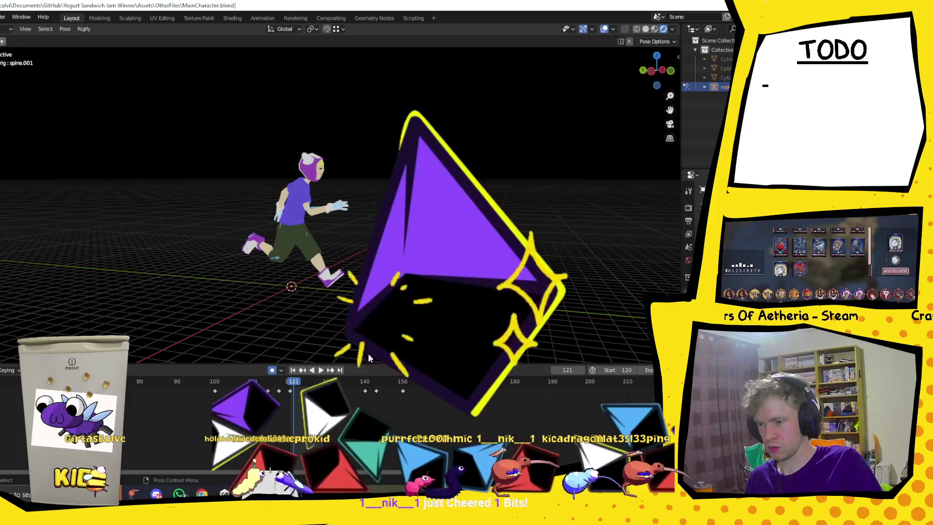
# Set the animation start frame to 110 and play from there
pyautogui.scroll(-1, 301, 395)
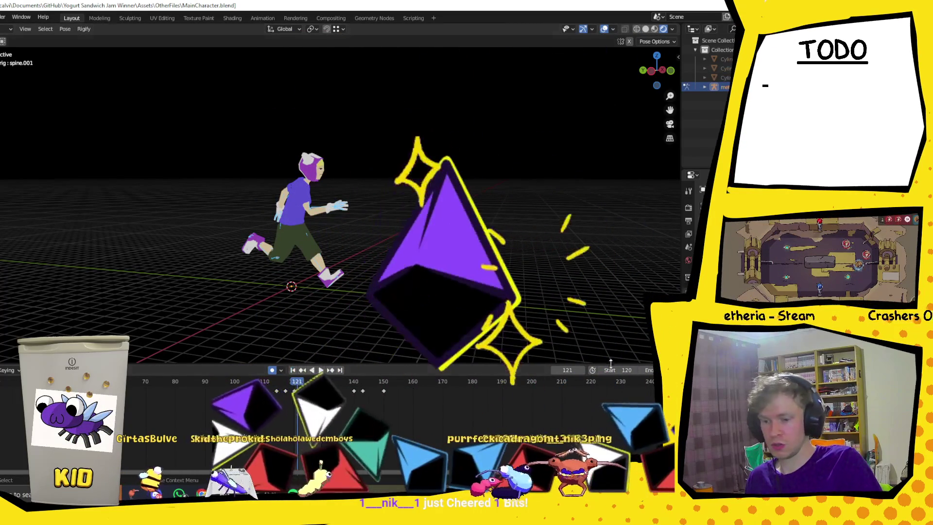
pyautogui.doubleClick(620, 370)
pyautogui.write('110')
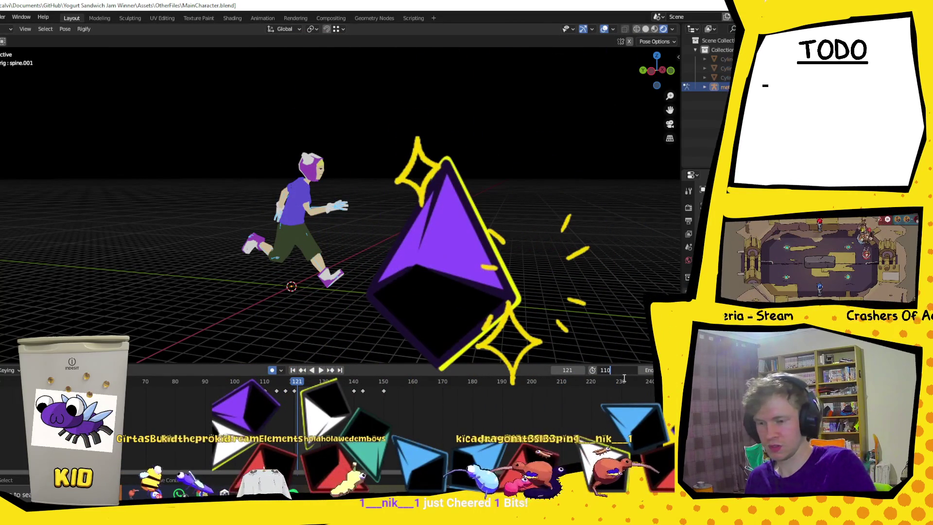
pyautogui.press('Return')
pyautogui.press('space')
pyautogui.moveTo(296, 381)
pyautogui.mouseDown()
pyautogui.moveTo(263, 391)
pyautogui.moveTo(107, 389)
pyautogui.mouseUp()
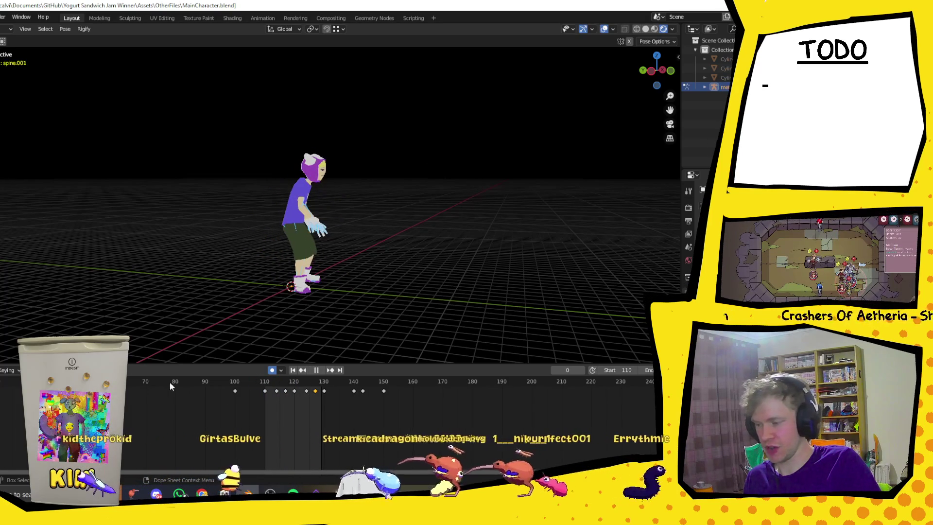
pyautogui.click(266, 382)
pyautogui.moveTo(266, 382); pyautogui.dragTo(2, 384)
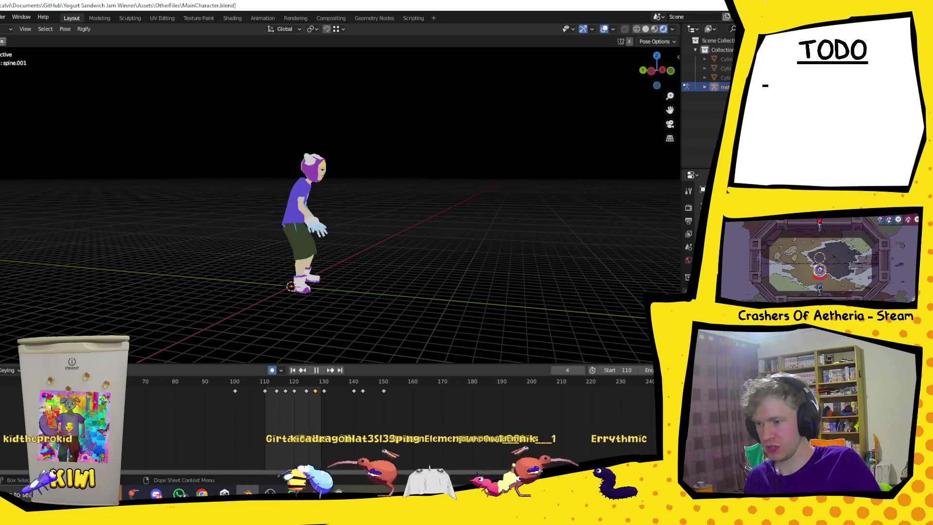
pyautogui.moveTo(480, 145)
pyautogui.mouseDown(button='middle')
pyautogui.moveTo(381, 157)
pyautogui.moveTo(267, 258)
pyautogui.mouseUp(button='middle')
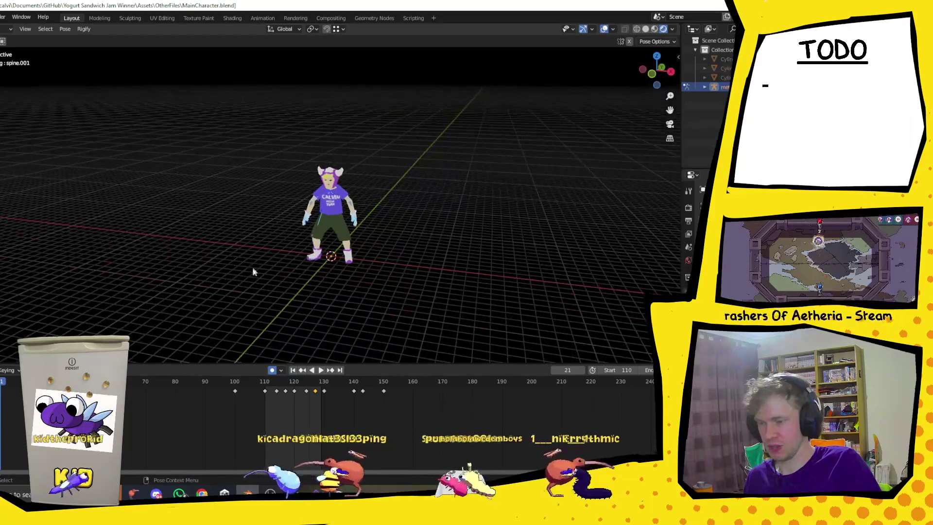
pyautogui.press('space')
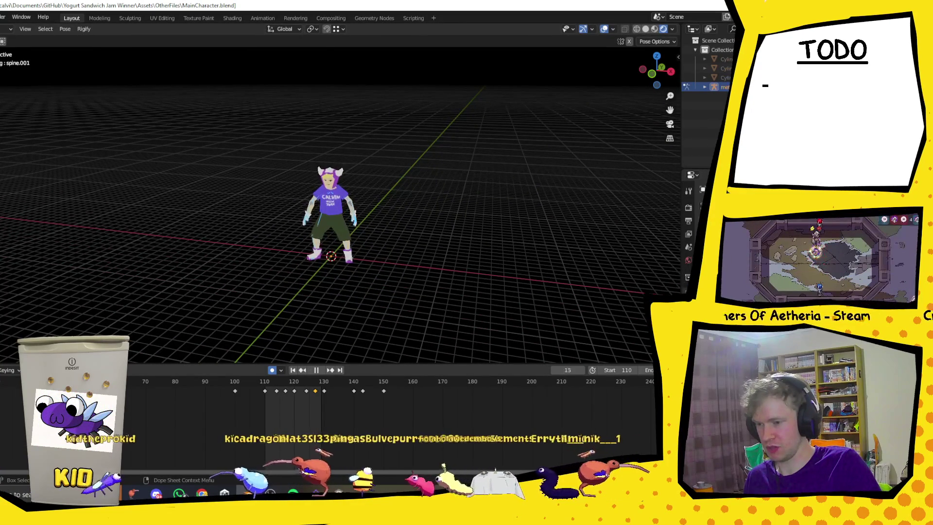
pyautogui.moveTo(263, 395)
pyautogui.mouseDown()
pyautogui.moveTo(359, 392)
pyautogui.moveTo(395, 380)
pyautogui.moveTo(258, 388)
pyautogui.moveTo(270, 398)
pyautogui.mouseUp()
pyautogui.press('space')
pyautogui.moveTo(311, 185); pyautogui.dragTo(389, 170, button='middle')
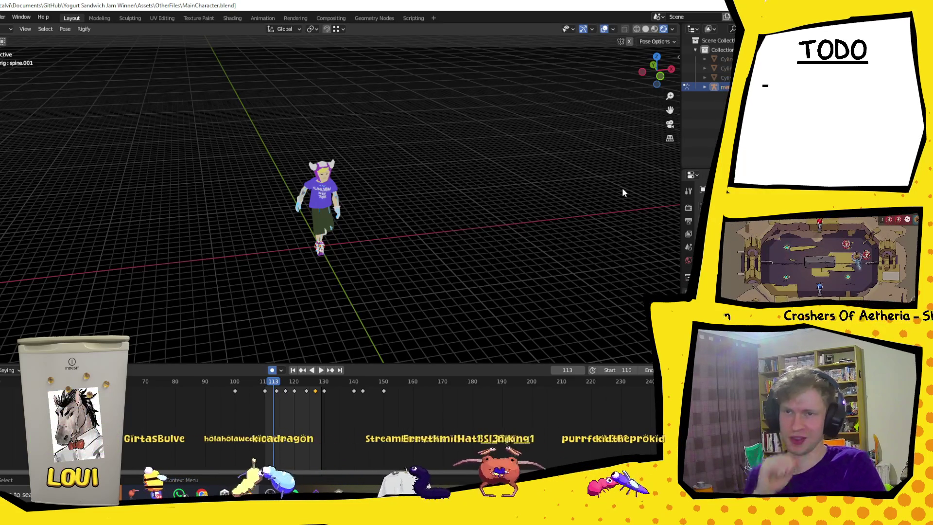
pyautogui.moveTo(402, 212); pyautogui.dragTo(473, 198, button='middle')
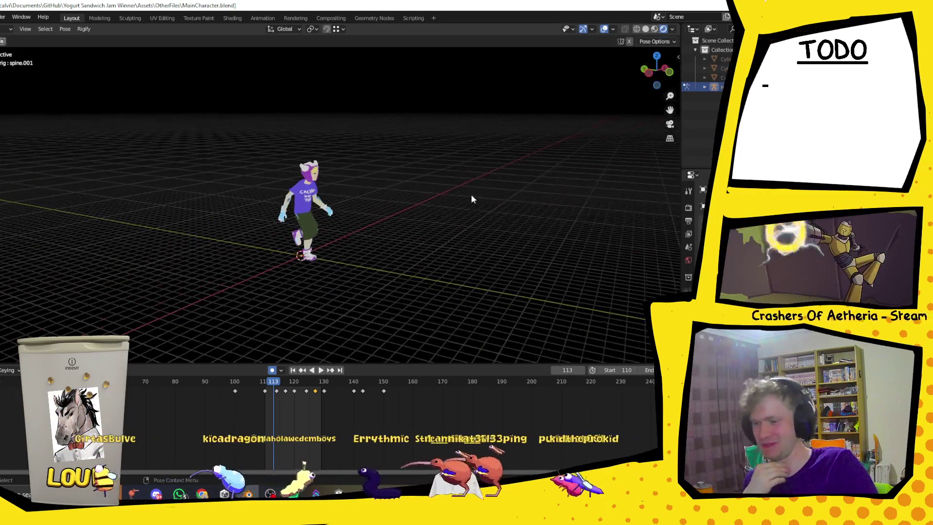
pyautogui.click(320, 370)
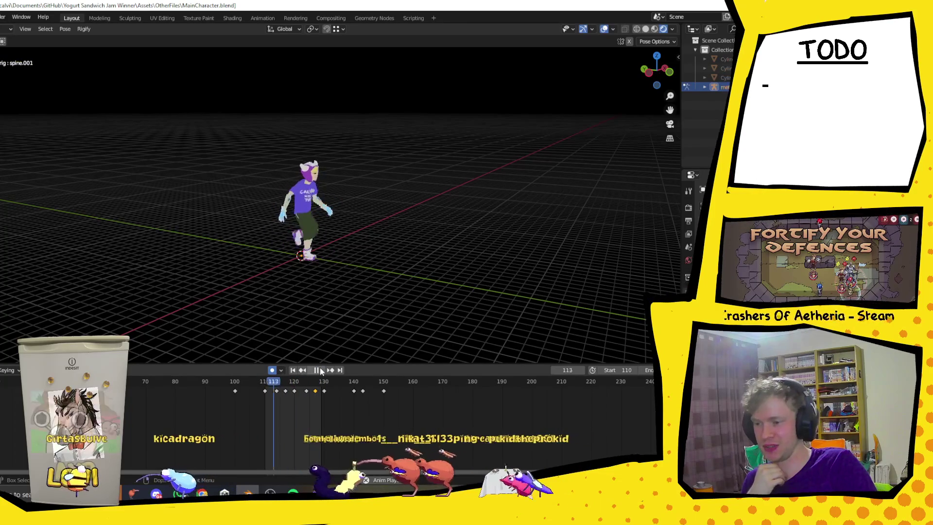
pyautogui.moveTo(419, 188)
pyautogui.mouseDown(button='middle')
pyautogui.moveTo(354, 162)
pyautogui.moveTo(302, 158)
pyautogui.mouseUp(button='middle')
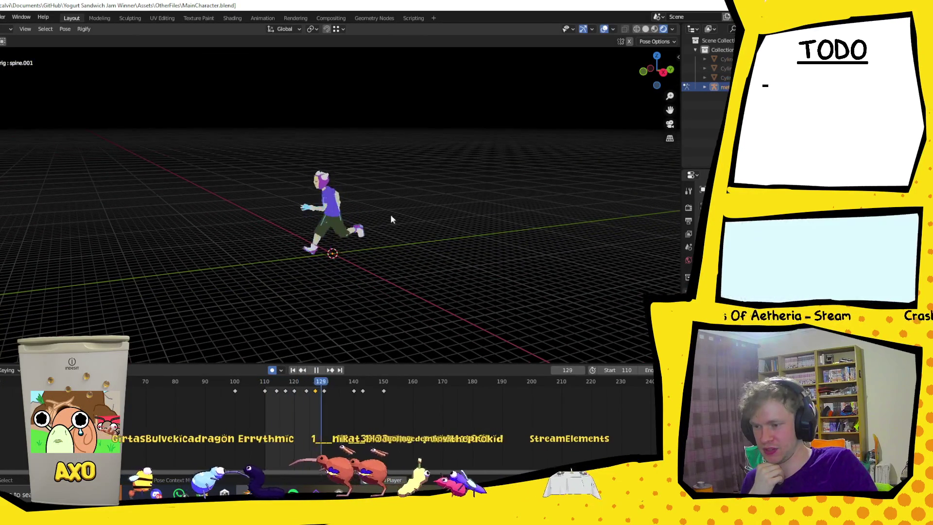
pyautogui.moveTo(388, 214); pyautogui.dragTo(321, 221, button='middle')
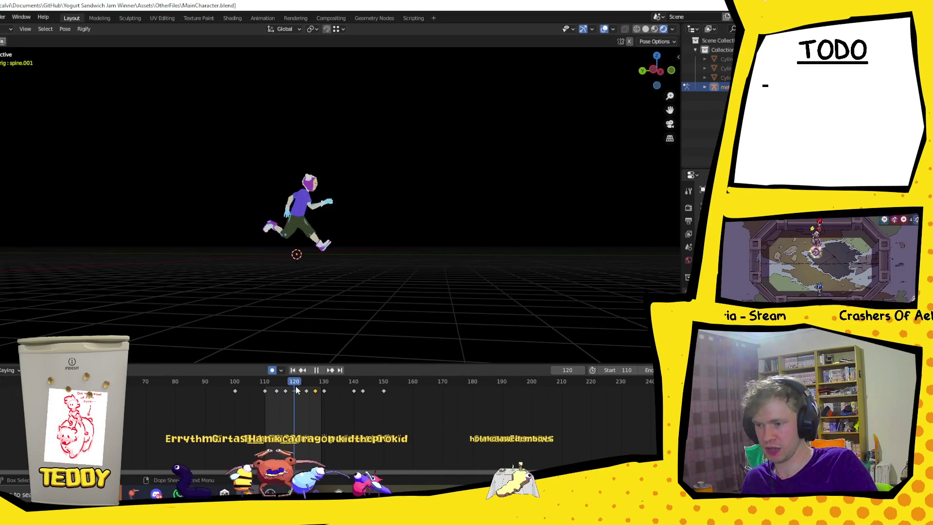
pyautogui.press('space')
pyautogui.click(264, 386)
pyautogui.click(324, 386)
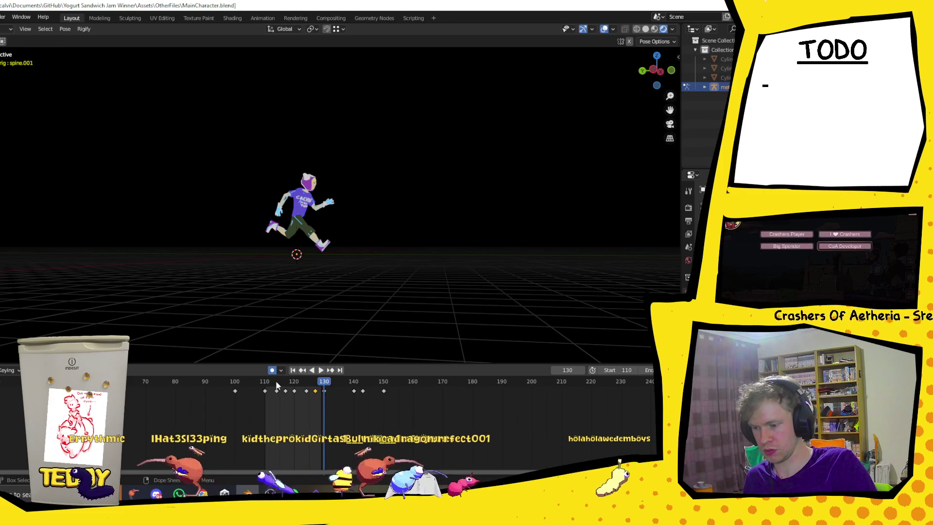
pyautogui.click(277, 384)
pyautogui.click(268, 384)
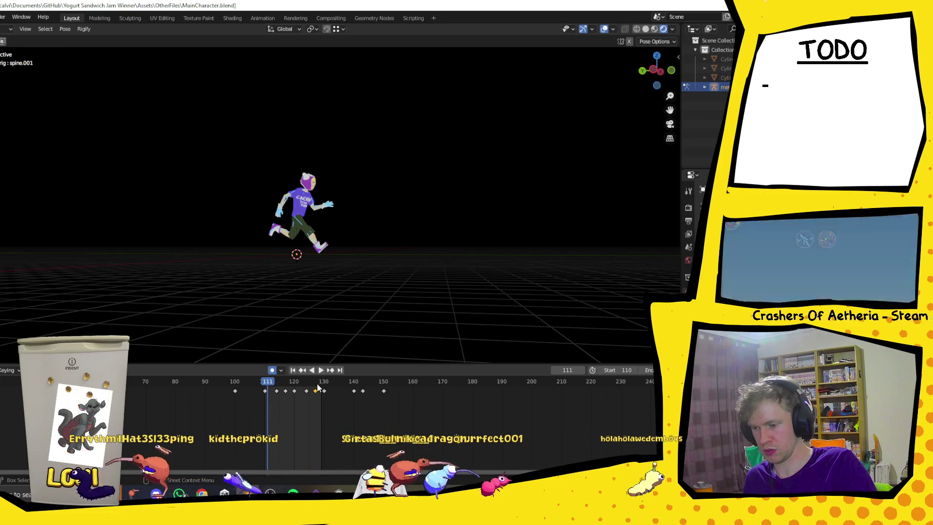
pyautogui.click(317, 385)
pyautogui.click(324, 385)
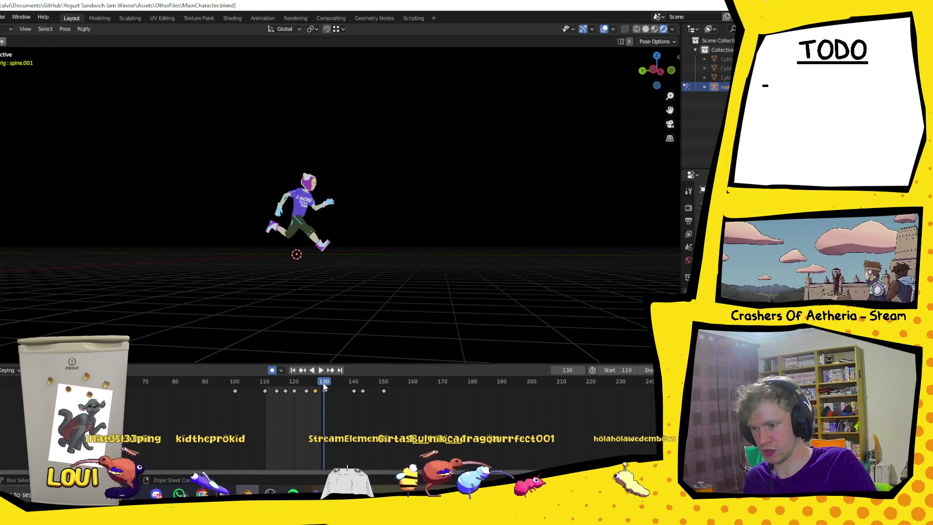
pyautogui.click(316, 385)
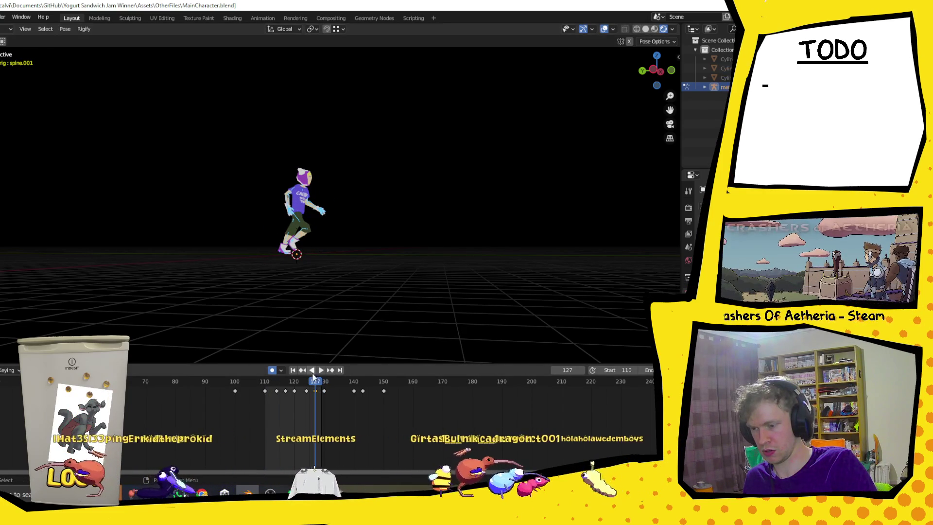
pyautogui.click(308, 385)
pyautogui.click(316, 386)
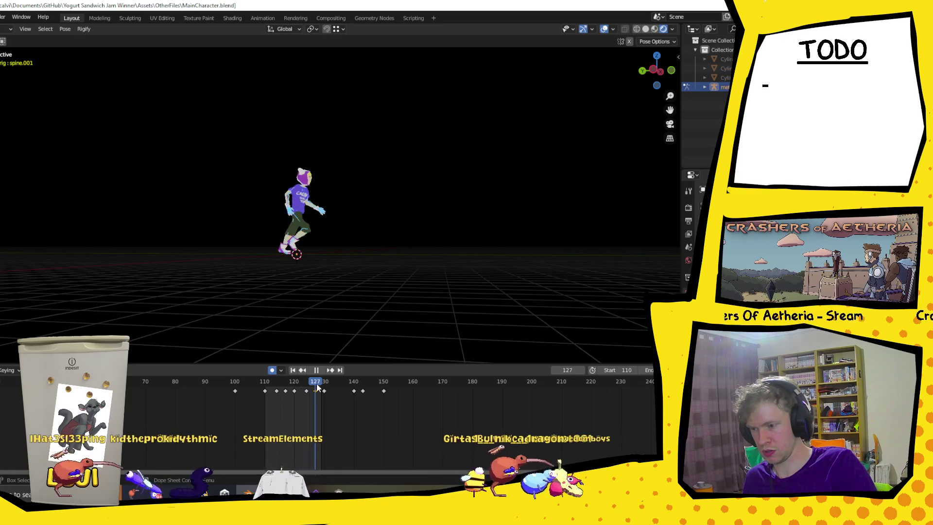
pyautogui.click(325, 385)
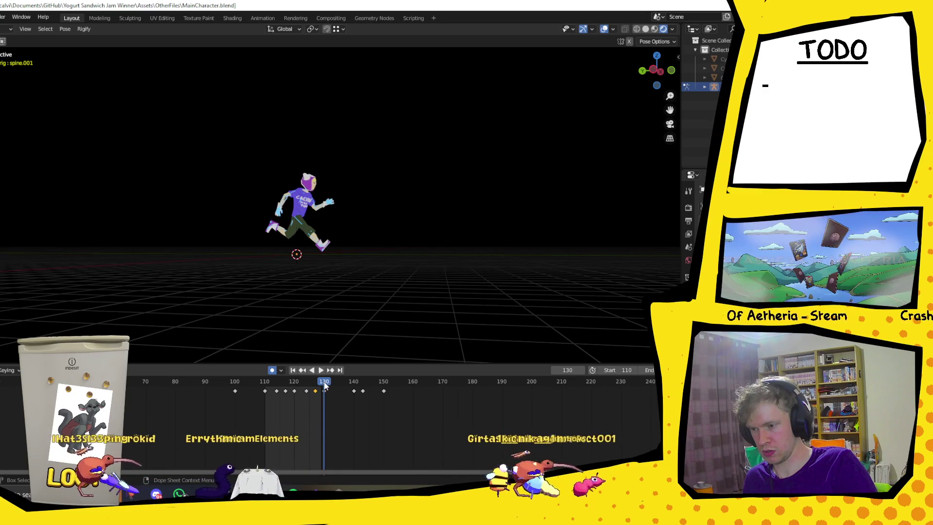
pyautogui.click(295, 385)
pyautogui.moveTo(328, 183)
pyautogui.mouseDown(button='middle')
pyautogui.moveTo(342, 217)
pyautogui.moveTo(335, 158)
pyautogui.mouseUp(button='middle')
pyautogui.scroll(4, 334, 156)
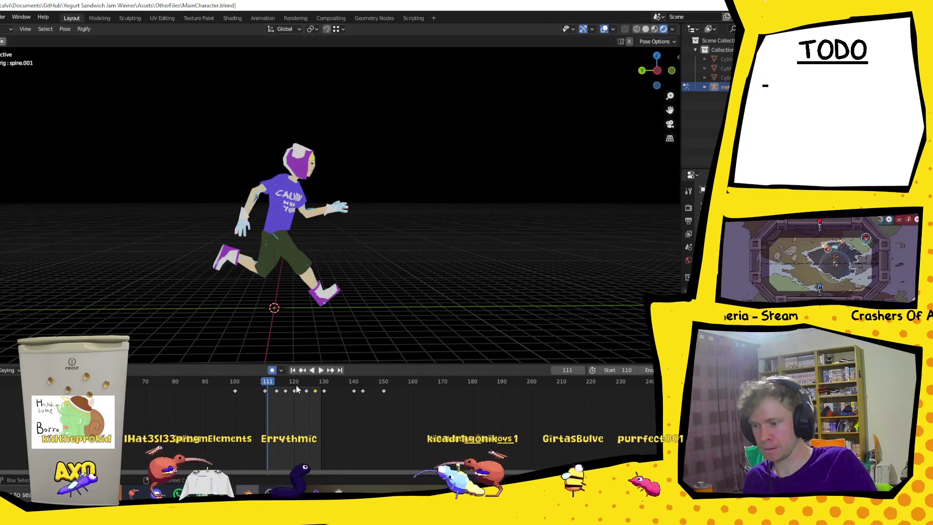
pyautogui.press('space')
pyautogui.click(266, 385)
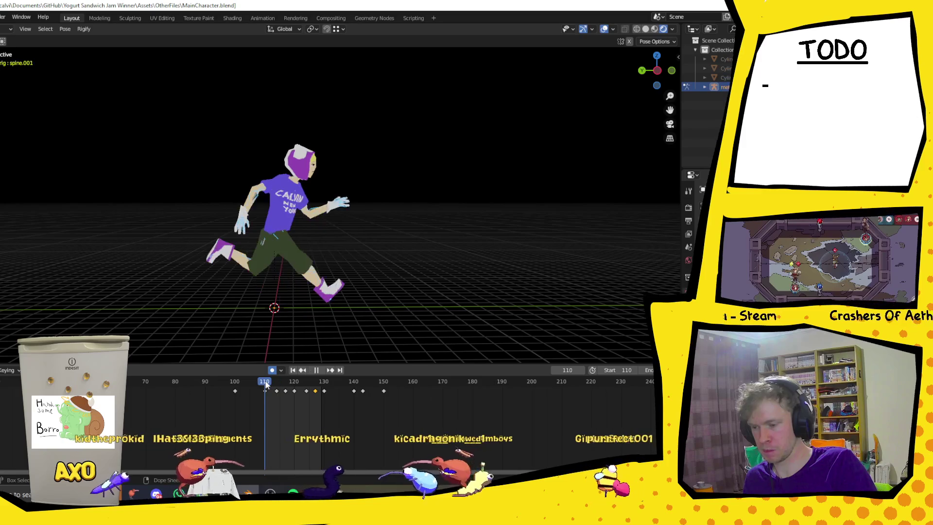
pyautogui.click(273, 384)
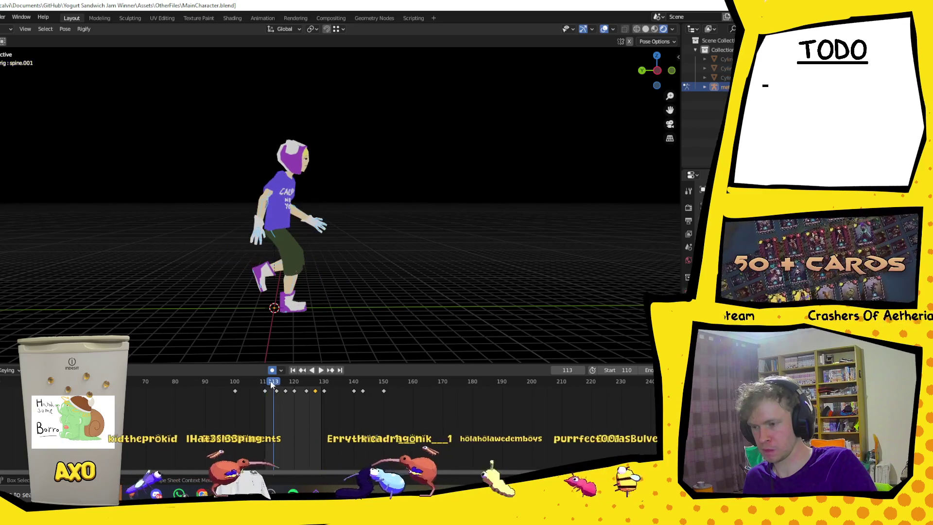
pyautogui.press('space')
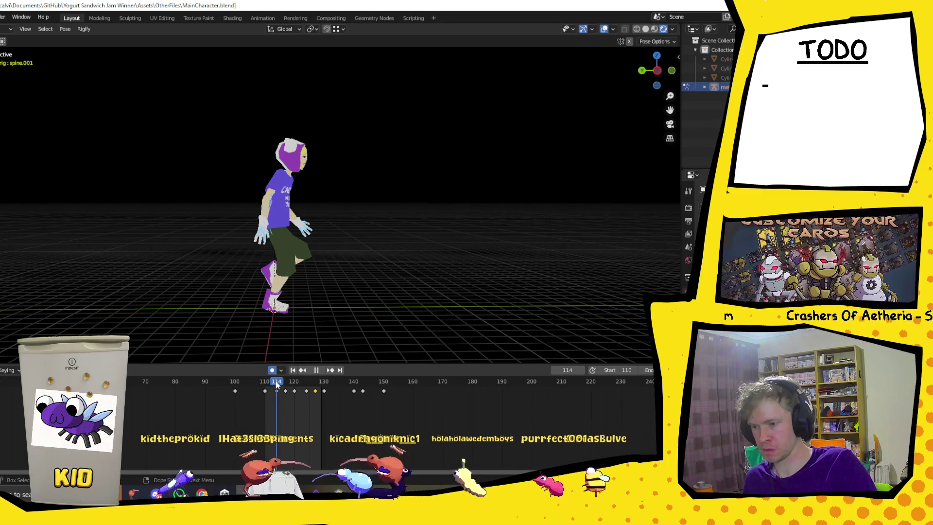
pyautogui.press('space')
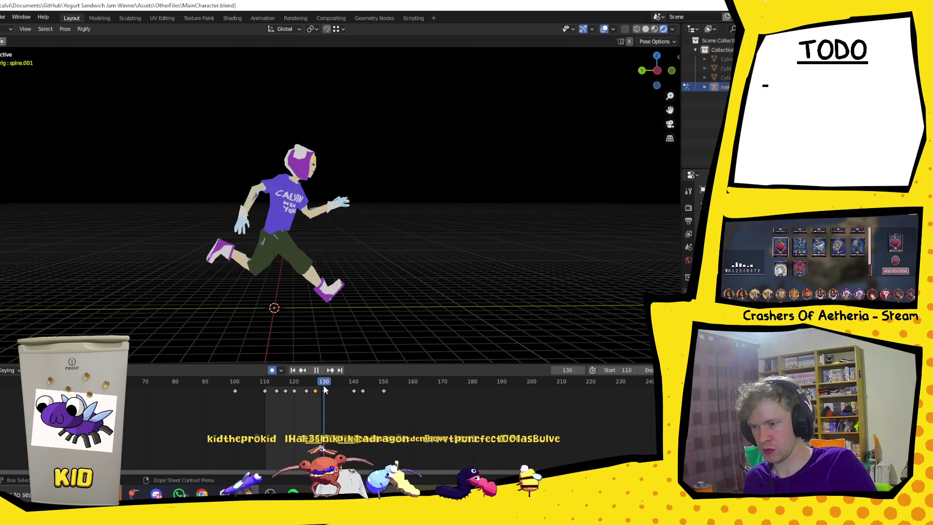
pyautogui.moveTo(317, 385)
pyautogui.mouseDown()
pyautogui.moveTo(293, 385)
pyautogui.moveTo(372, 392)
pyautogui.moveTo(276, 389)
pyautogui.mouseUp()
pyautogui.press('space')
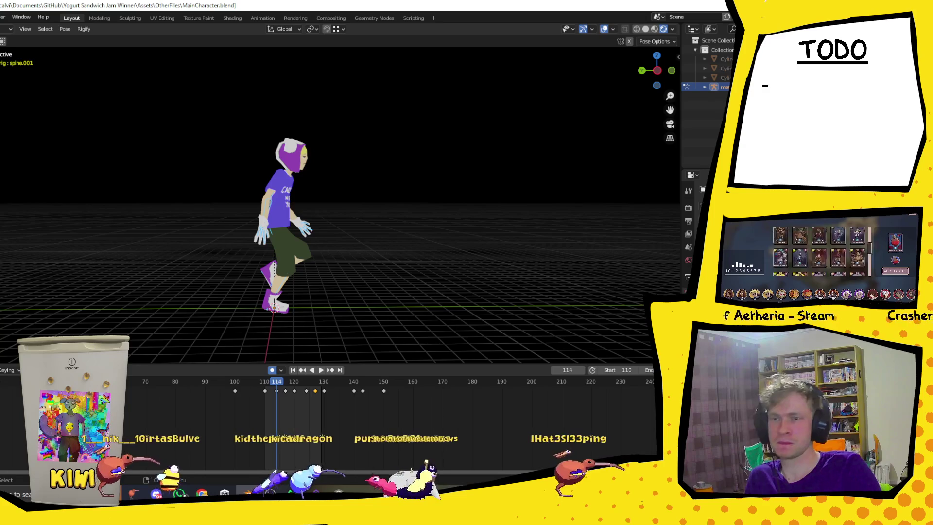
# Stop the animation at frame 118 and bring up the high-striker hammer game video in Chrome
pyautogui.press('space')
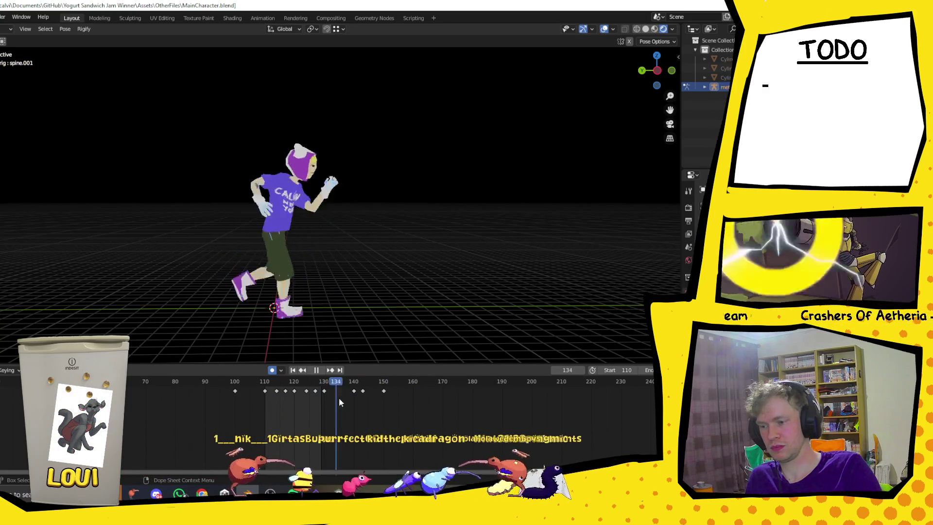
pyautogui.press('space')
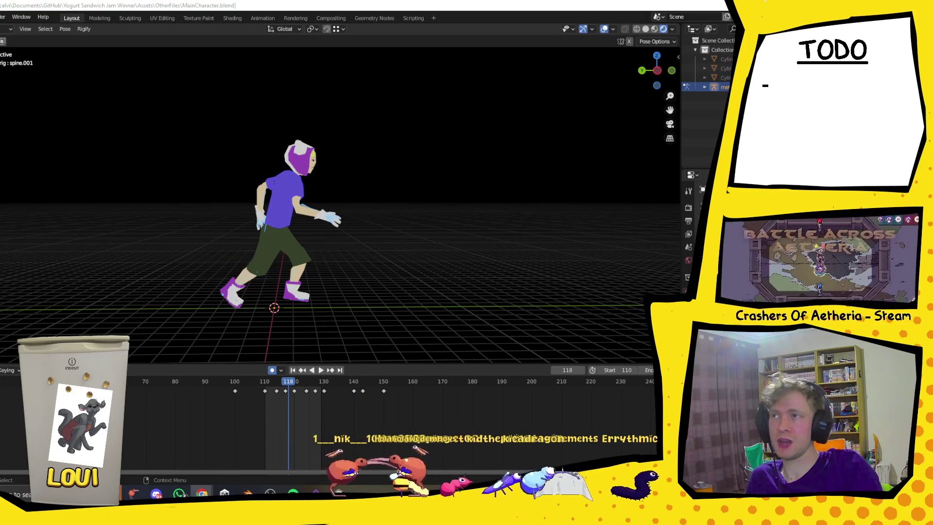
pyautogui.hotkey('alt', 'Tab')
pyautogui.moveTo(194, 110); pyautogui.dragTo(131, 28)
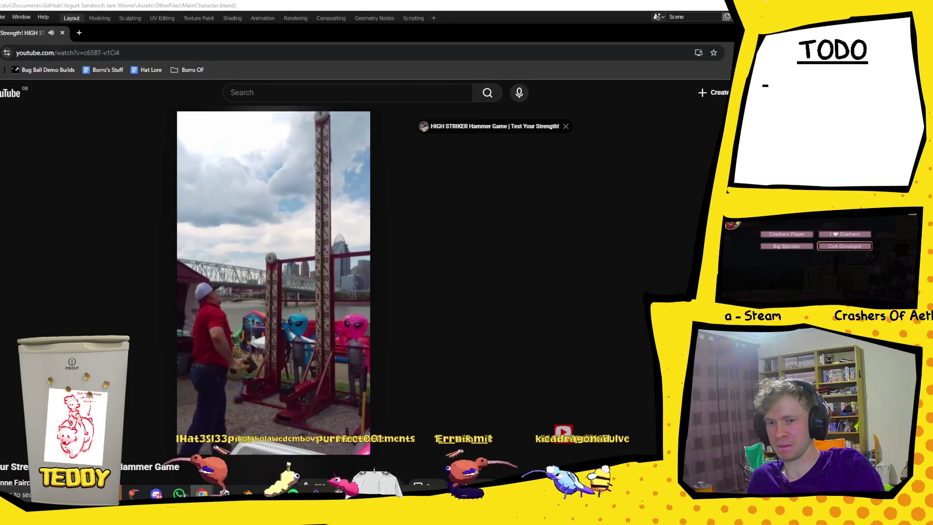
# Switch from the YouTube reference back to the Blender run cycle at frame 118
pyautogui.hotkey('alt', 'Tab')
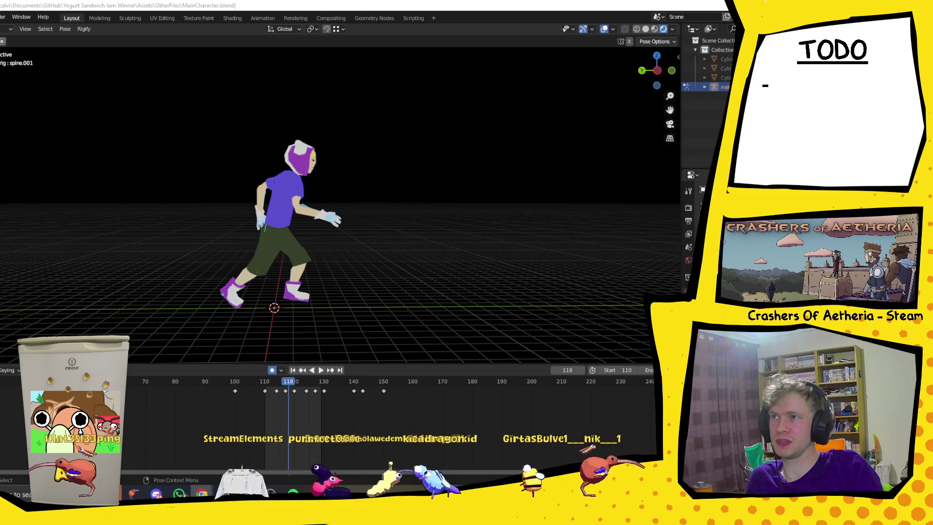
# Bring the Chrome Instagram window up over Blender to show the mug-drop animation tip reel
pyautogui.moveTo(98, 523)
pyautogui.mouseDown()
pyautogui.moveTo(98, 156)
pyautogui.moveTo(121, 4)
pyautogui.mouseUp()
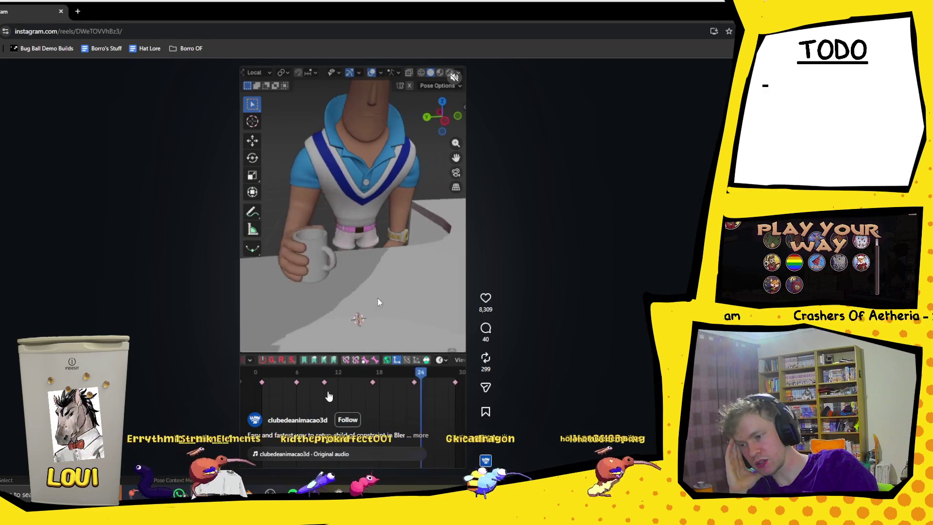
# Watch the hand-attachment reel, pausing on 'AND CLICK DISABLE', then return to Blender
pyautogui.click(407, 328)
pyautogui.click(408, 327)
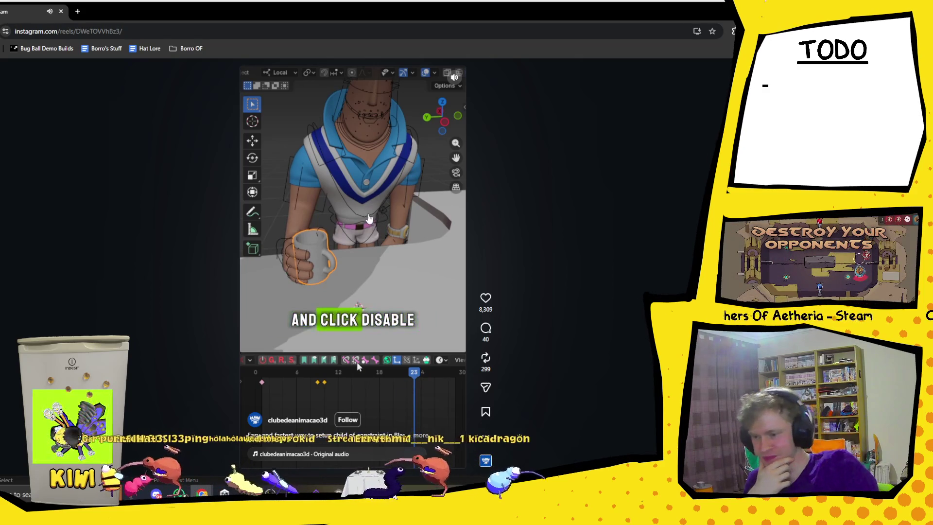
pyautogui.click(369, 224)
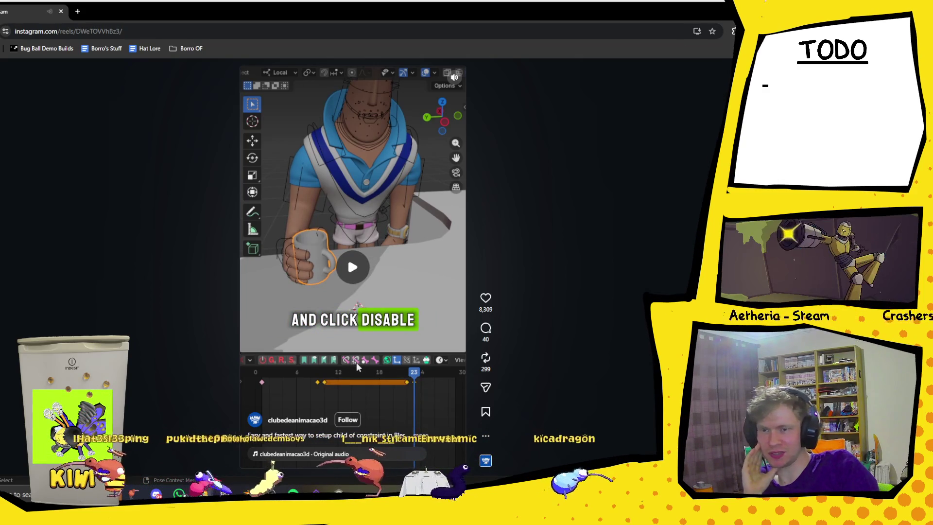
pyautogui.hotkey('alt', 'Tab')
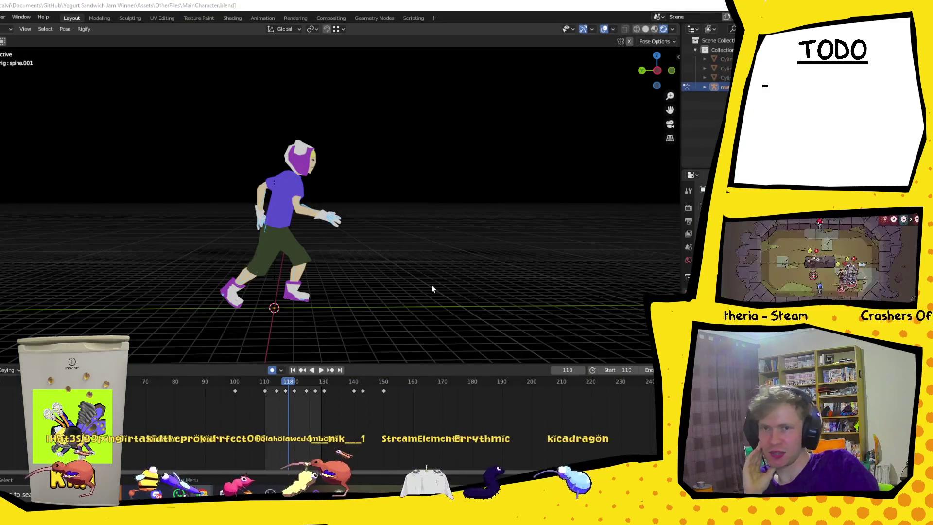
# Play the run animation, stop it, and orbit around to a front view of the character
pyautogui.click(320, 370)
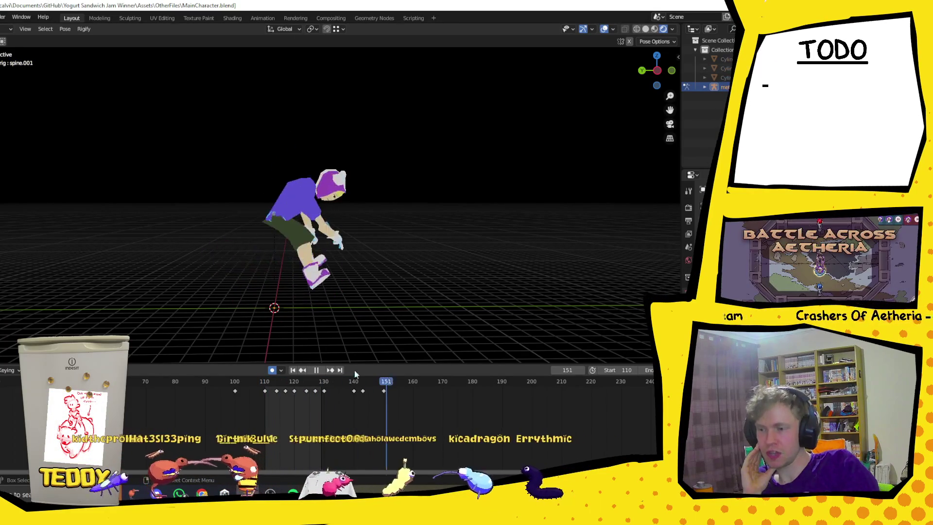
pyautogui.press('space')
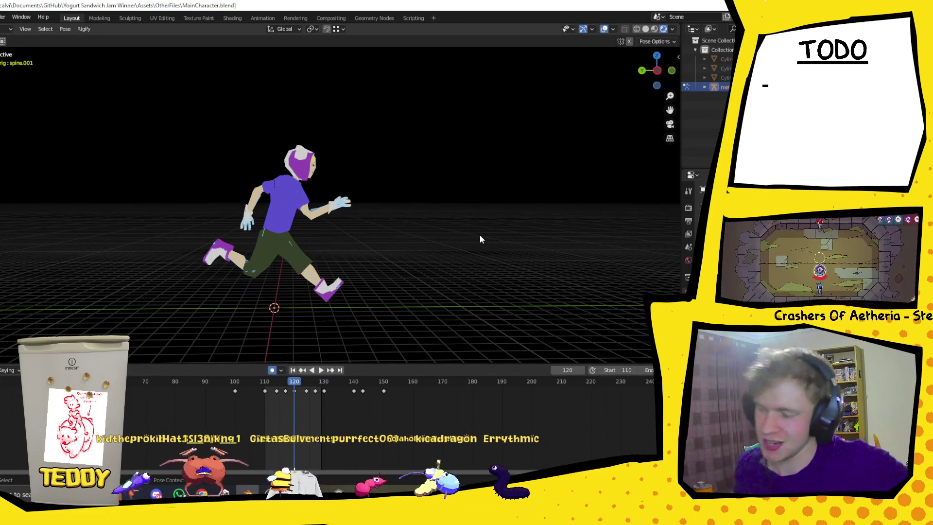
pyautogui.moveTo(479, 234); pyautogui.dragTo(264, 242, button='middle')
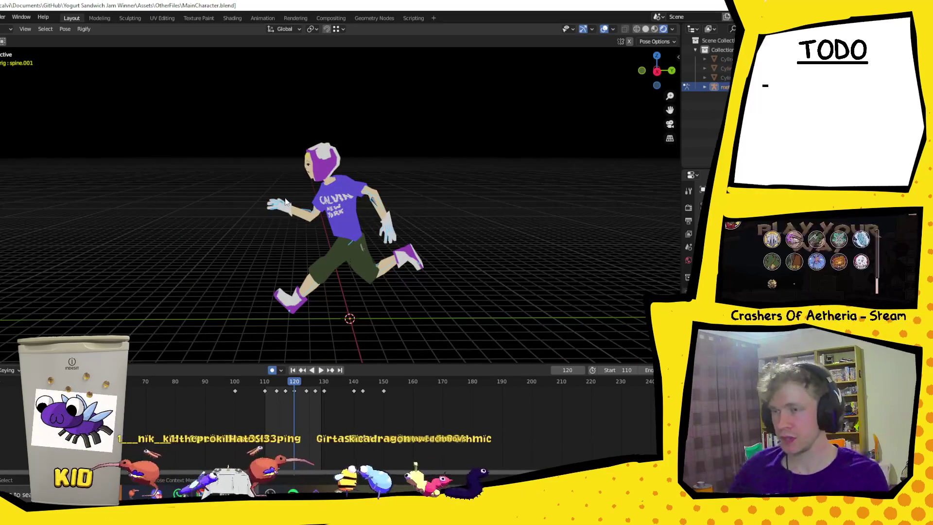
pyautogui.moveTo(448, 304)
pyautogui.mouseDown(button='middle')
pyautogui.moveTo(589, 281)
pyautogui.moveTo(285, 220)
pyautogui.moveTo(418, 258)
pyautogui.moveTo(484, 232)
pyautogui.mouseUp(button='middle')
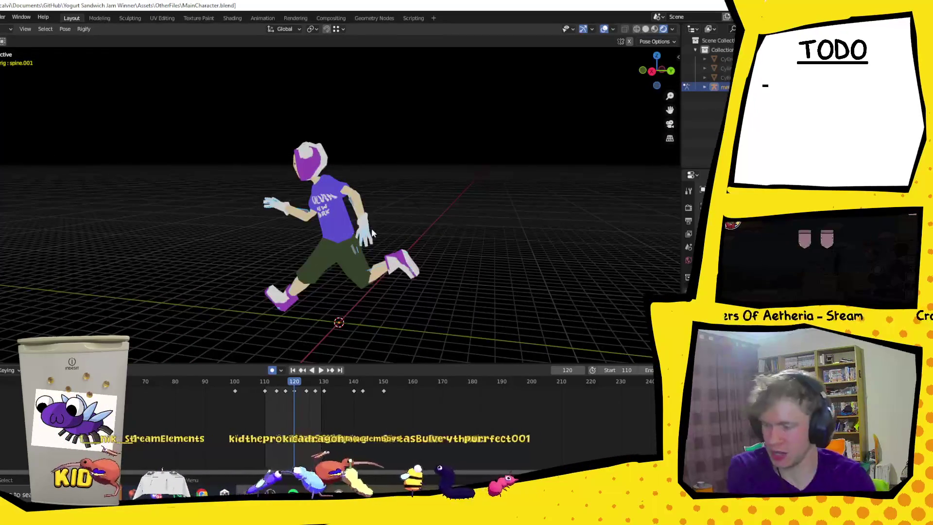
pyautogui.moveTo(241, 319); pyautogui.dragTo(401, 304, button='middle')
# Replay the run cycle, stop at frame 110, and bring up the 'kids hammer toy' image search
pyautogui.press('space')
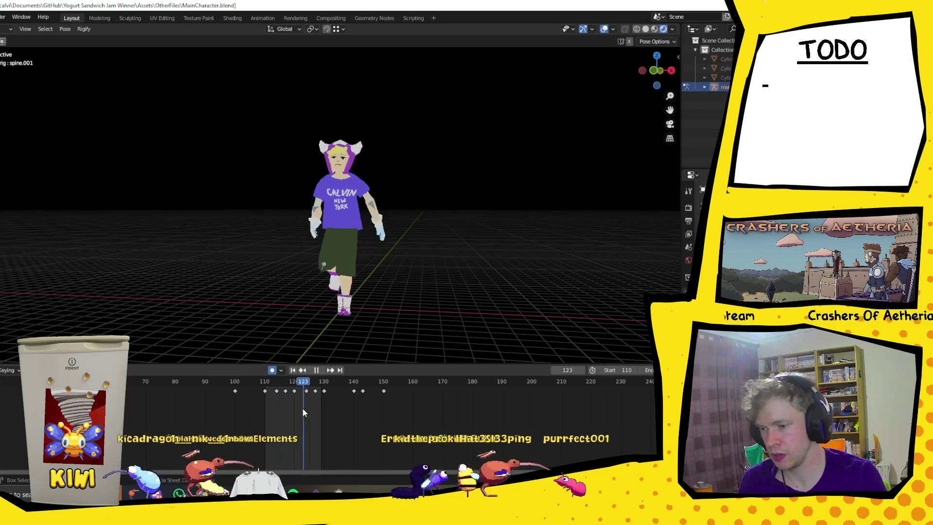
pyautogui.click(265, 407)
pyautogui.press('space')
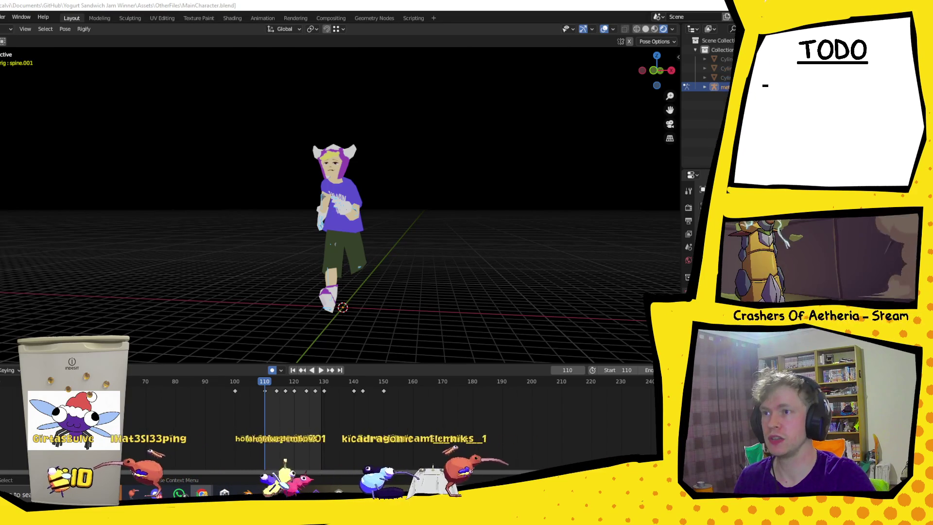
pyautogui.hotkey('alt', 'Tab')
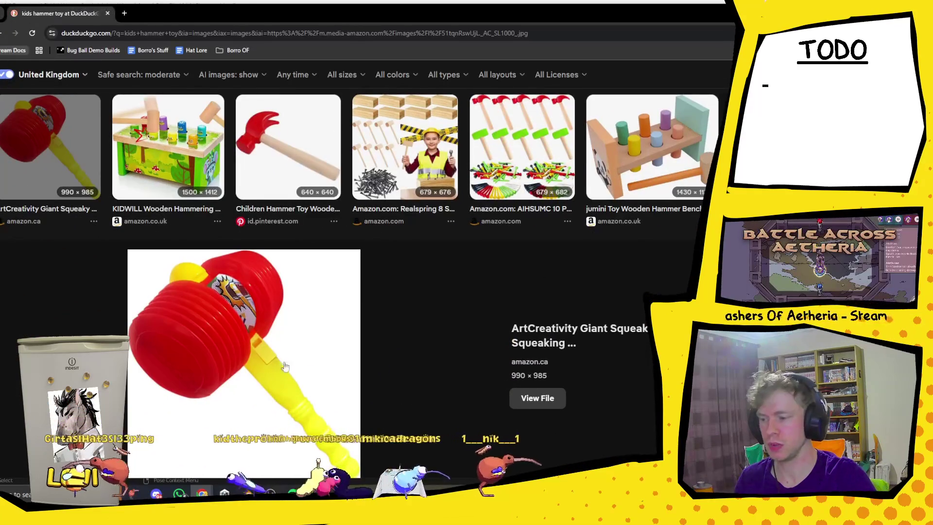
# Browse the hammer results, then search images for 'clown cannon' and scroll through them
pyautogui.scroll(-5, 330, 283)
pyautogui.scroll(2, 302, 262)
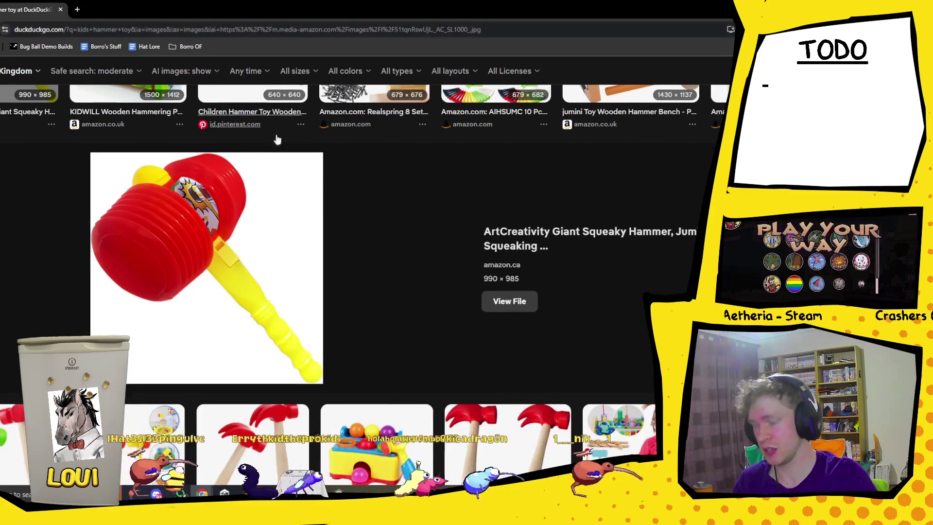
pyautogui.scroll(8, 224, 114)
pyautogui.click(222, 83)
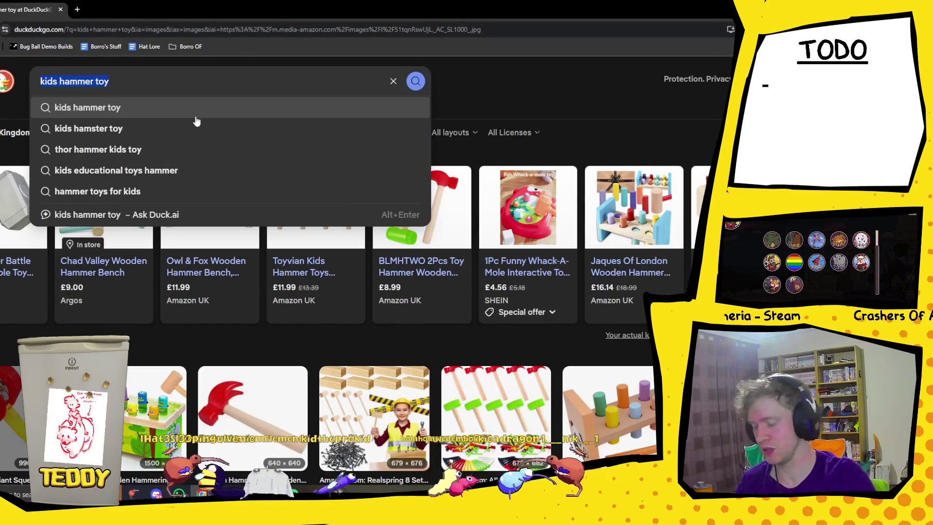
pyautogui.write('clown cannon')
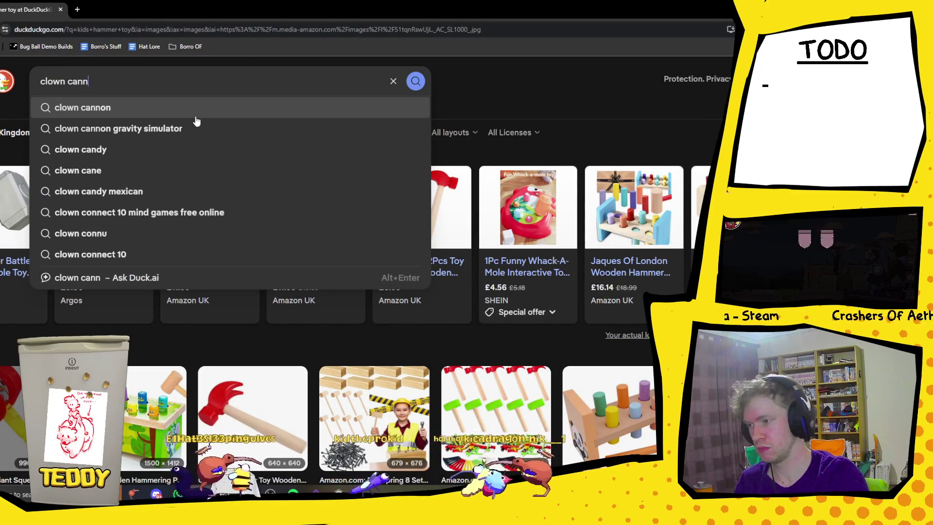
pyautogui.press('Return')
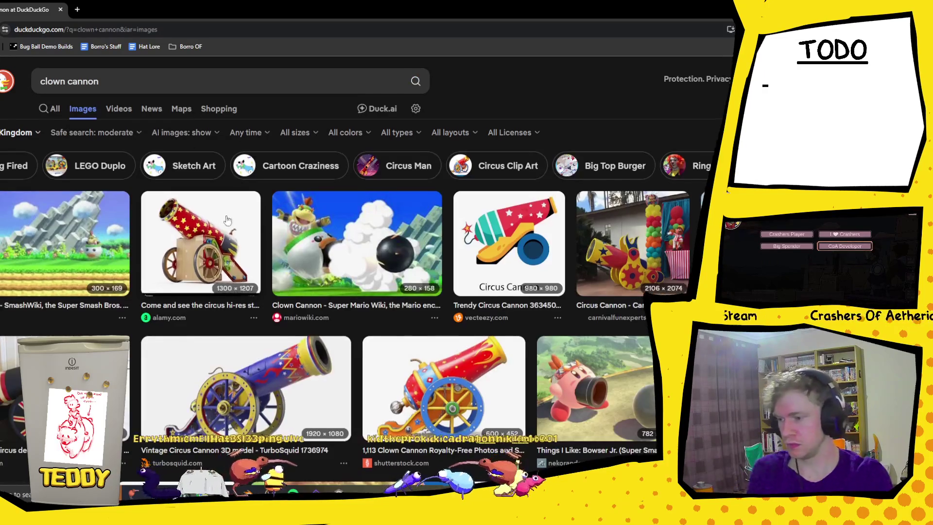
pyautogui.scroll(-2, 208, 190)
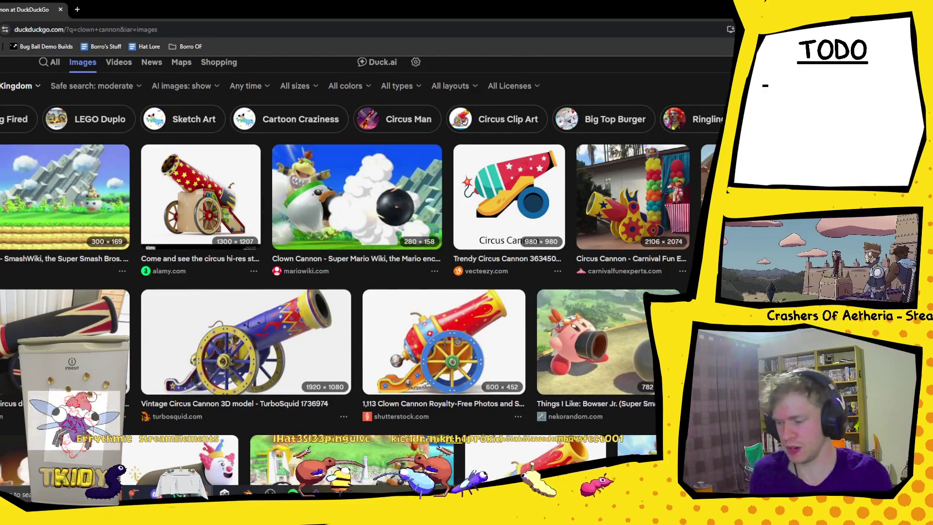
pyautogui.scroll(-8, 486, 264)
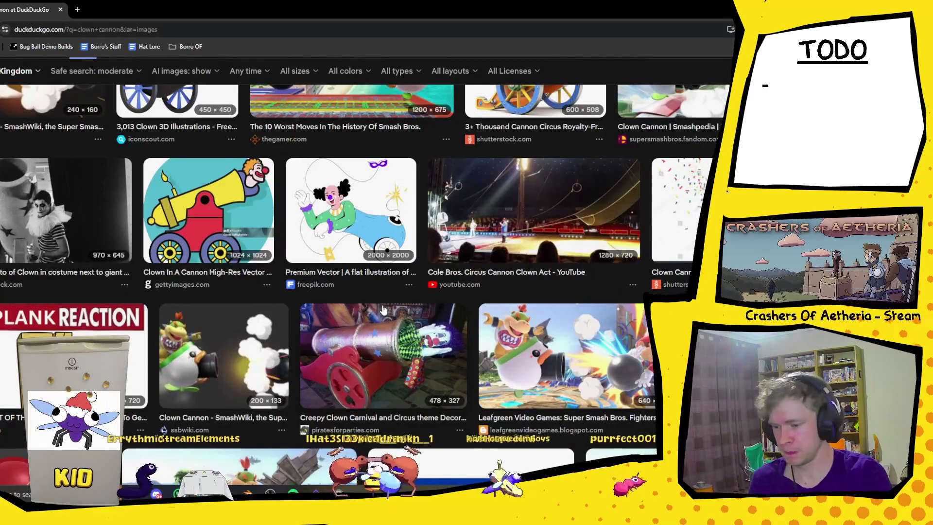
pyautogui.scroll(10, 378, 317)
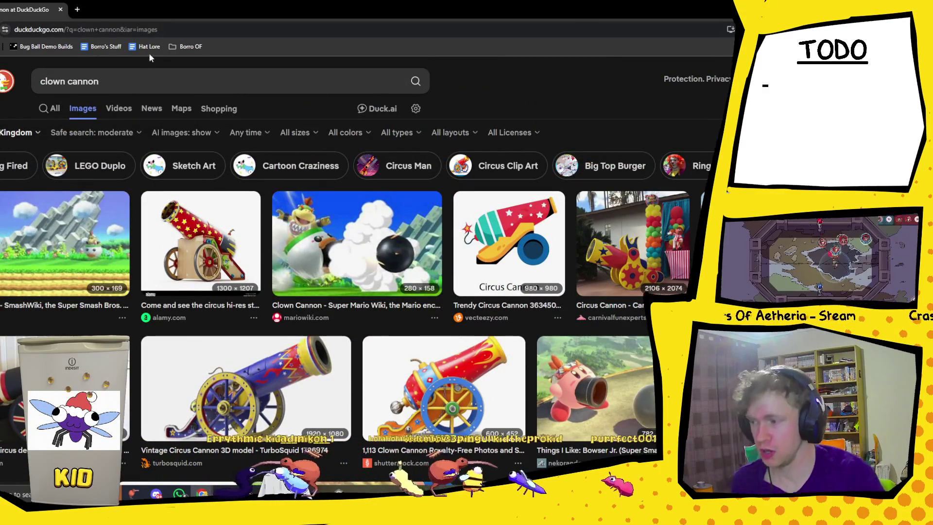
# Search images for 'carnival toys', scroll the results, and return to Blender
pyautogui.click(304, 76)
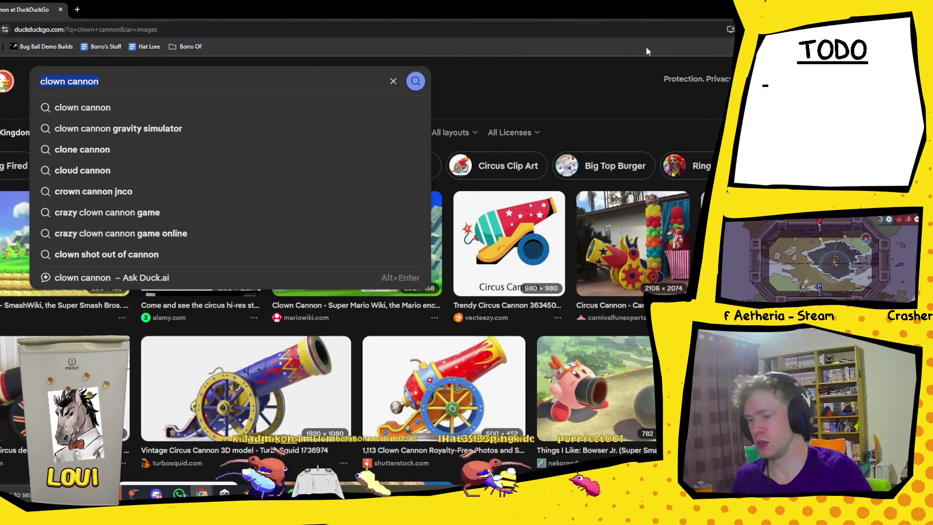
pyautogui.write('carnival ')
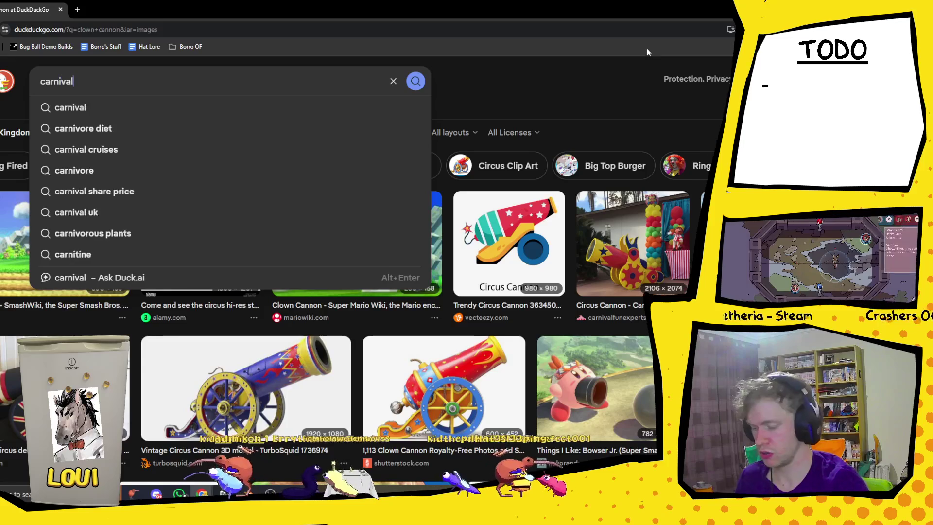
pyautogui.write('toys')
pyautogui.press('Return')
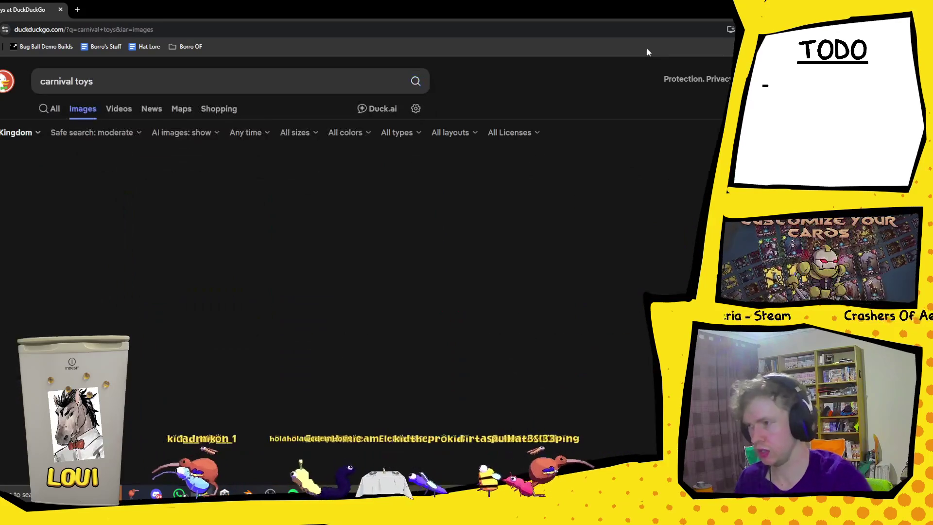
pyautogui.scroll(-10, 433, 191)
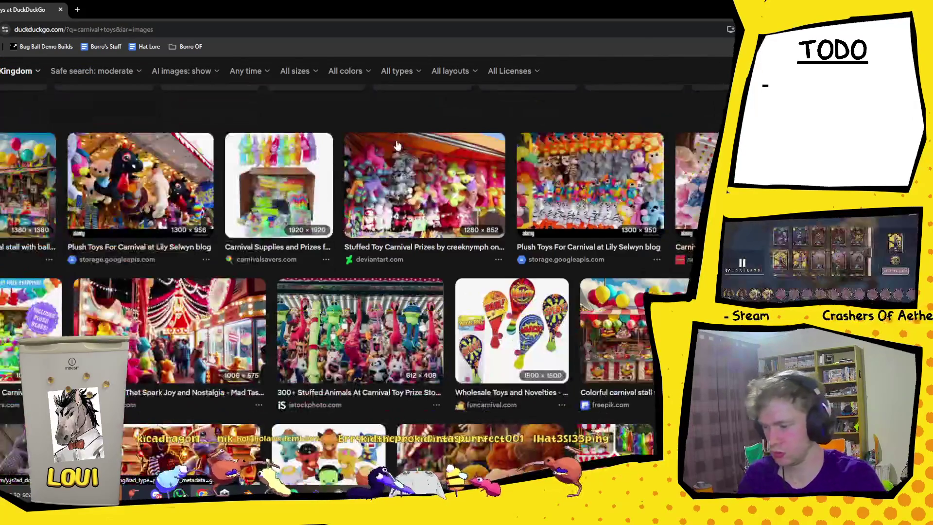
pyautogui.scroll(-2, 504, 148)
pyautogui.scroll(-5, 503, 148)
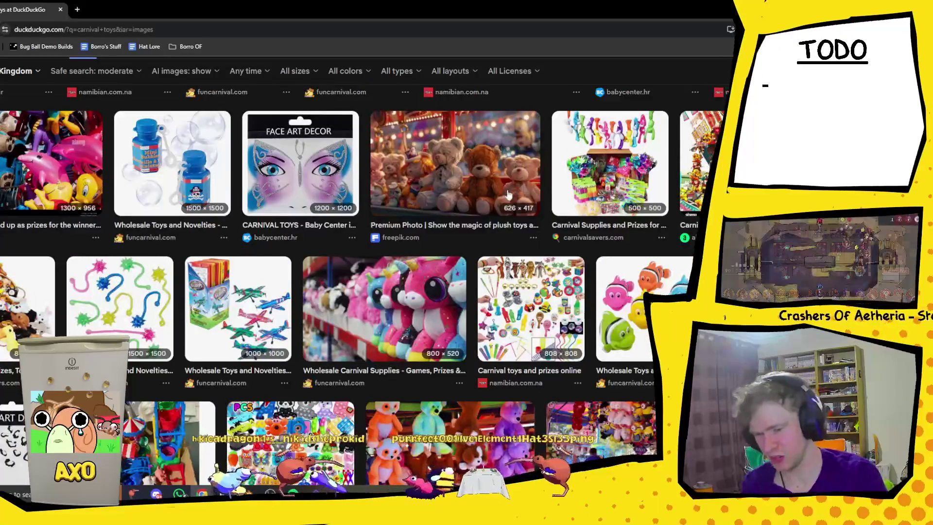
pyautogui.scroll(-10, 507, 194)
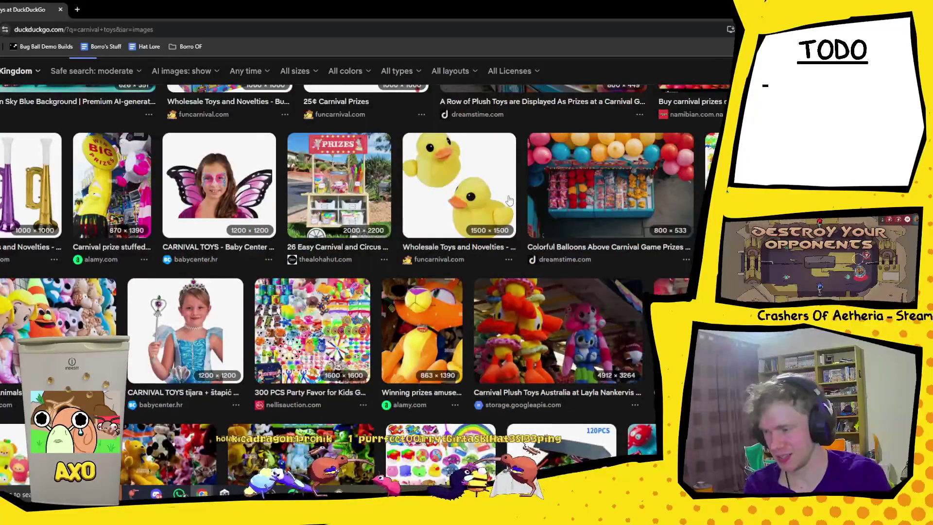
pyautogui.scroll(-6, 509, 199)
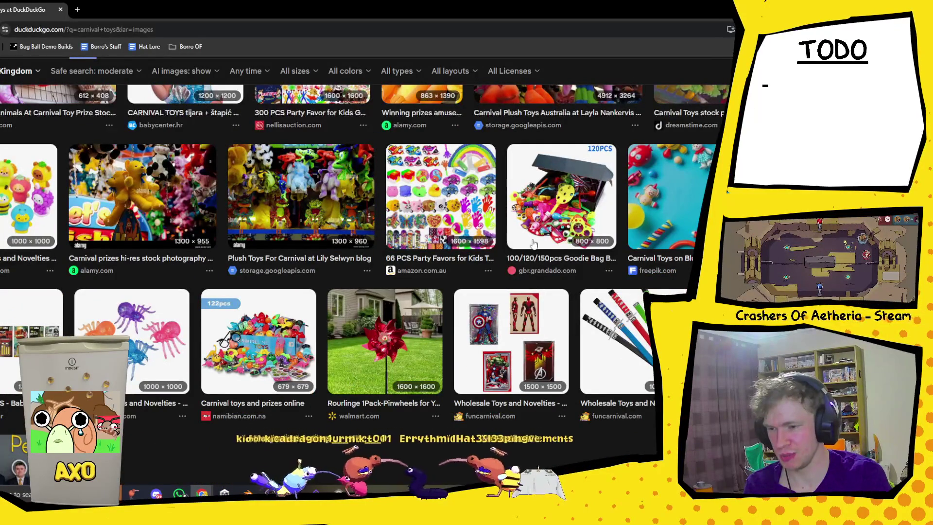
pyautogui.scroll(15, 533, 243)
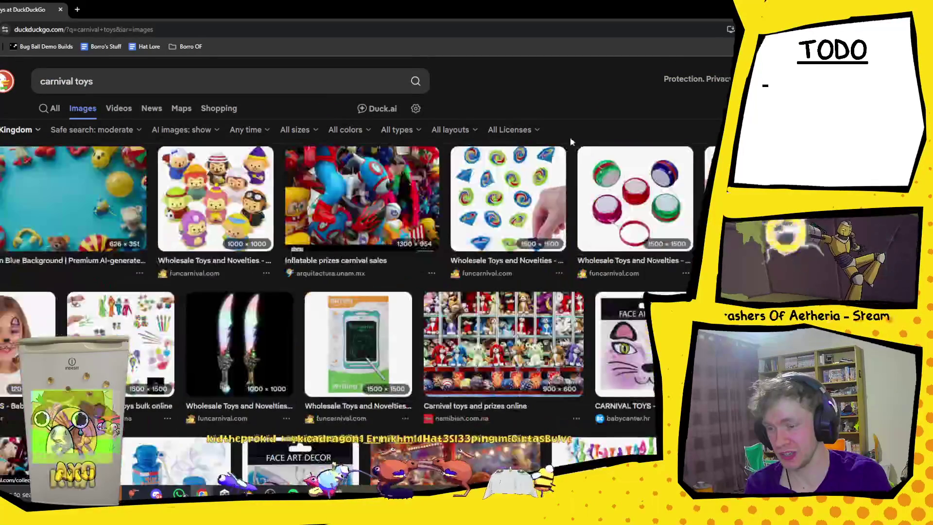
pyautogui.hotkey('alt', 'Tab')
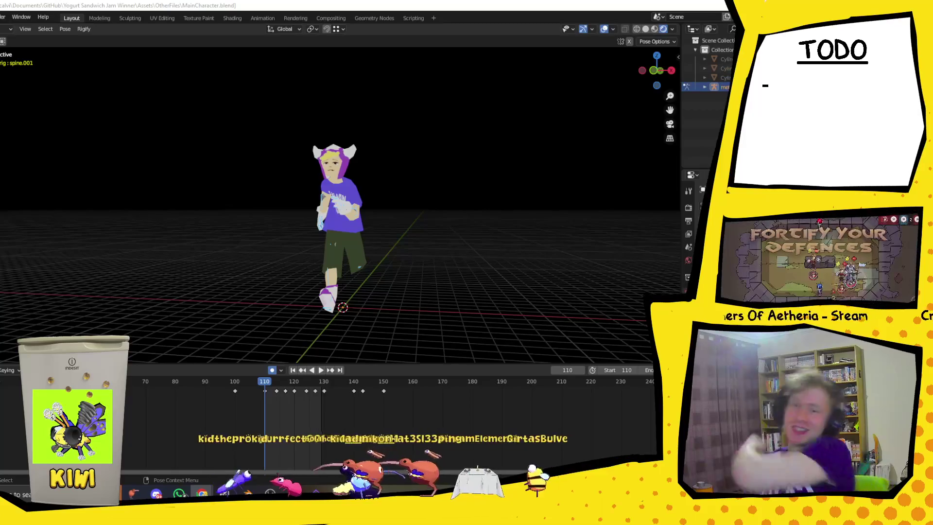
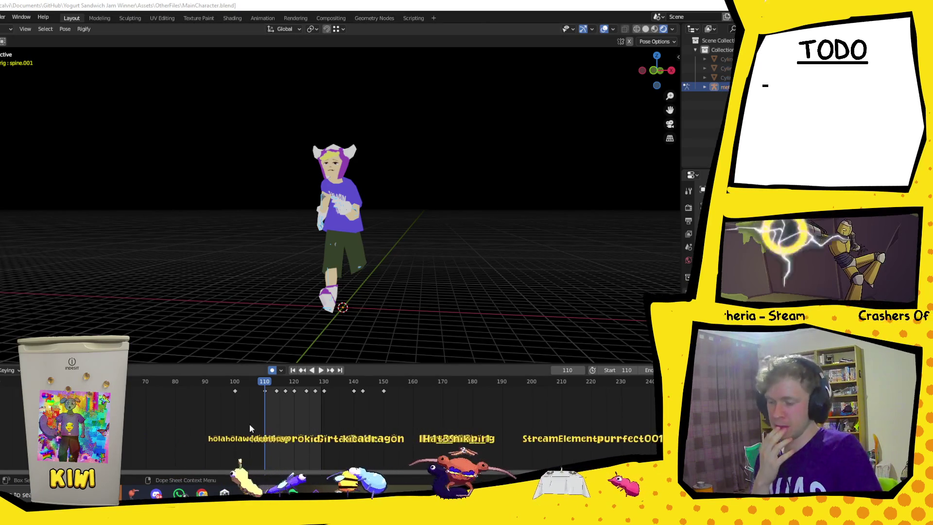
# Switch from Blender to the browser window showing the Zudomon image search
pyautogui.moveTo(203, 495)
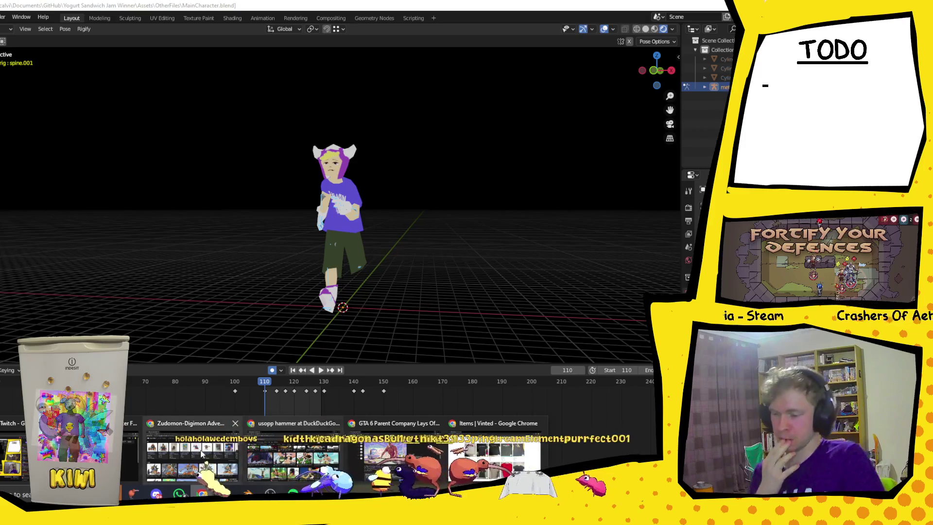
pyautogui.click(242, 438)
# Replace the query with an image search for 'circus trick toys'
pyautogui.scroll(2, 273, 139)
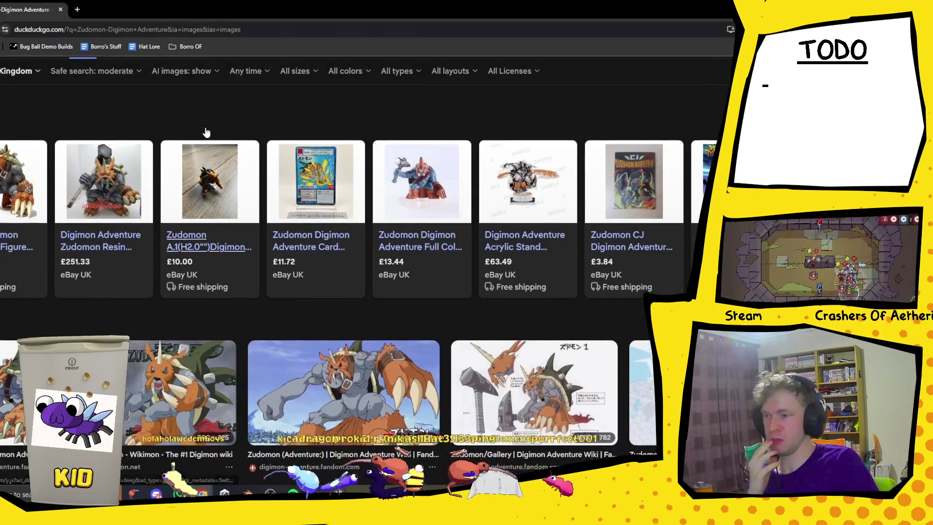
pyautogui.click(193, 83)
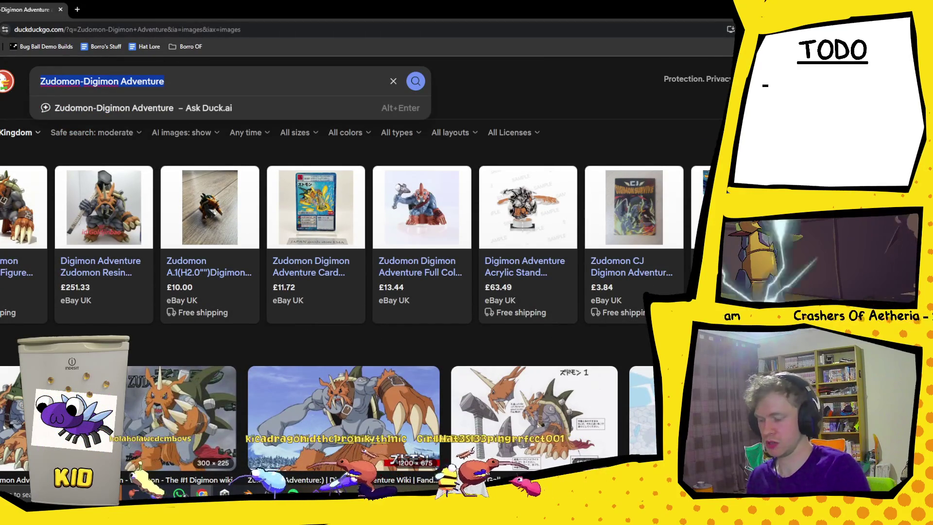
pyautogui.write('circus trick toys')
pyautogui.press('Return')
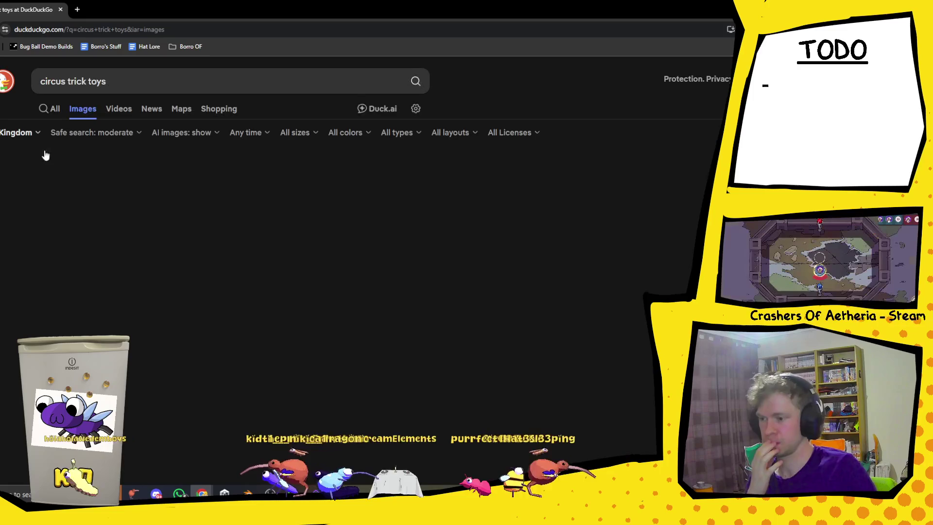
# Scroll well down through the circus trick toys image results
pyautogui.scroll(-5, 269, 194)
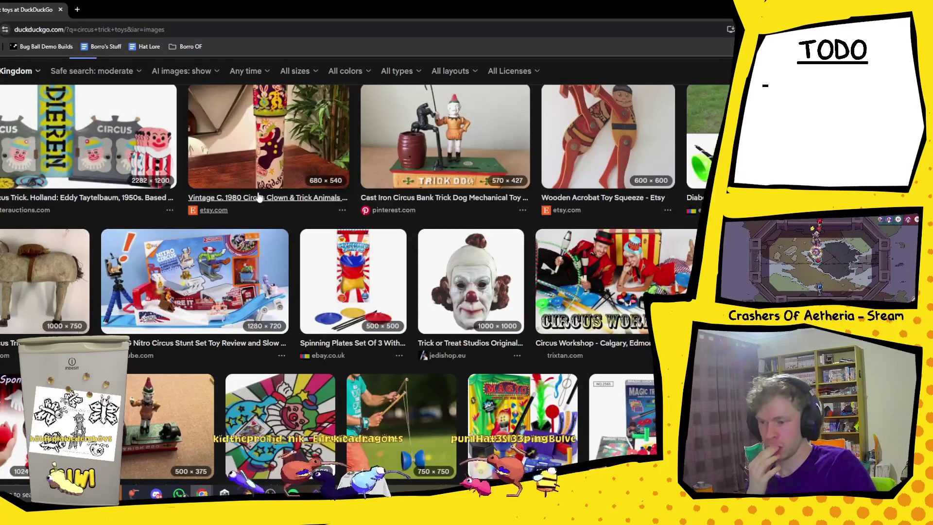
pyautogui.scroll(-5, 266, 277)
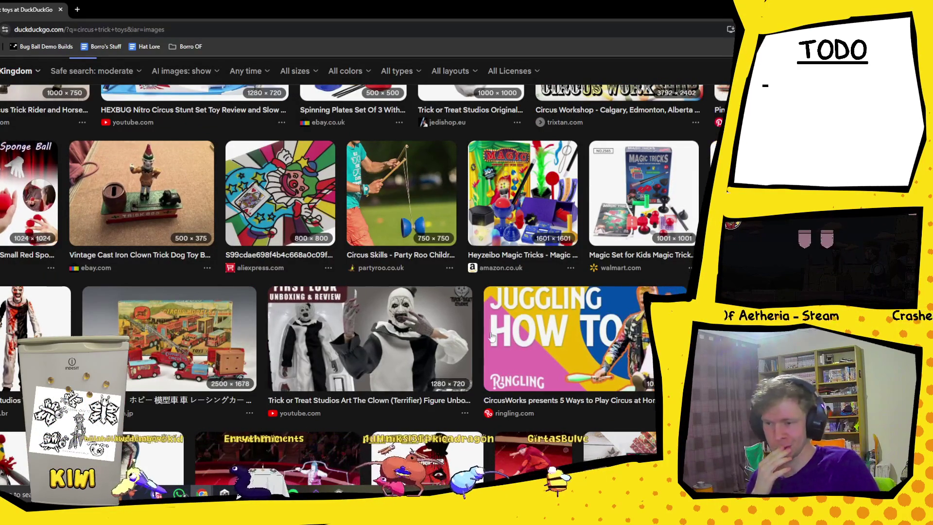
pyautogui.scroll(-3, 562, 305)
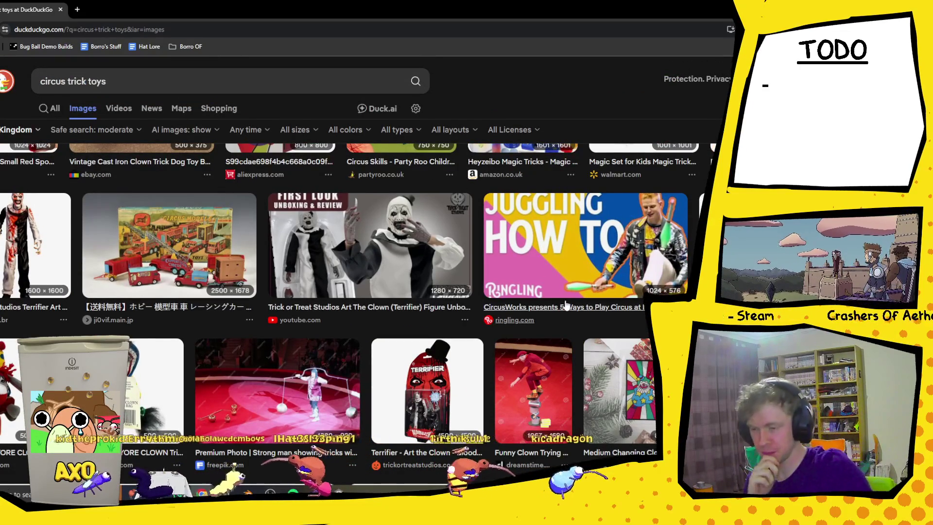
pyautogui.scroll(-5, 360, 275)
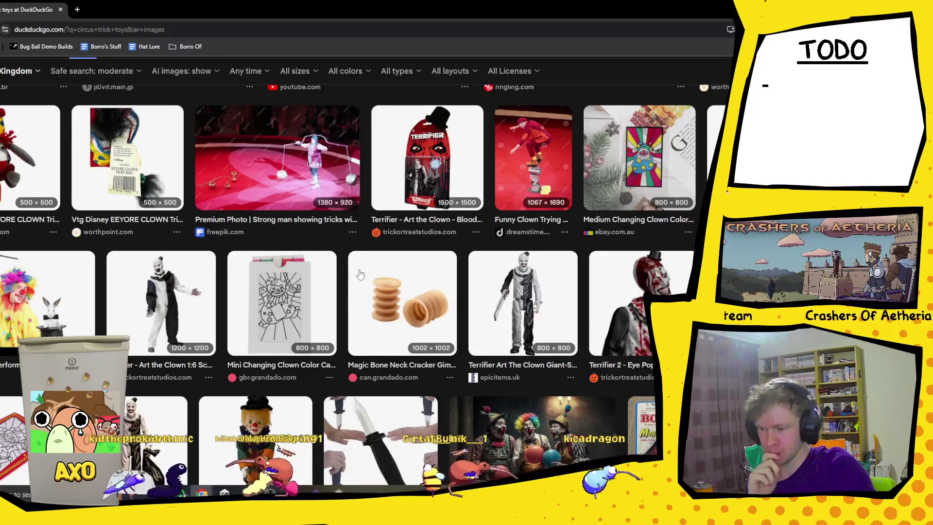
pyautogui.scroll(-3, 360, 275)
pyautogui.scroll(-3, 359, 274)
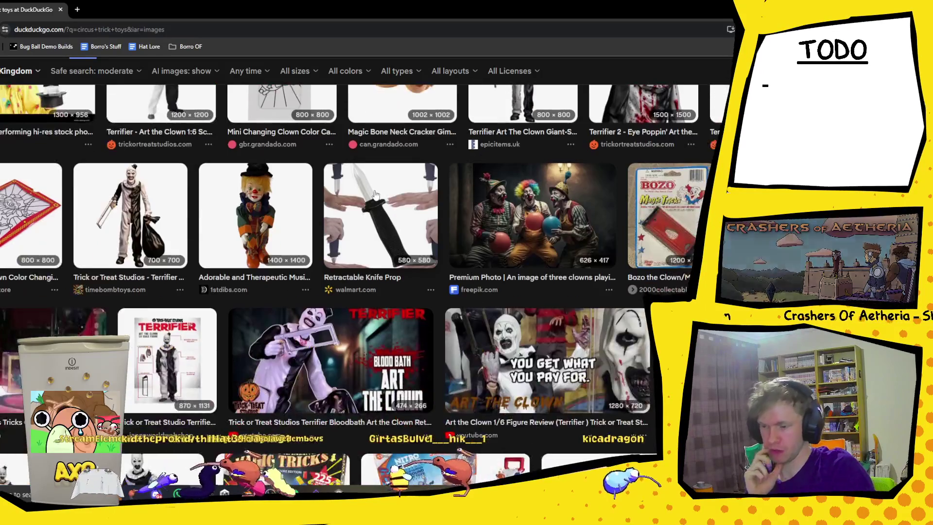
pyautogui.scroll(-3, 369, 286)
pyautogui.scroll(-4, 390, 310)
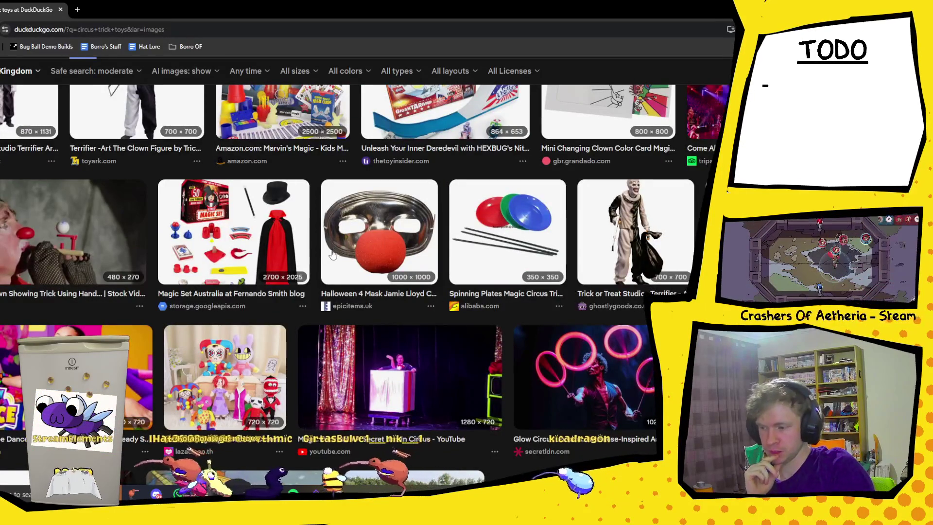
pyautogui.scroll(-4, 390, 309)
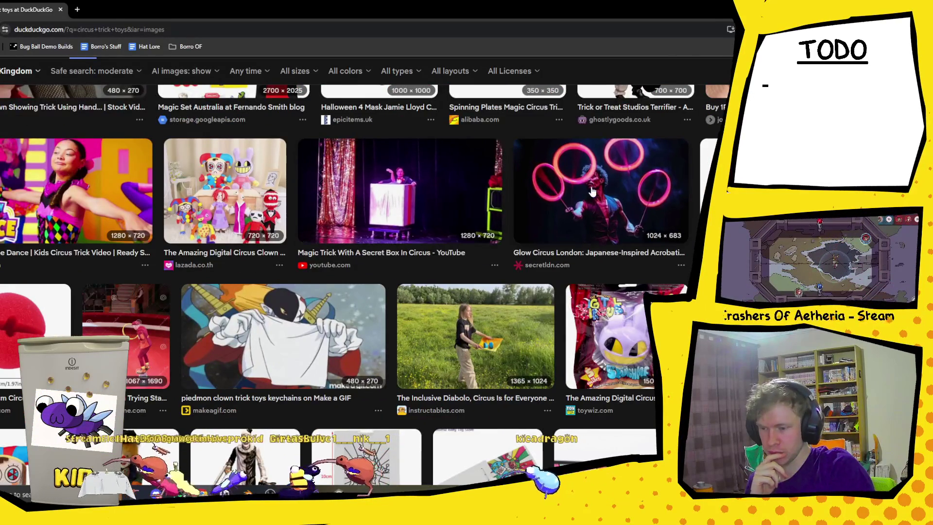
pyautogui.scroll(-3, 156, 365)
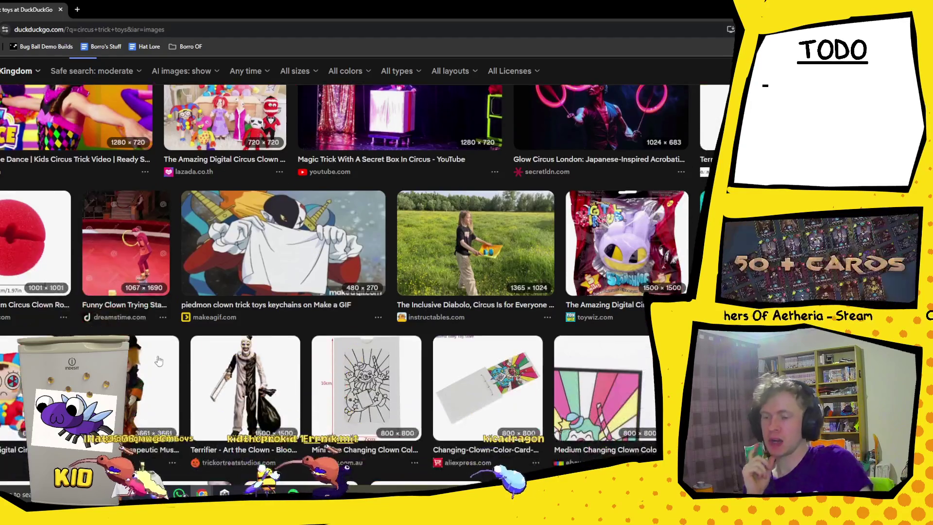
pyautogui.scroll(-4, 156, 365)
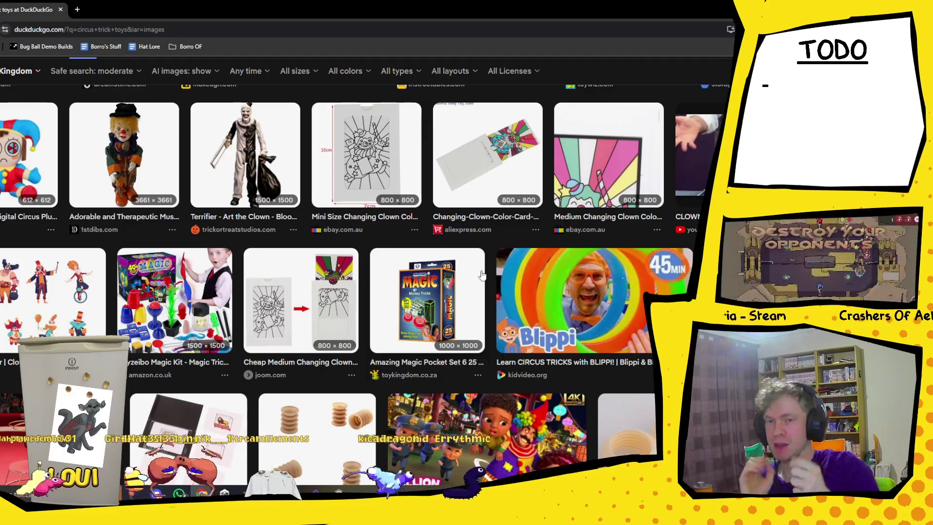
pyautogui.scroll(-3, 547, 141)
pyautogui.scroll(-4, 547, 143)
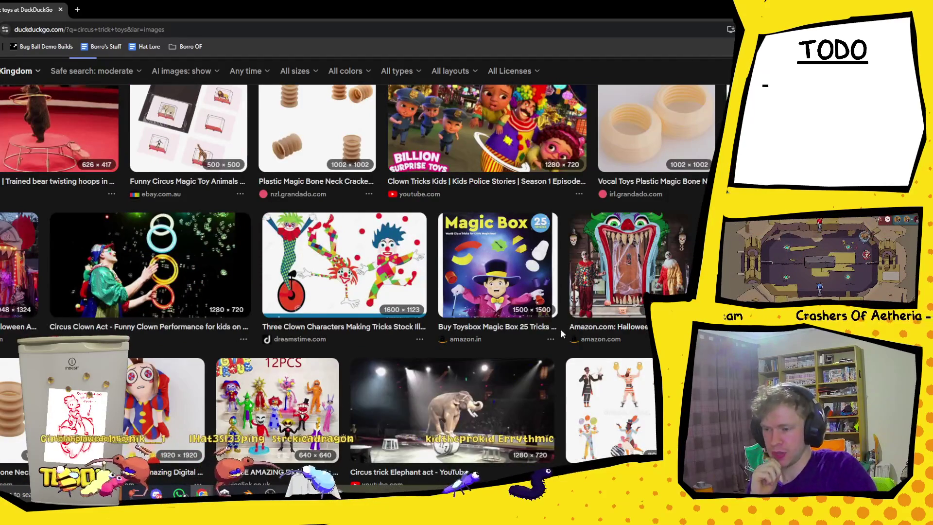
pyautogui.scroll(-5, 560, 329)
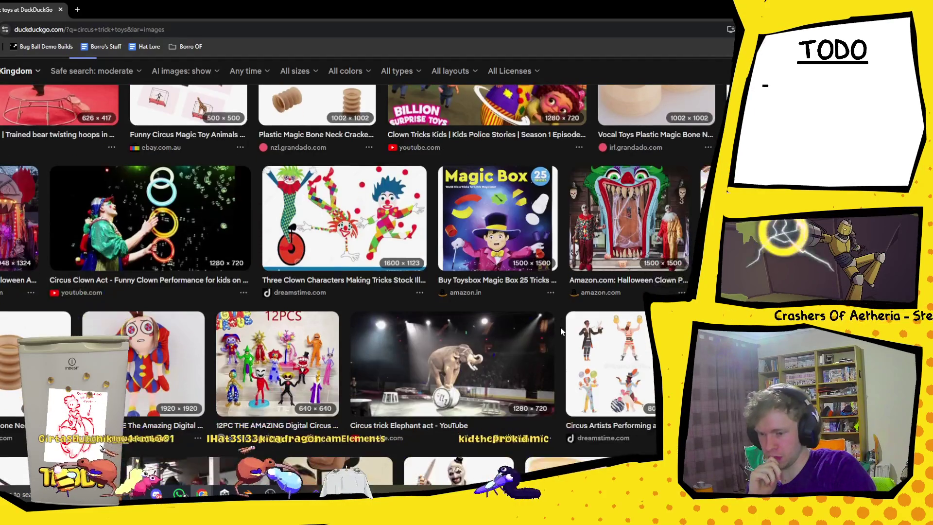
pyautogui.scroll(-5, 561, 331)
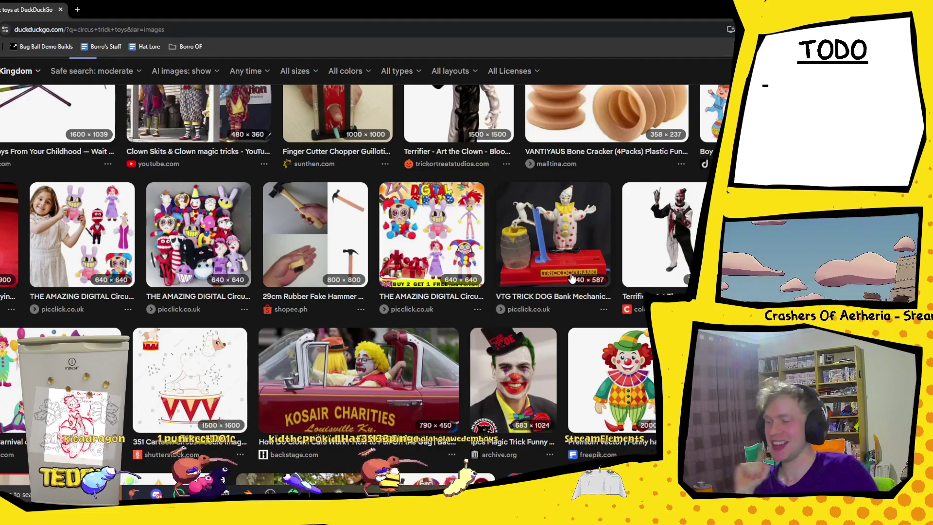
pyautogui.scroll(-1, 180, 306)
# Preview the carnival clown characters image, then close it
pyautogui.scroll(-2, 180, 306)
pyautogui.click(63, 228)
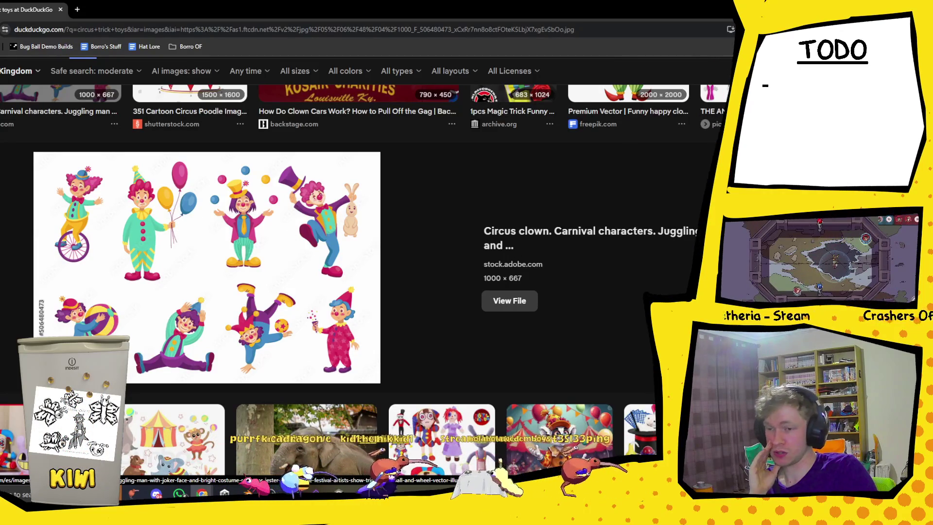
pyautogui.press('Escape')
# Scroll further and preview the circus characters in various poses image, then close it
pyautogui.scroll(-1, 689, 230)
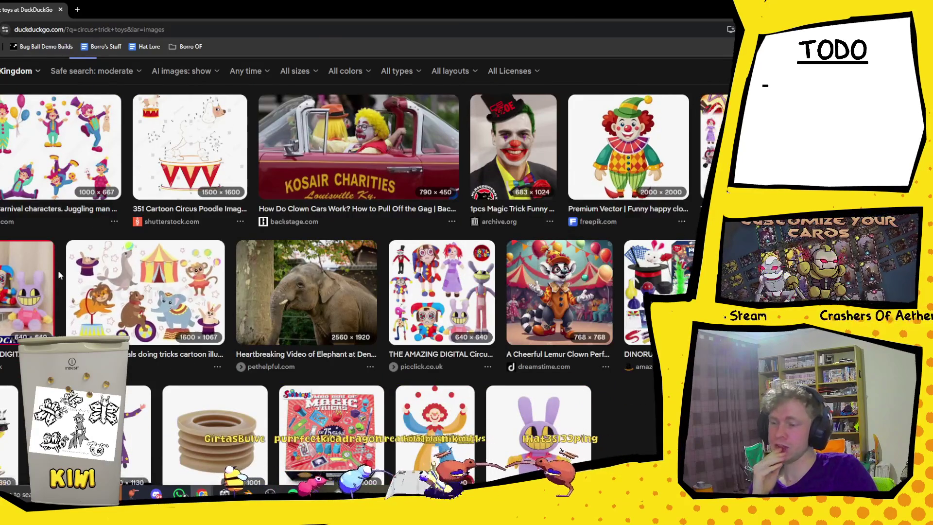
pyautogui.scroll(-3, 136, 283)
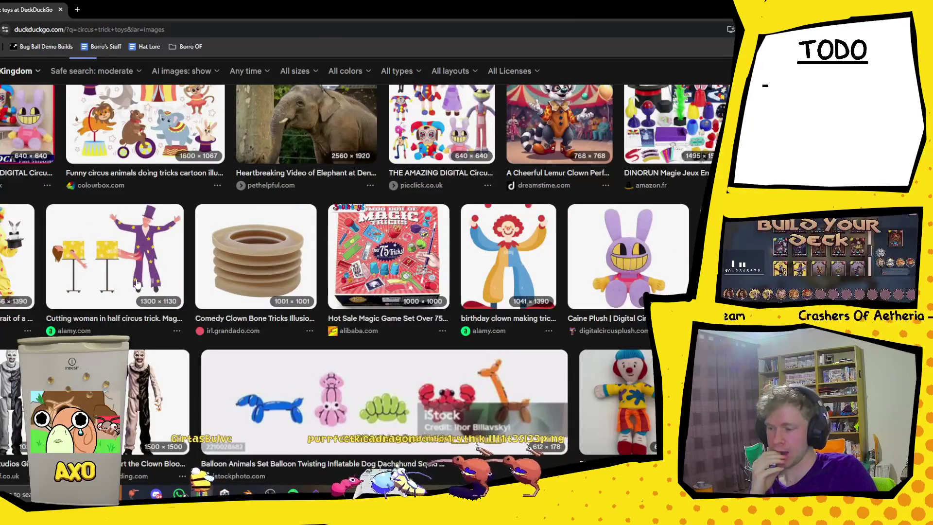
pyautogui.scroll(-5, 136, 284)
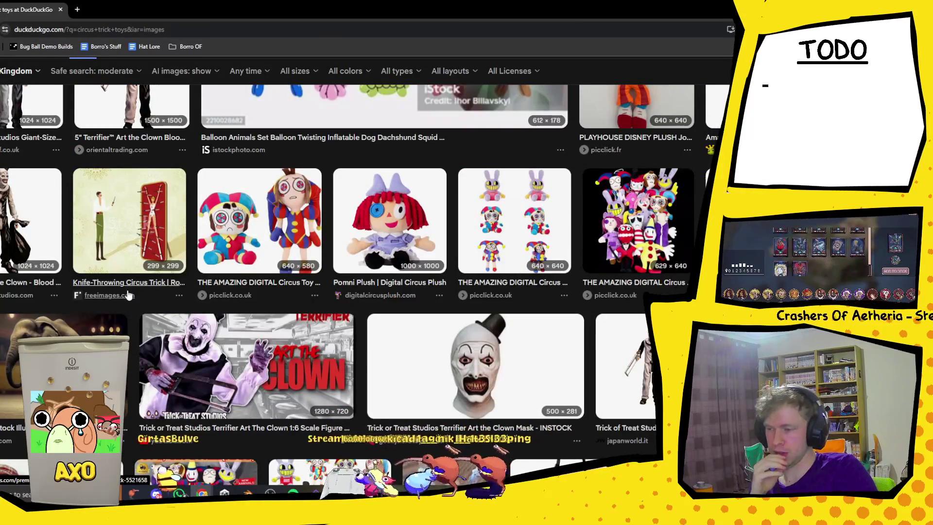
pyautogui.scroll(-2, 112, 292)
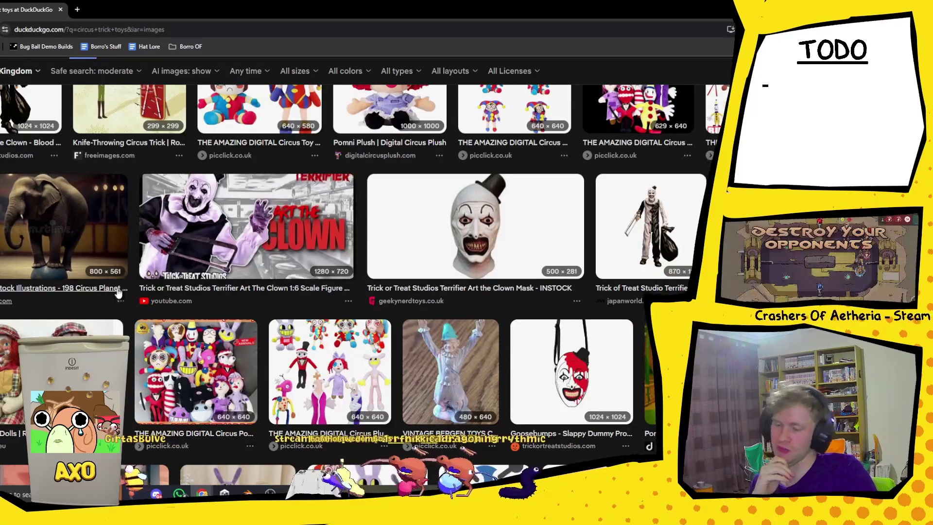
pyautogui.scroll(-5, 93, 286)
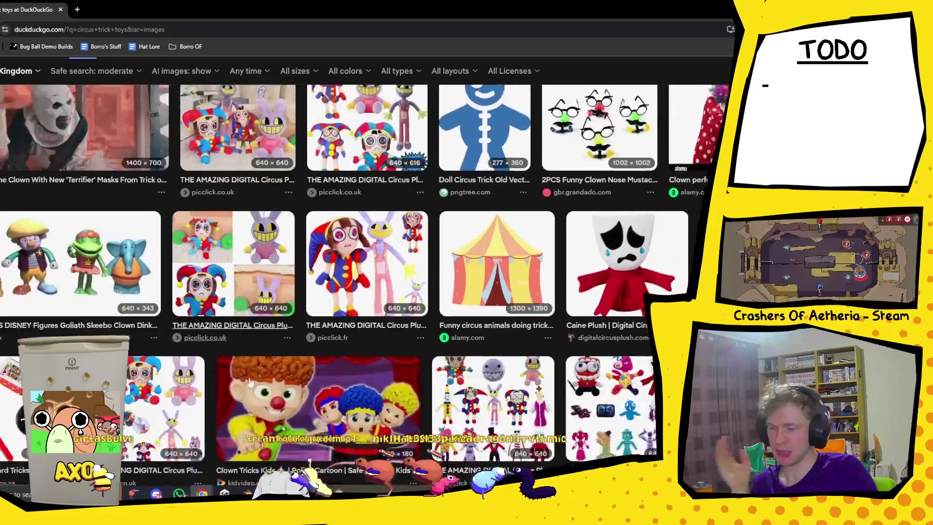
pyautogui.scroll(-3, 321, 281)
pyautogui.scroll(-3, 371, 280)
pyautogui.scroll(-3, 371, 278)
pyautogui.click(73, 156)
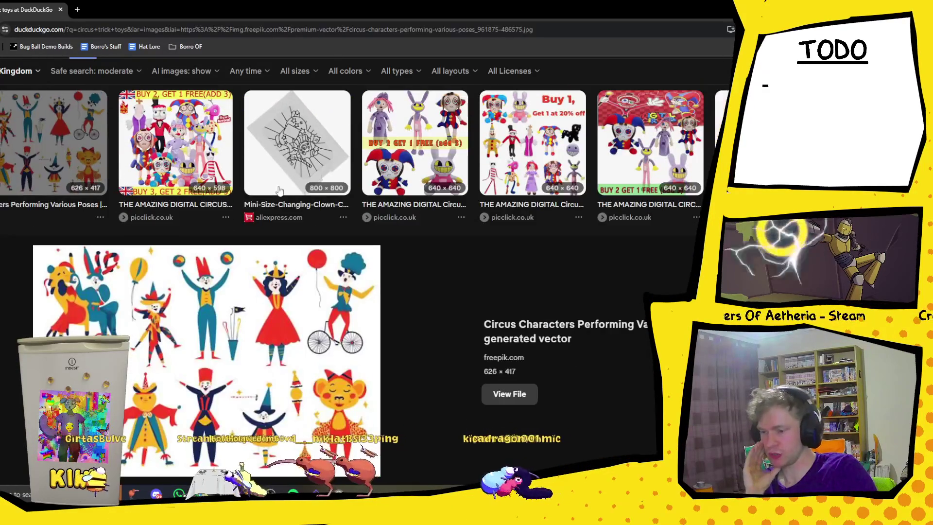
pyautogui.scroll(-2, 306, 266)
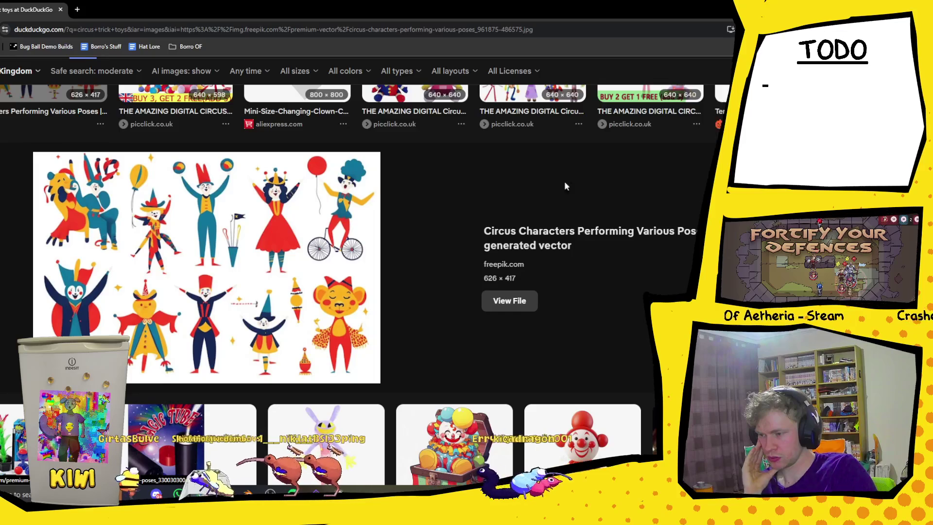
pyautogui.press('Escape')
# Return to the top of the results and select the search query
pyautogui.scroll(-5, 650, 287)
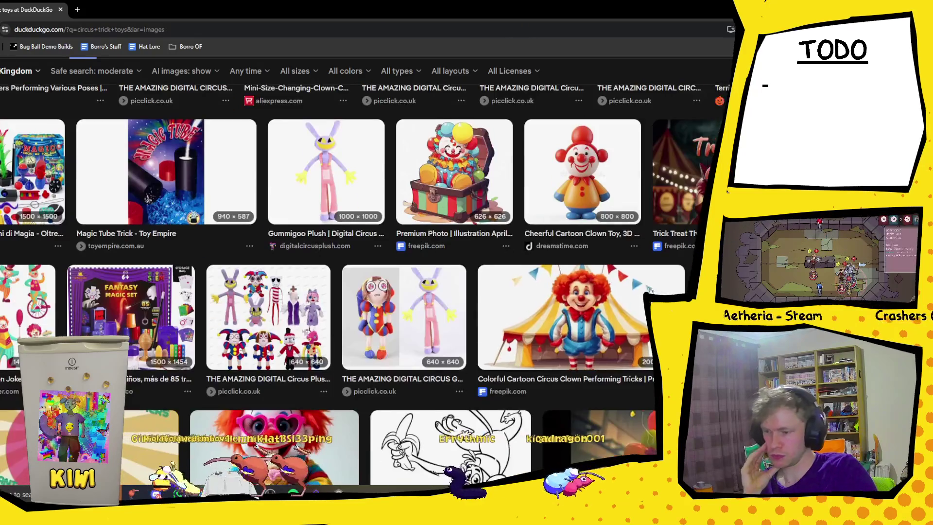
pyautogui.scroll(-4, 360, 279)
pyautogui.scroll(4, 360, 280)
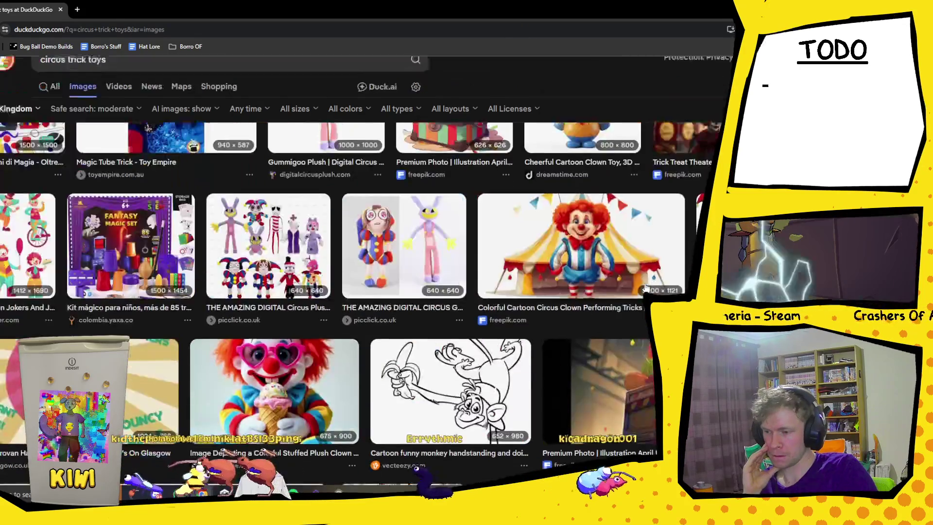
pyautogui.scroll(-3, 359, 279)
pyautogui.scroll(-5, 360, 279)
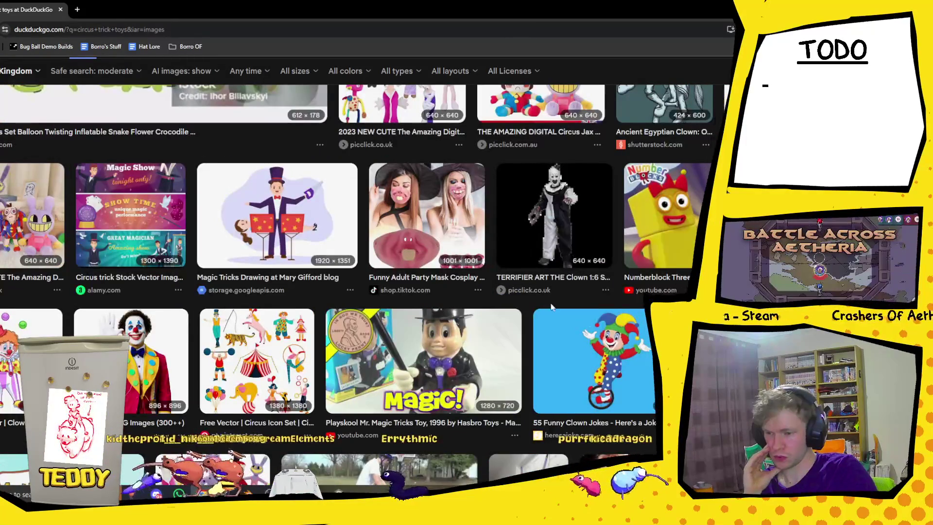
pyautogui.scroll(15, 372, 110)
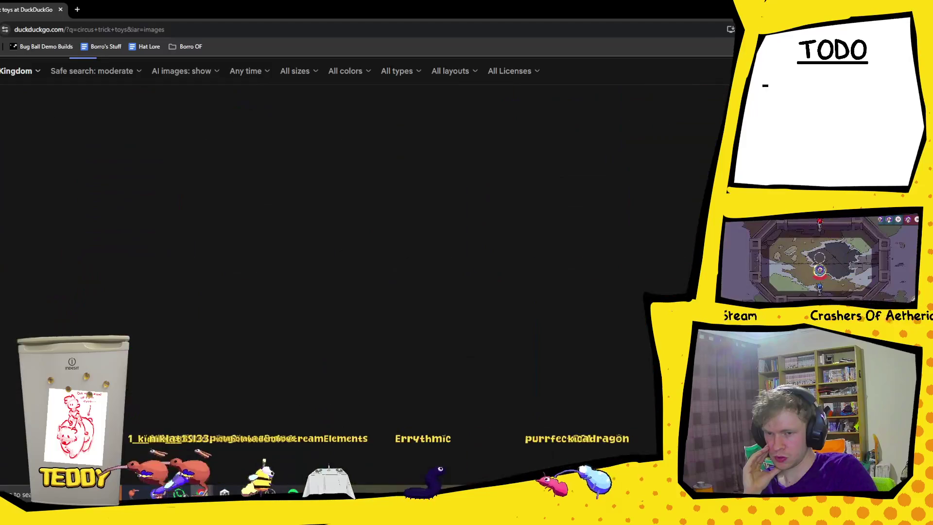
pyautogui.click(93, 80)
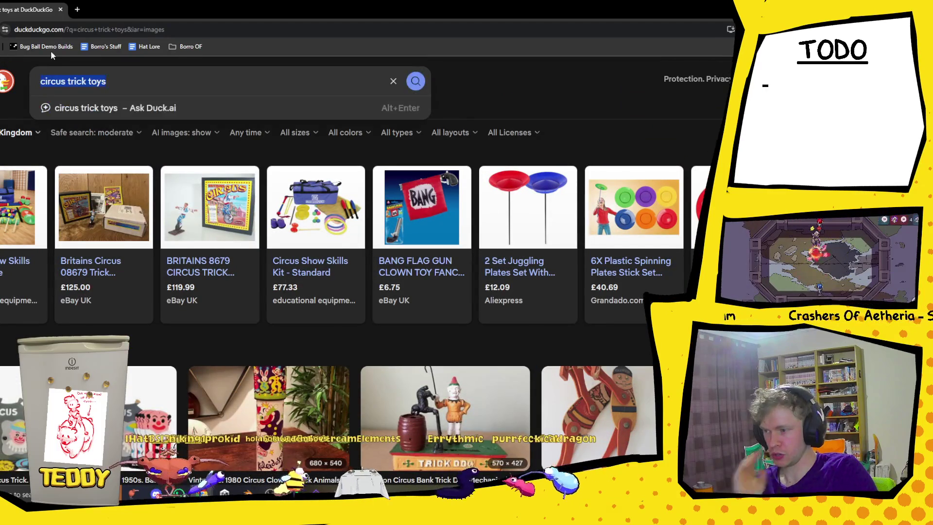
# Search images for 'jester weapons', browse the results, and highlight 'weapons' in the query
pyautogui.write('jes')
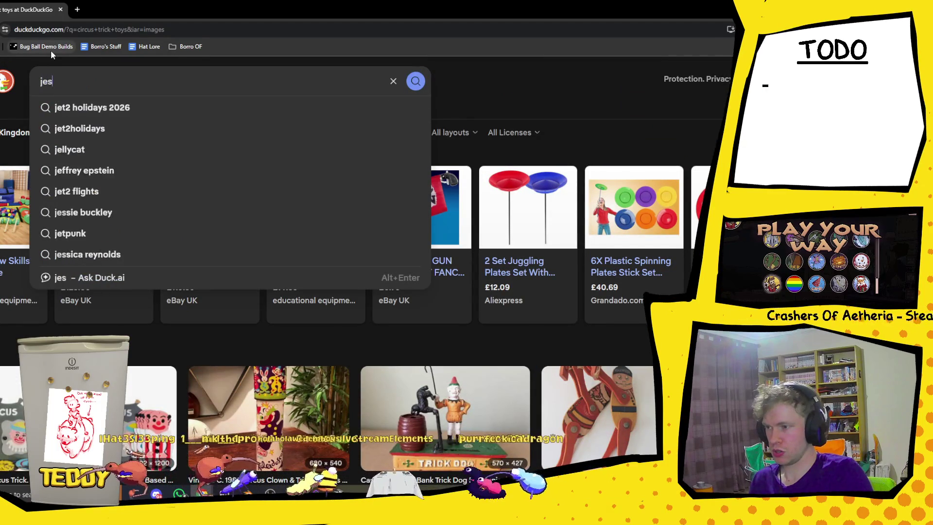
pyautogui.write('ter weapons')
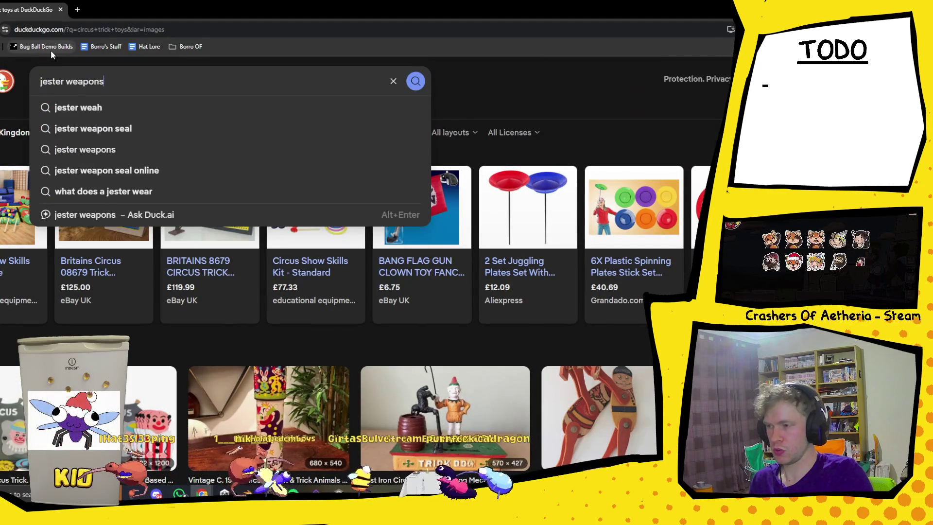
pyautogui.press('Return')
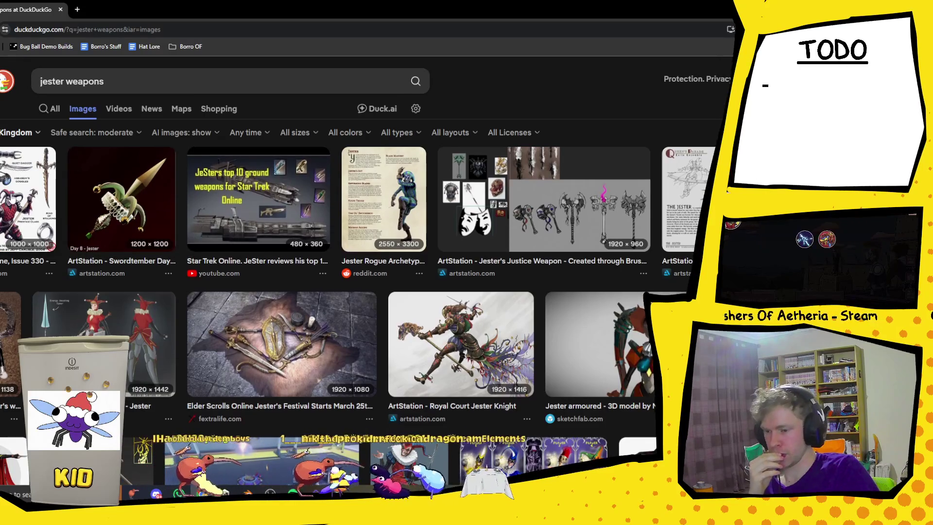
pyautogui.scroll(-2, 48, 213)
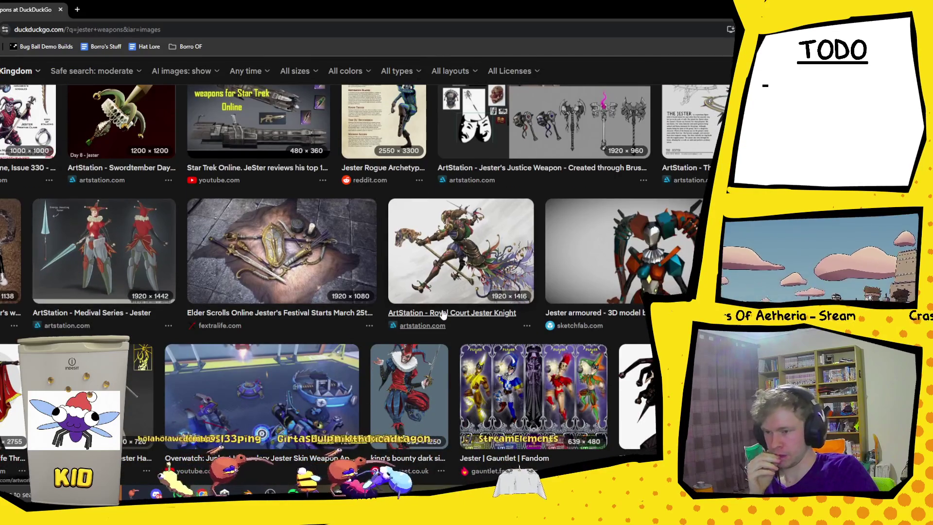
pyautogui.scroll(-2, 443, 315)
pyautogui.scroll(-4, 423, 311)
pyautogui.scroll(10, 419, 309)
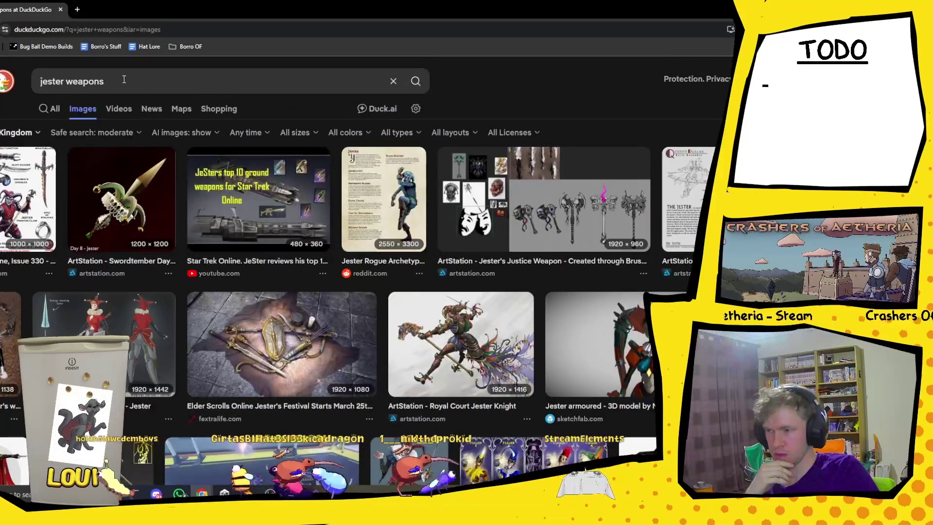
pyautogui.moveTo(124, 80); pyautogui.dragTo(77, 91)
# Change the query to 'jester toys' and scroll through the jack-in-the-box and jester doll images
pyautogui.write('toys')
pyautogui.press('Return')
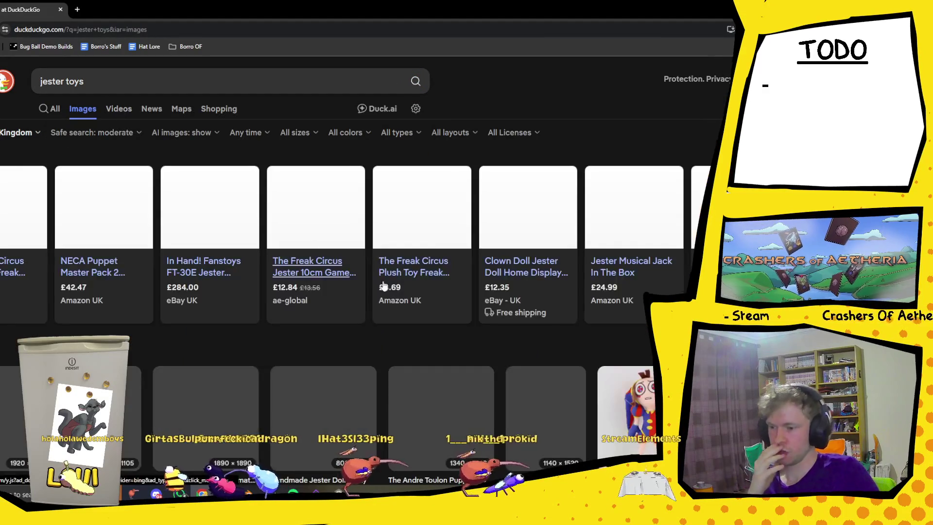
pyautogui.scroll(-5, 545, 295)
pyautogui.scroll(-3, 372, 295)
pyautogui.scroll(-4, 372, 293)
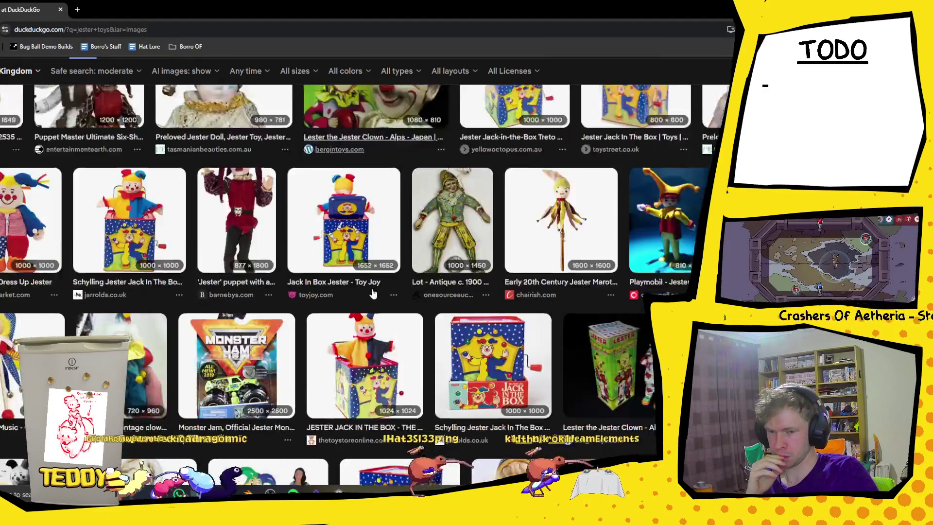
pyautogui.scroll(-5, 372, 292)
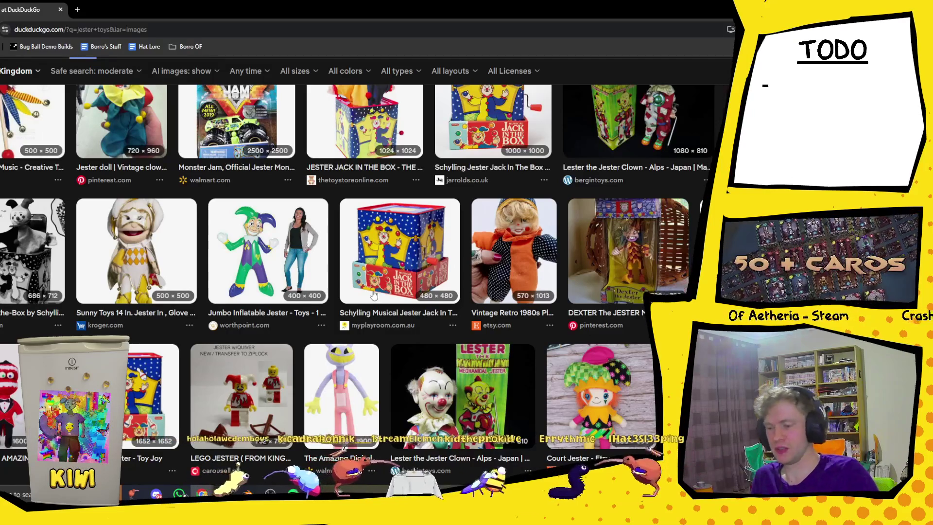
# Switch to Unity, then bring the MainCharacter.blend Blender window to the front
pyautogui.click(306, 493)
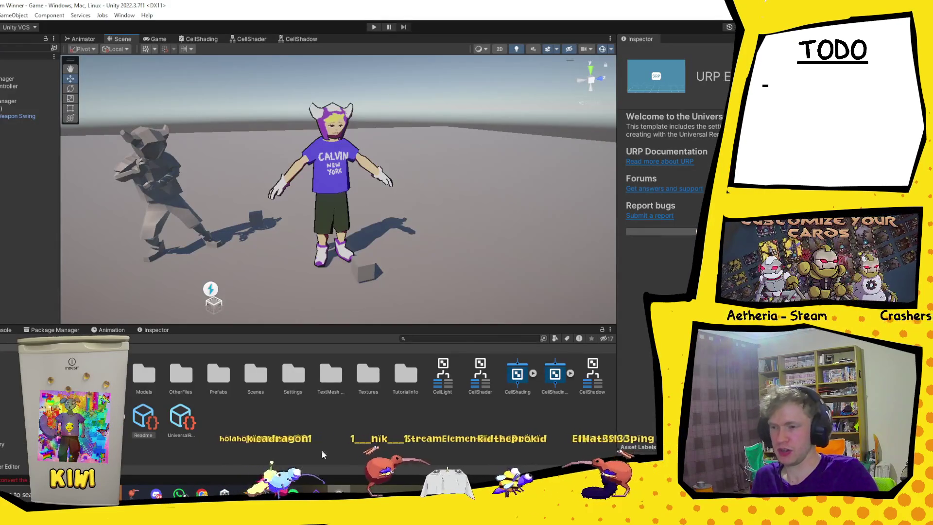
pyautogui.moveTo(305, 492)
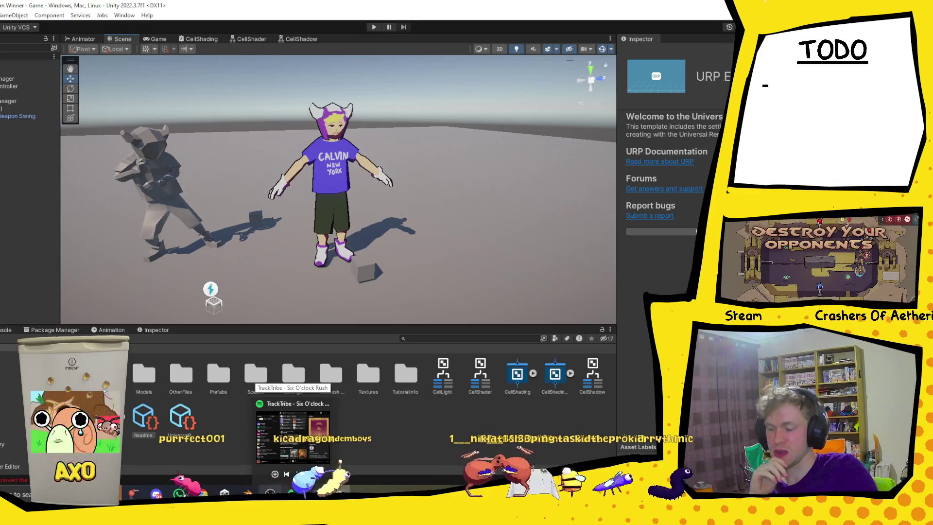
pyautogui.moveTo(257, 495)
pyautogui.click(258, 443)
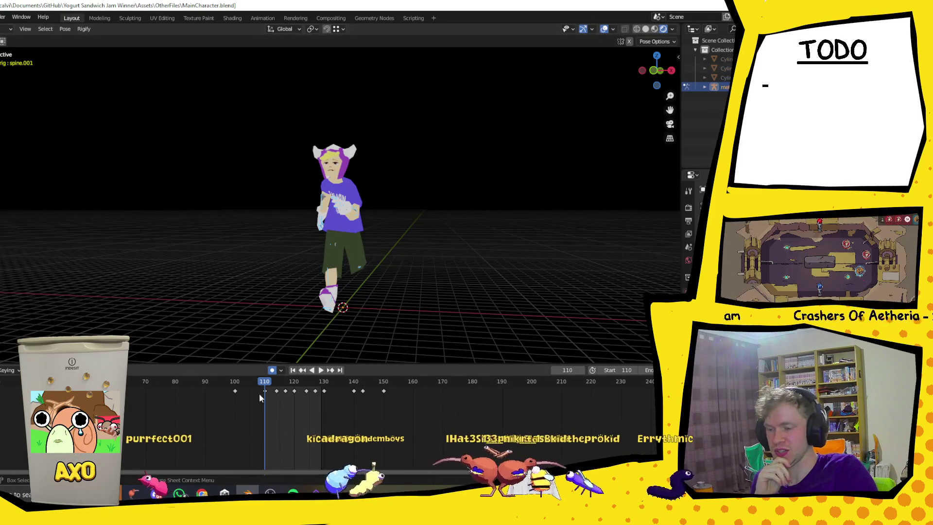
# Play back the running animation from side and front views, including from frame 140
pyautogui.press('space')
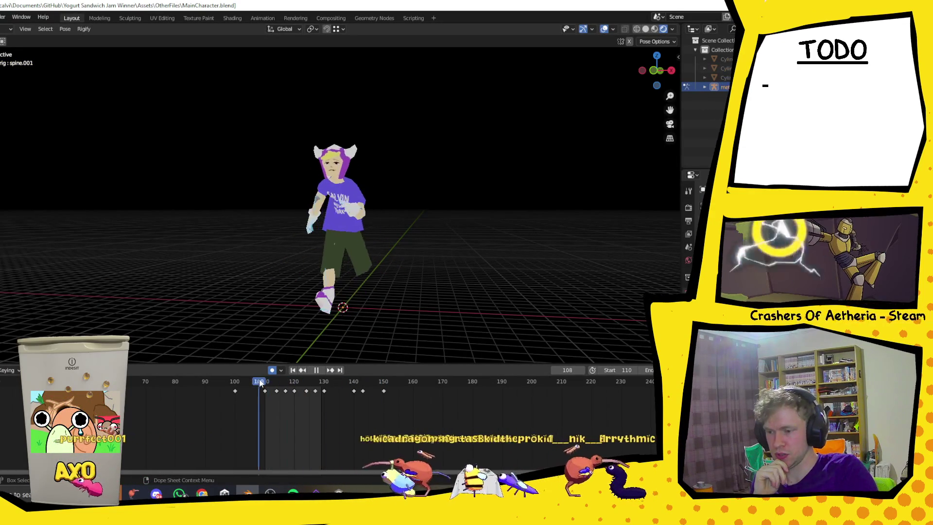
pyautogui.press('Escape')
pyautogui.moveTo(268, 294)
pyautogui.mouseDown(button='middle')
pyautogui.moveTo(382, 273)
pyautogui.moveTo(311, 255)
pyautogui.moveTo(225, 258)
pyautogui.moveTo(336, 250)
pyautogui.moveTo(224, 243)
pyautogui.moveTo(406, 227)
pyautogui.moveTo(260, 242)
pyautogui.mouseUp(button='middle')
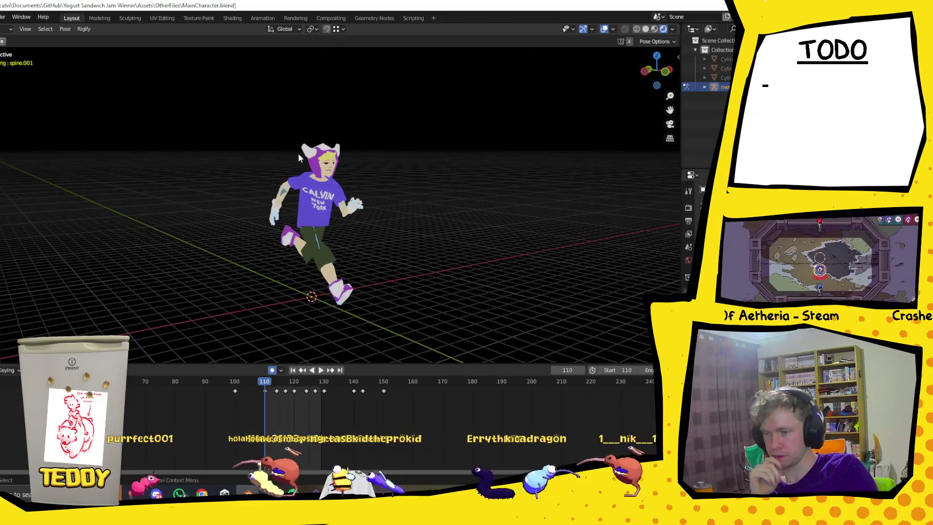
pyautogui.scroll(5, 298, 152)
pyautogui.moveTo(298, 153); pyautogui.dragTo(368, 219, button='middle')
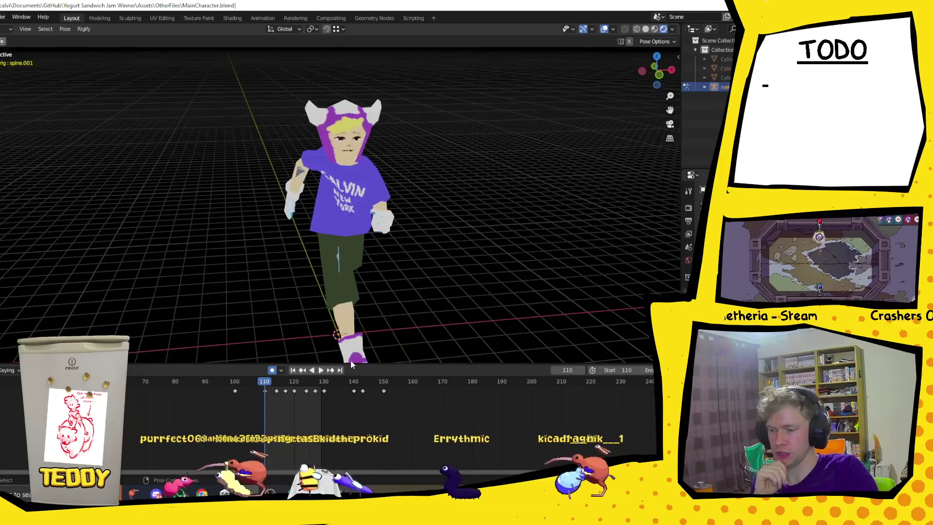
pyautogui.press('space')
pyautogui.press('space')
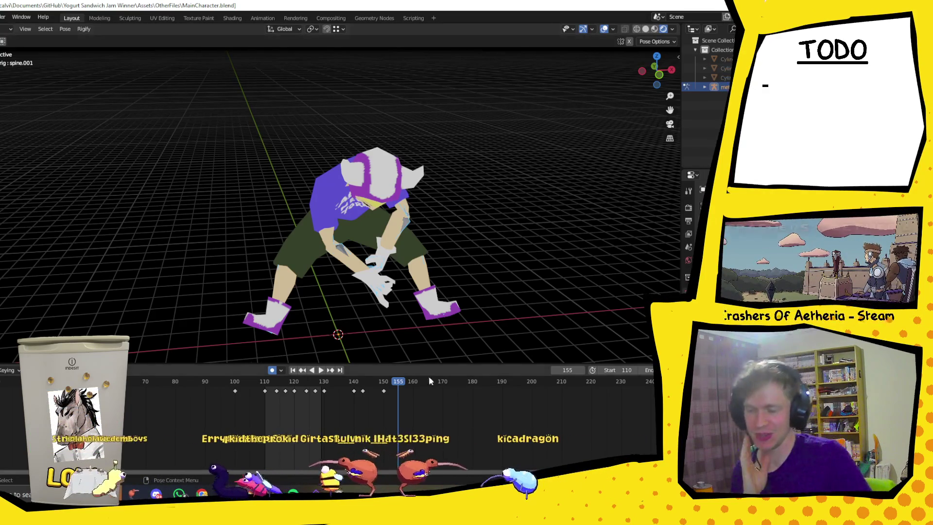
pyautogui.click(354, 381)
pyautogui.press('space')
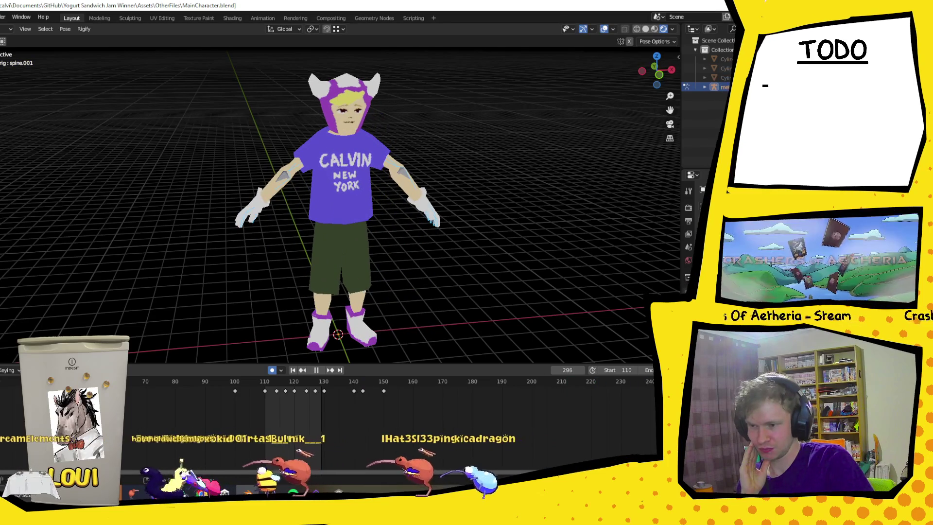
pyautogui.press('space')
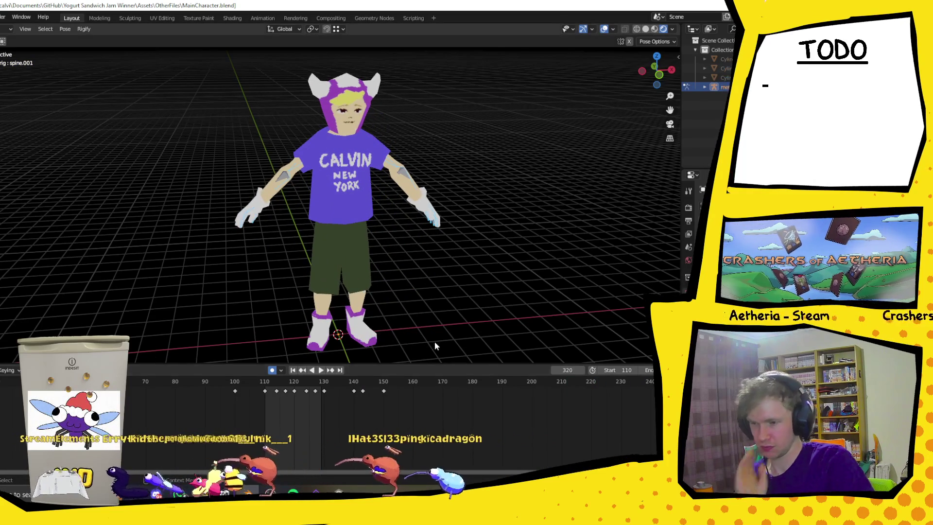
pyautogui.scroll(-4, 481, 418)
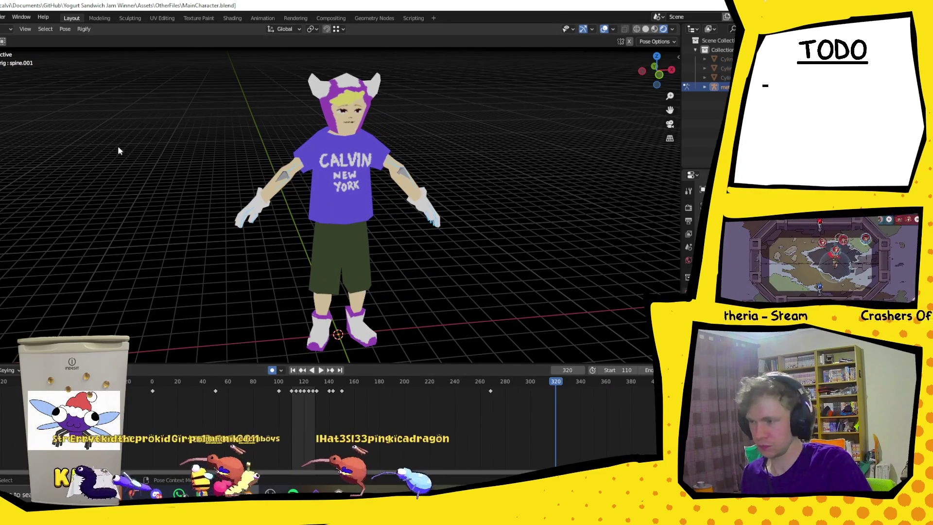
# Copy the whole rig's standing pose and paste it onto frame 160 in front view
pyautogui.moveTo(167, 71)
pyautogui.mouseDown()
pyautogui.moveTo(489, 343)
pyautogui.moveTo(487, 331)
pyautogui.mouseUp()
pyautogui.hotkey('ctrl', 'c')
pyautogui.click(366, 384)
pyautogui.moveTo(366, 384)
pyautogui.mouseDown()
pyautogui.moveTo(340, 386)
pyautogui.moveTo(366, 389)
pyautogui.moveTo(351, 386)
pyautogui.mouseUp()
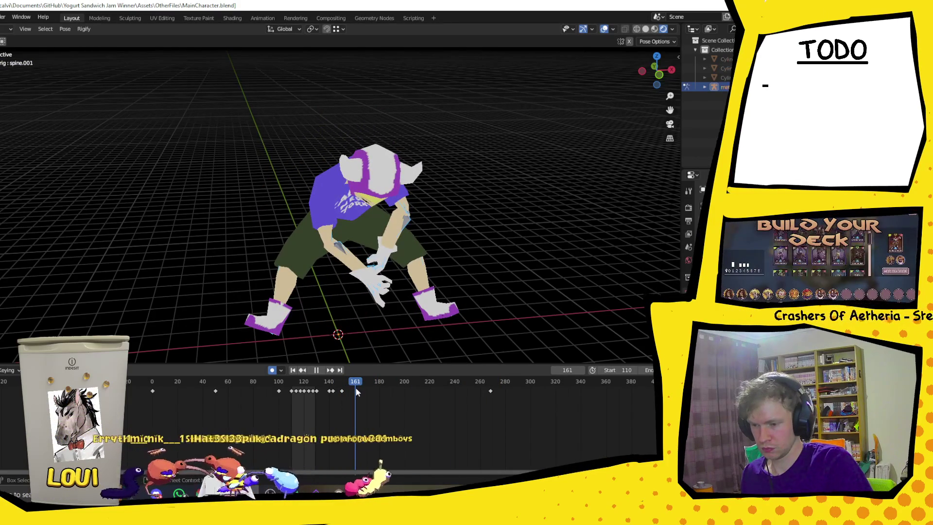
pyautogui.press('Escape')
pyautogui.scroll(3, 374, 215)
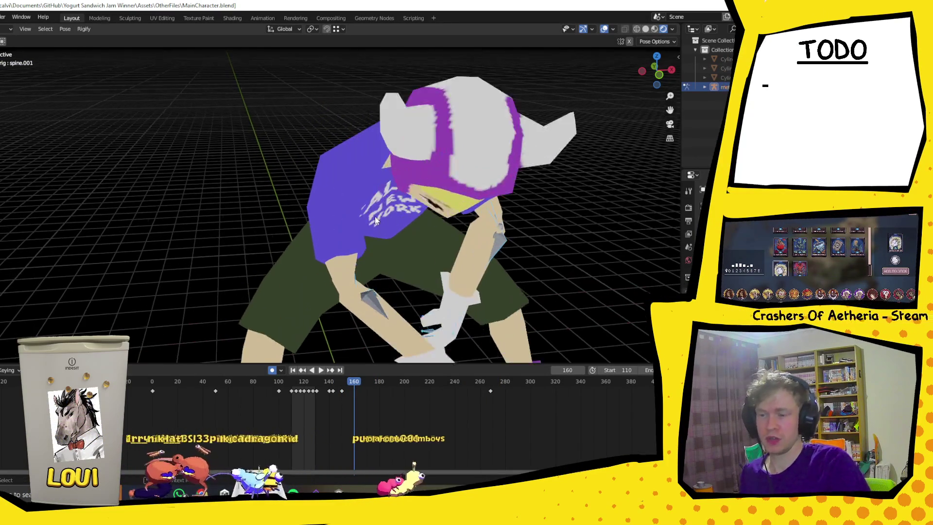
pyautogui.scroll(-3, 389, 212)
pyautogui.press('KP_1')
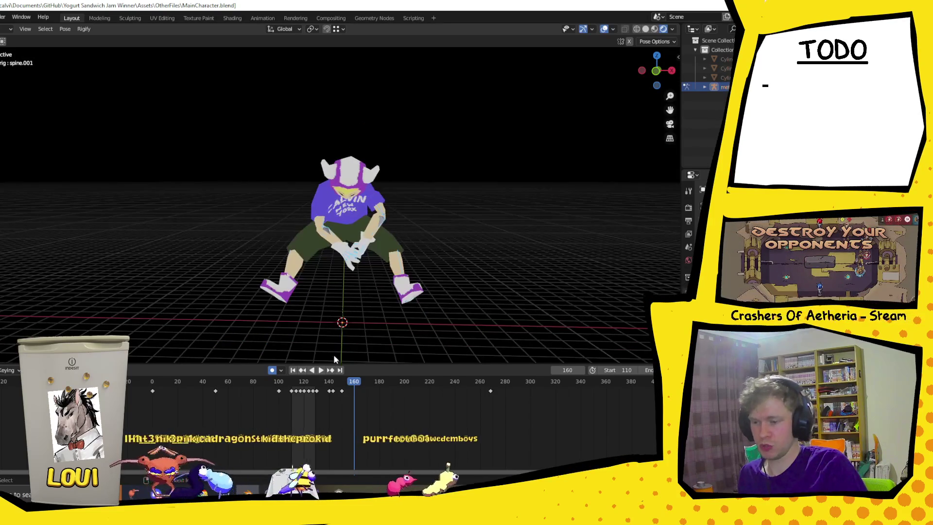
pyautogui.hotkey('ctrl', 'v')
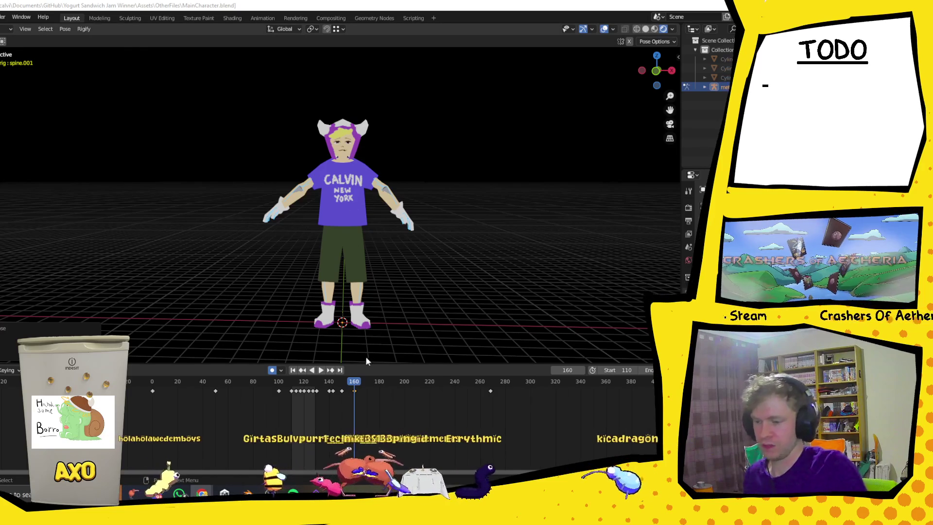
# Select the spine.002 and forearm.R bones and switch the viewport to wireframe
pyautogui.click(348, 196)
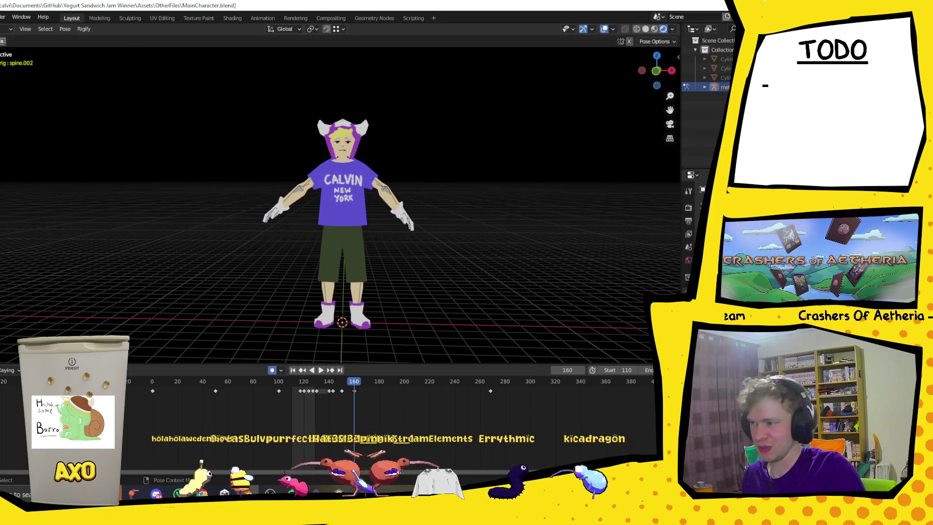
pyautogui.click(312, 199)
pyautogui.scroll(1, 313, 200)
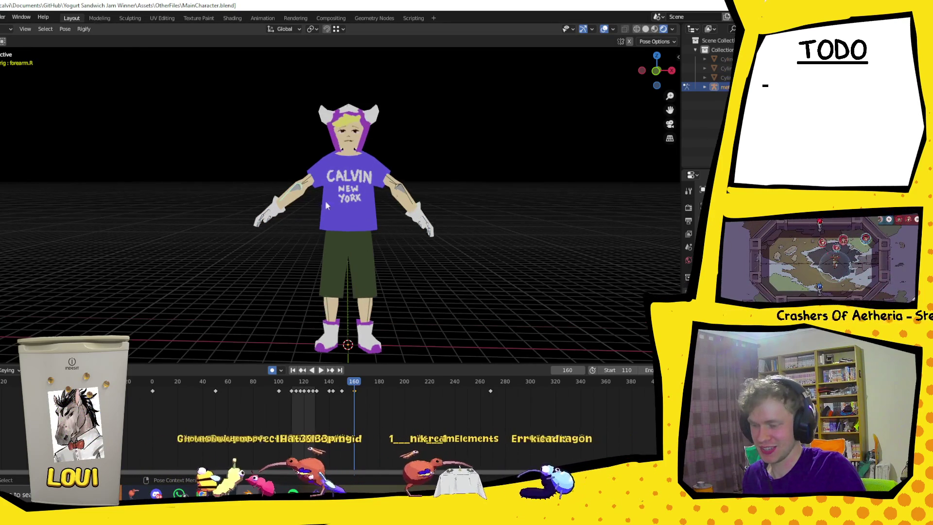
pyautogui.click(637, 29)
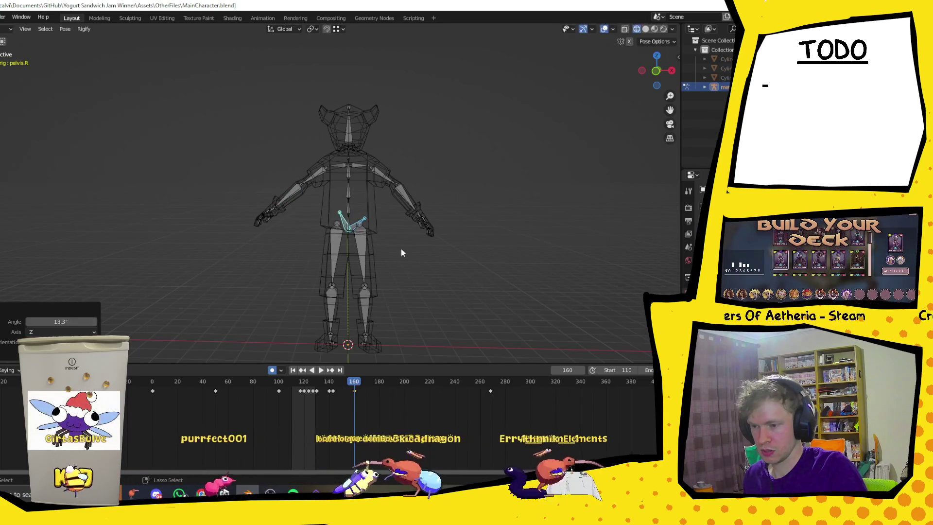
# Scale both thigh bones along the global Z axis
pyautogui.click(361, 240)
pyautogui.keyDown('shift'); pyautogui.click(342, 234); pyautogui.keyUp('shift')
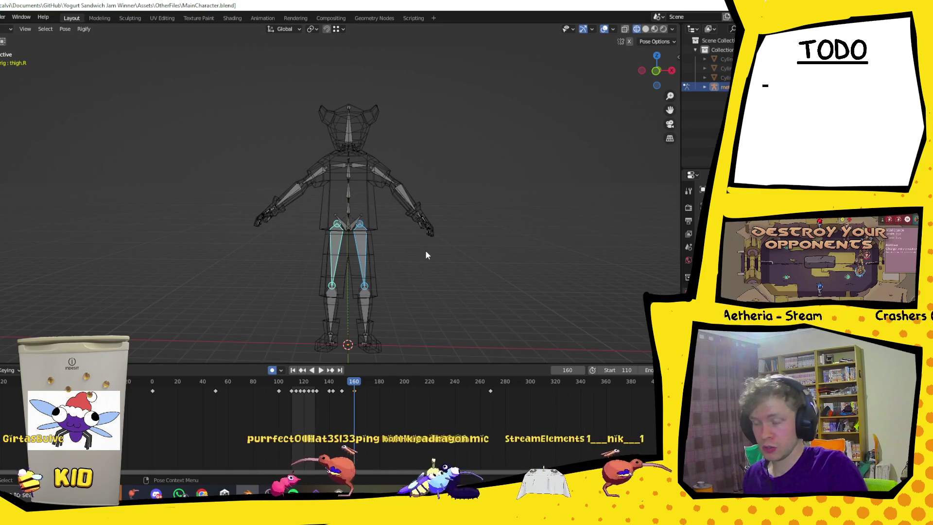
pyautogui.press('s')
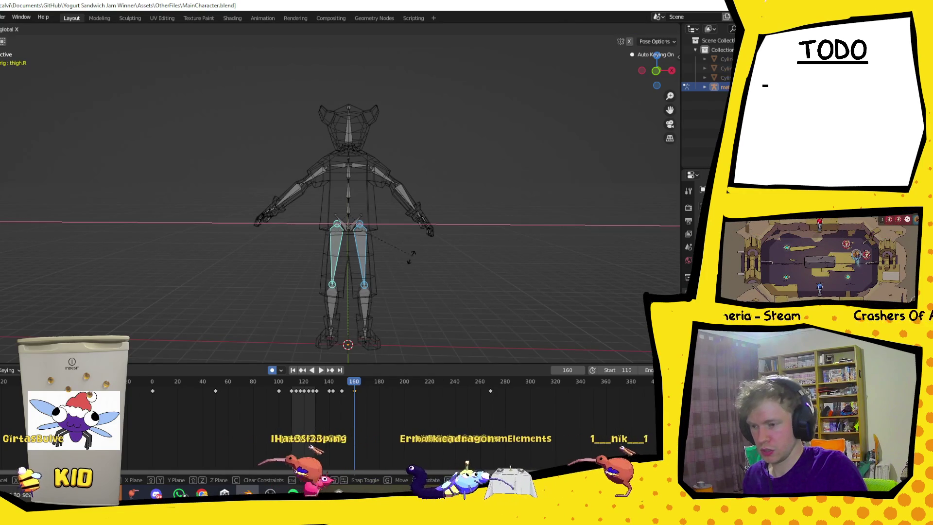
pyautogui.press('z')
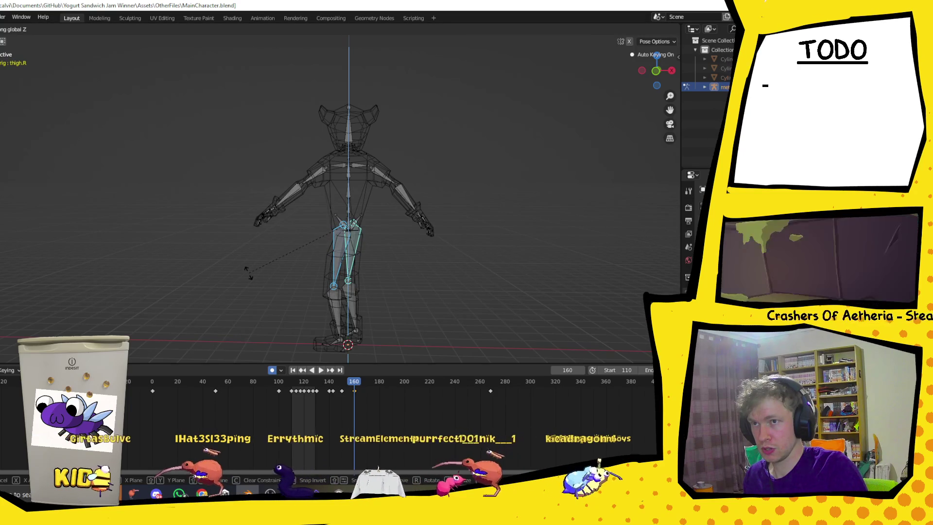
pyautogui.click(300, 279)
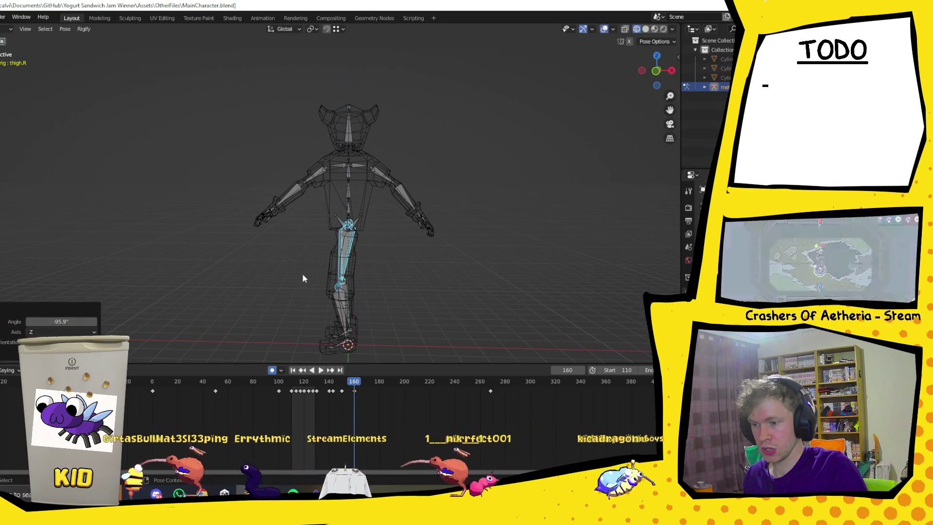
# Rotate a shoulder bone around global Z to angle the arm down
pyautogui.click(358, 165)
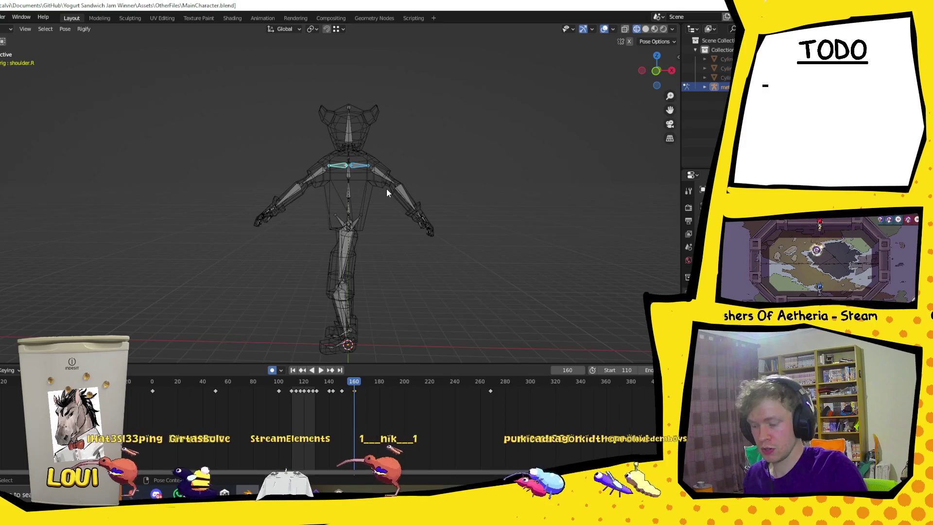
pyautogui.press('z')
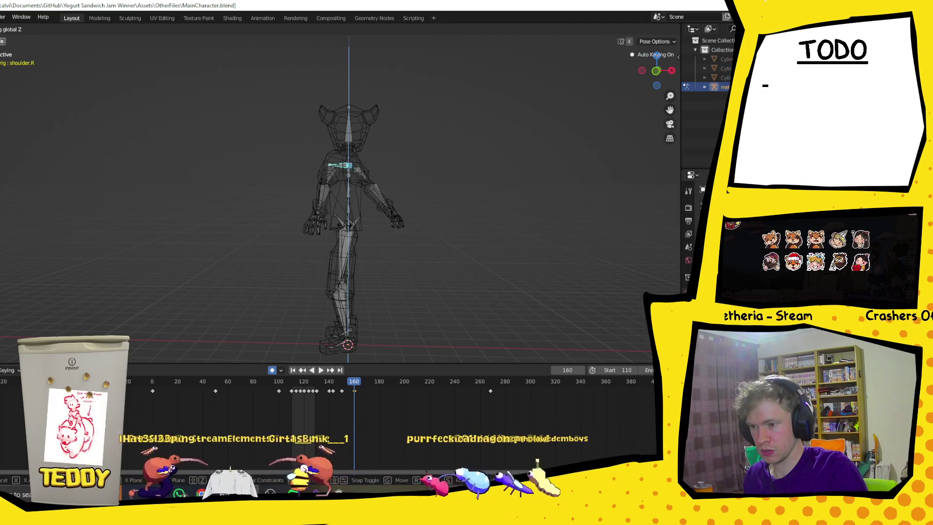
pyautogui.click(249, 221)
pyautogui.moveTo(308, 240)
pyautogui.mouseDown(button='middle')
pyautogui.moveTo(378, 261)
pyautogui.moveTo(327, 238)
pyautogui.moveTo(284, 247)
pyautogui.moveTo(329, 257)
pyautogui.mouseUp(button='middle')
# Rotate thigh.R around the Z axis to re-angle the right leg
pyautogui.click(280, 241)
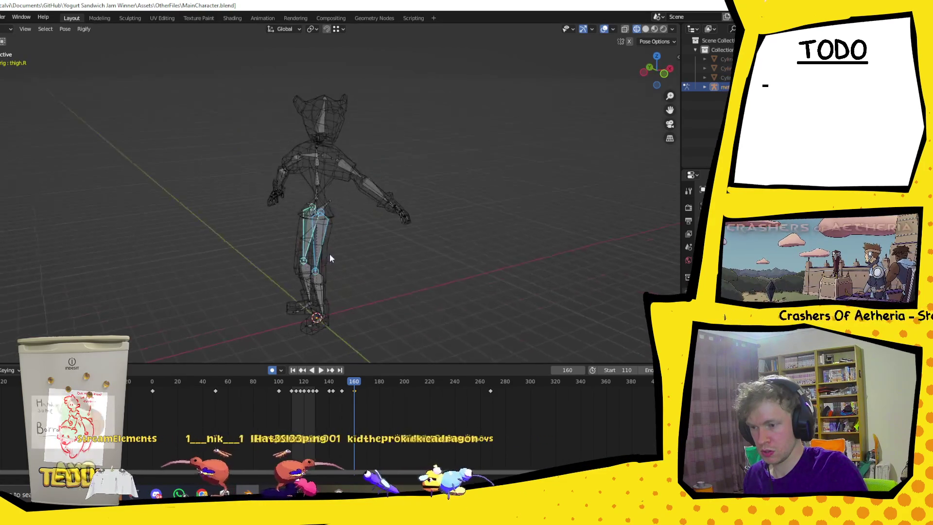
pyautogui.press('r')
pyautogui.press('z')
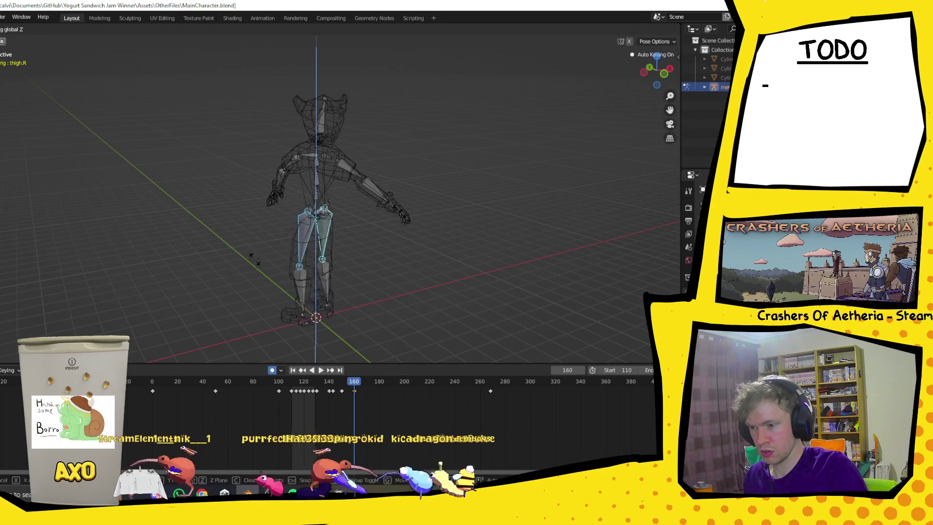
pyautogui.click(395, 223)
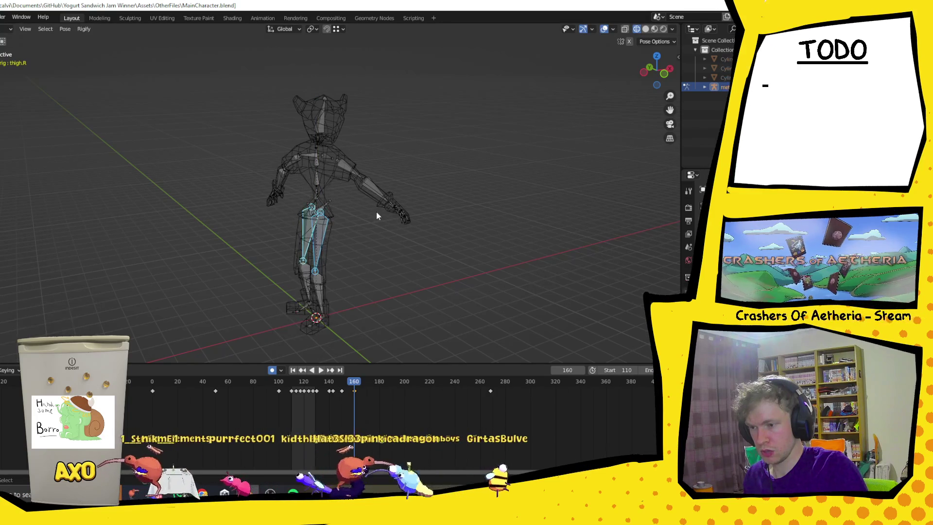
pyautogui.moveTo(417, 203); pyautogui.dragTo(377, 191, button='middle')
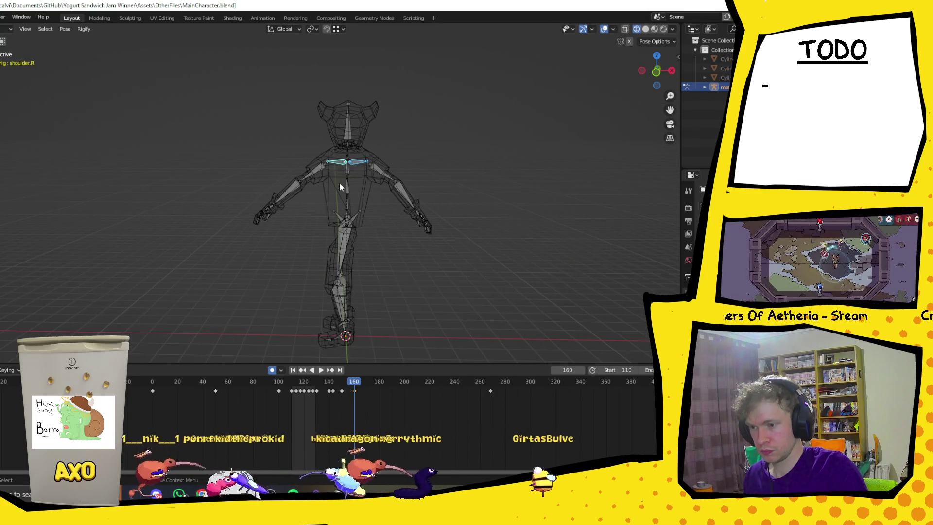
# Box-select the upper-body and both hands' finger bones, cancelling trial moves and rotations
pyautogui.moveTo(255, 79)
pyautogui.mouseDown()
pyautogui.moveTo(442, 217)
pyautogui.moveTo(450, 201)
pyautogui.mouseUp()
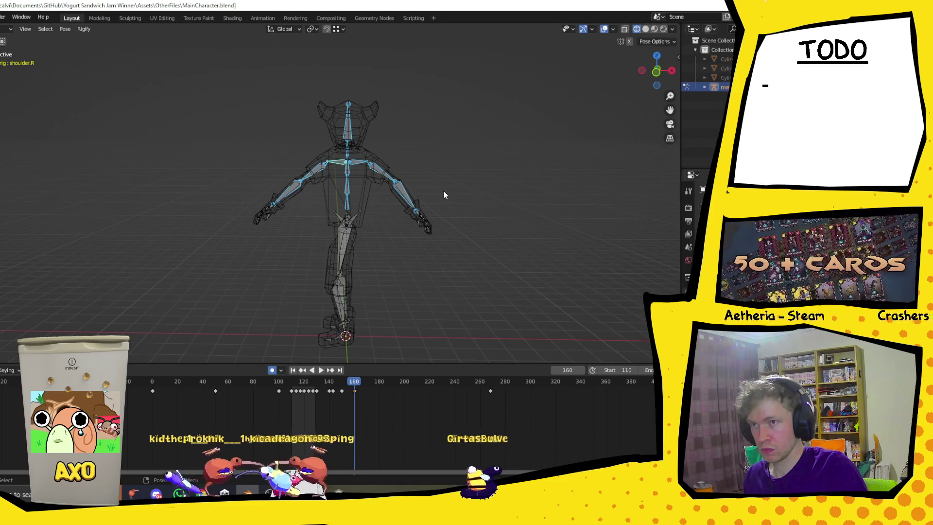
pyautogui.keyDown('shift'); pyautogui.moveTo(290, 249); pyautogui.dragTo(291, 249); pyautogui.keyUp('shift')
pyautogui.keyDown('shift'); pyautogui.moveTo(395, 183); pyautogui.dragTo(442, 265); pyautogui.keyUp('shift')
pyautogui.press('g')
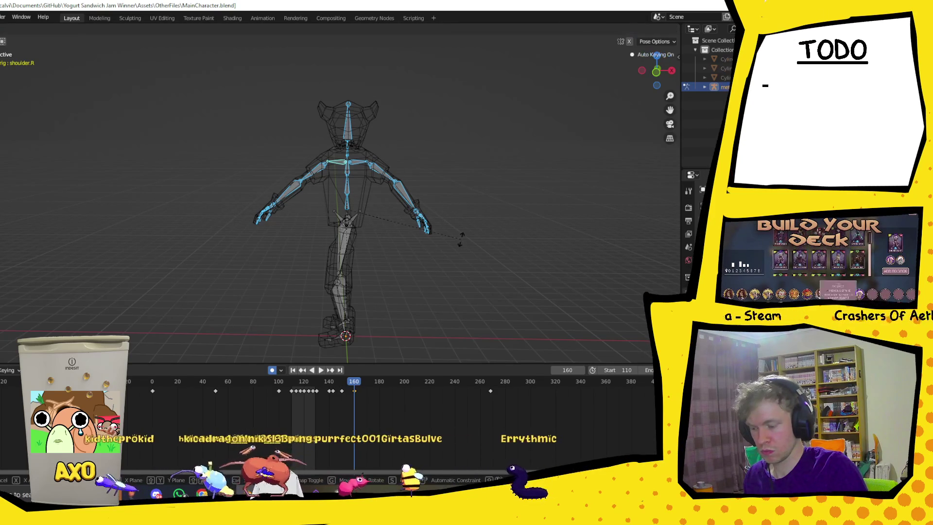
pyautogui.rightClick(471, 199)
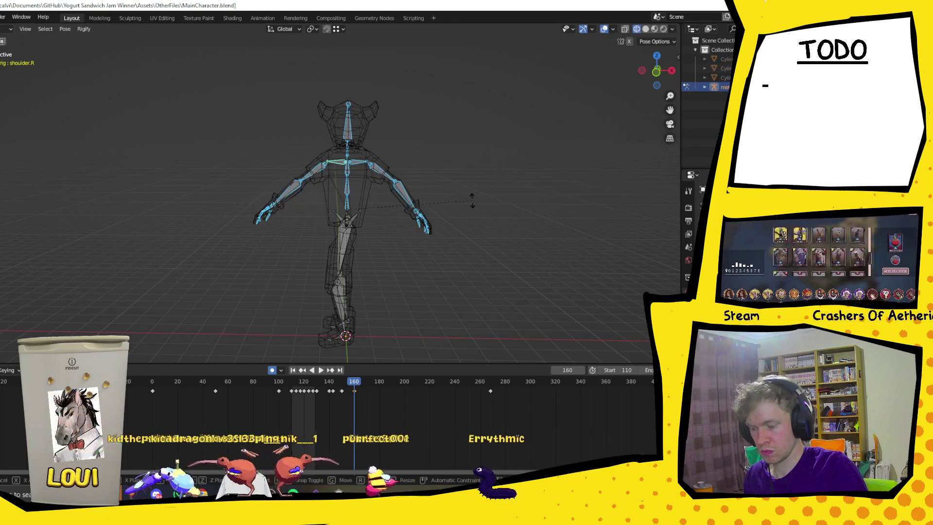
pyautogui.press('r')
pyautogui.press('z')
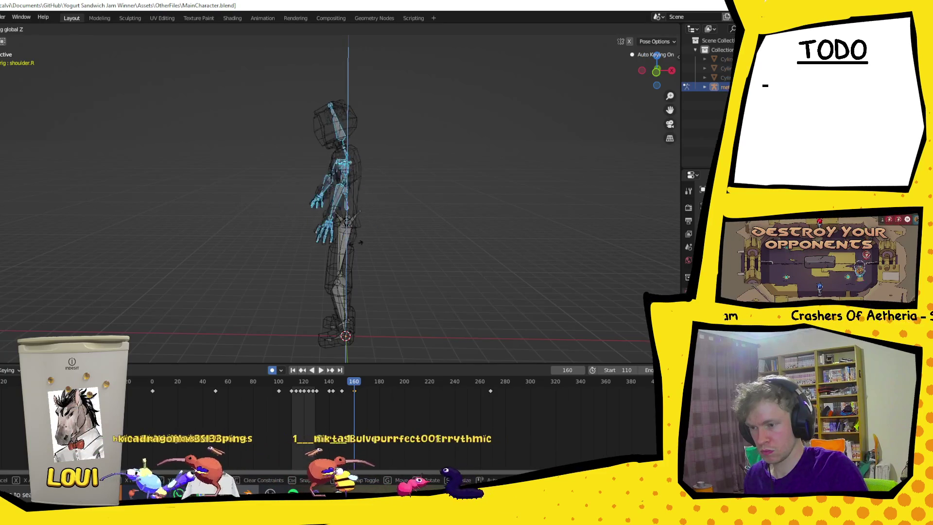
pyautogui.rightClick(354, 221)
# Add the pelvis and rotate the selected bones -118° around the vertical axis
pyautogui.keyDown('shift'); pyautogui.click(343, 221); pyautogui.keyUp('shift')
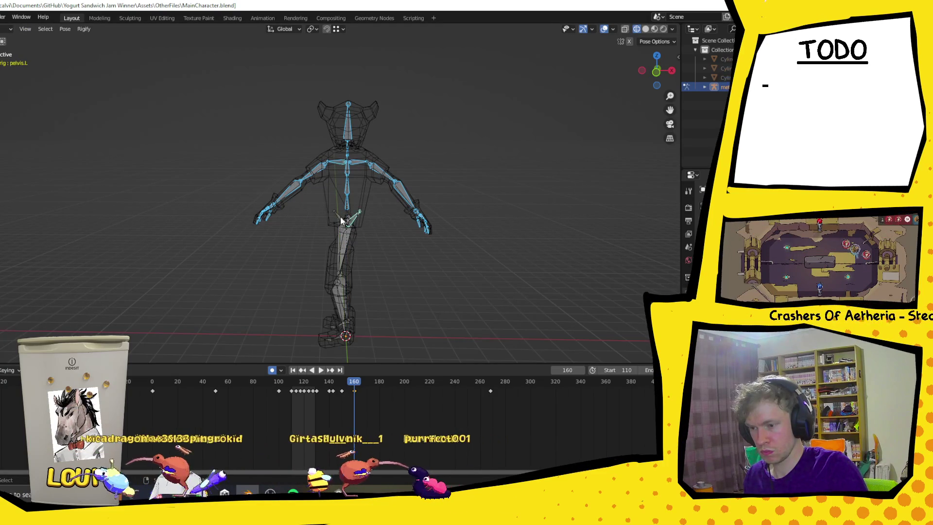
pyautogui.press('g')
pyautogui.press('x')
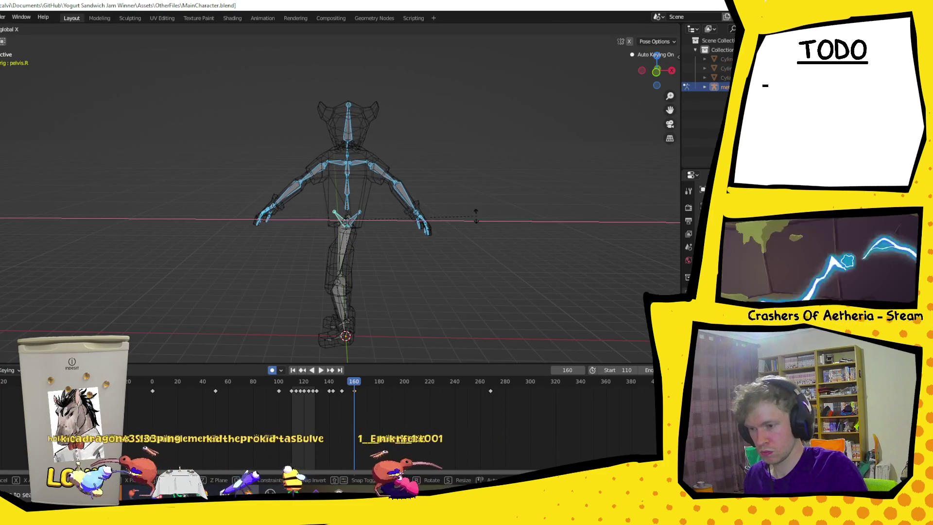
pyautogui.press('z')
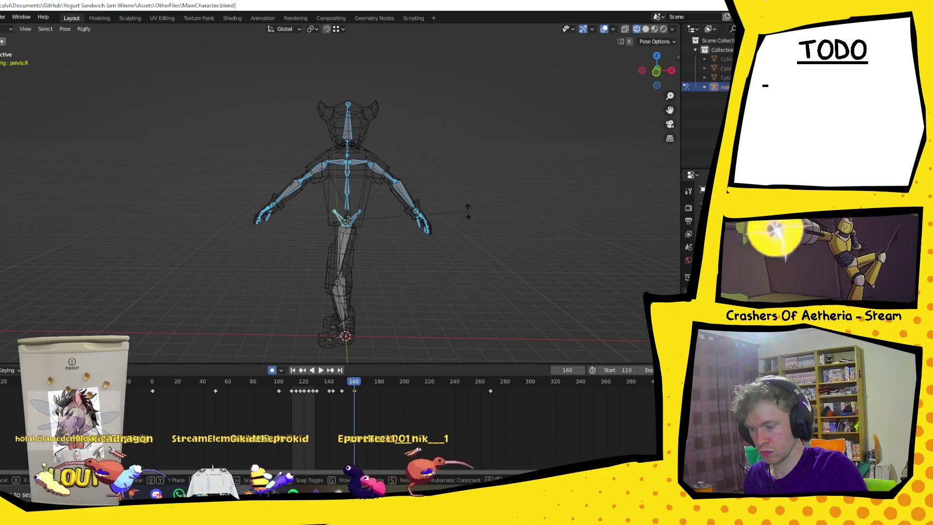
pyautogui.press('r')
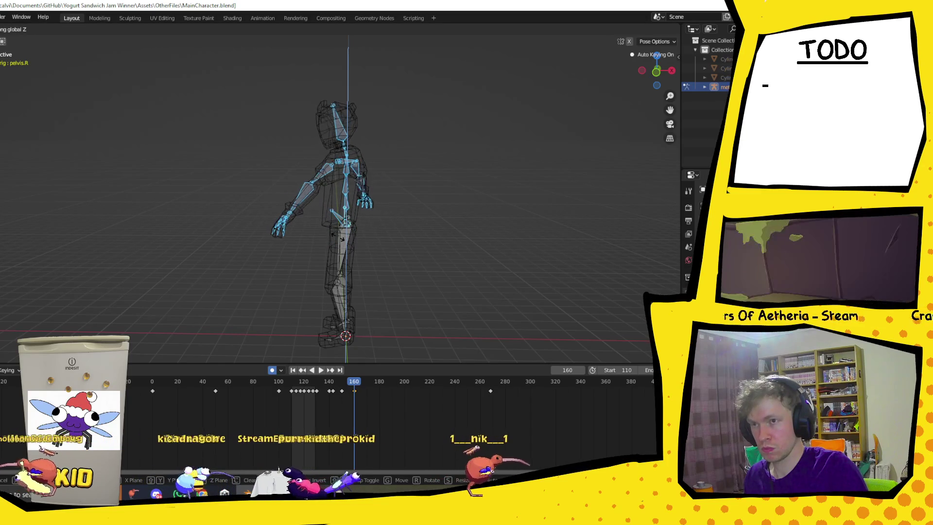
pyautogui.click(339, 235)
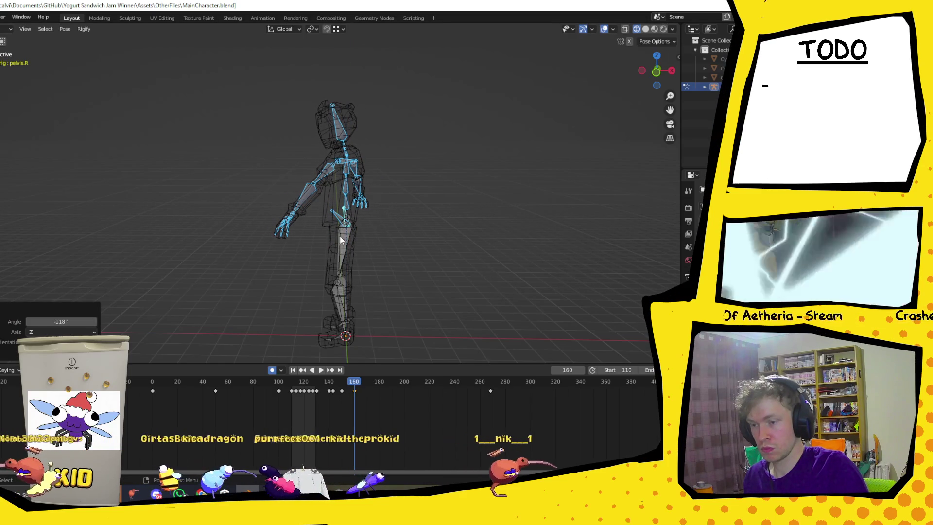
pyautogui.click(324, 190)
pyautogui.moveTo(323, 191)
pyautogui.mouseDown(button='middle')
pyautogui.moveTo(376, 211)
pyautogui.moveTo(447, 206)
pyautogui.moveTo(298, 202)
pyautogui.moveTo(284, 218)
pyautogui.moveTo(360, 154)
pyautogui.moveTo(424, 213)
pyautogui.moveTo(445, 205)
pyautogui.mouseUp(button='middle')
# Rotate the right shoulder bone around Z, undoing the extra X turn and cancelling the Y turn
pyautogui.click(381, 157)
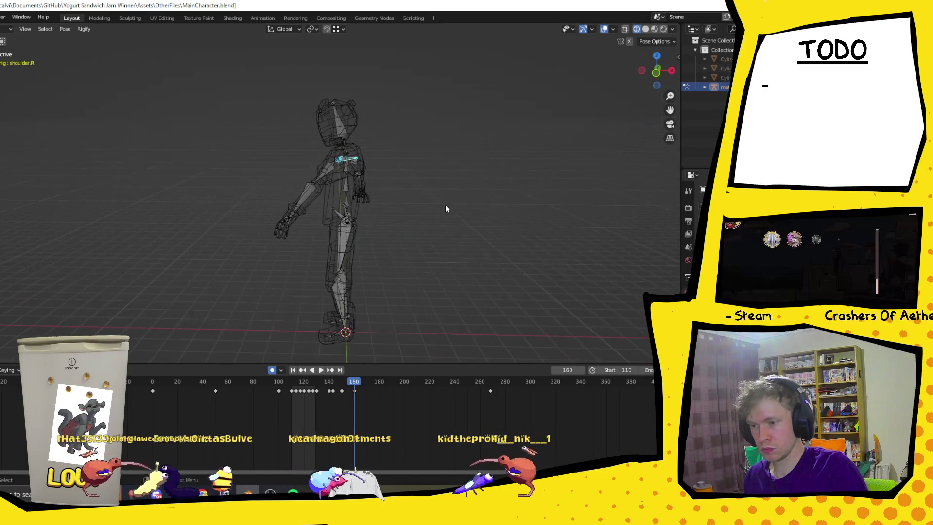
pyautogui.press('r')
pyautogui.press('z')
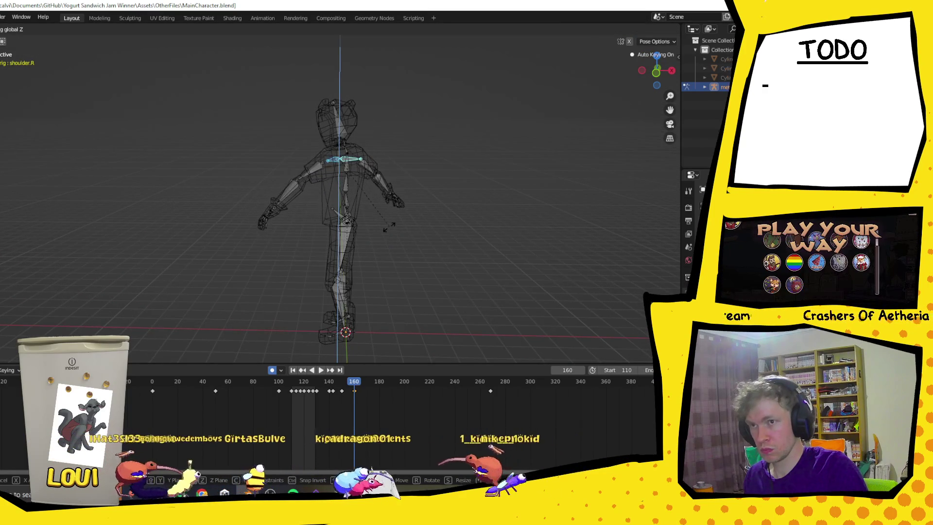
pyautogui.click(398, 215)
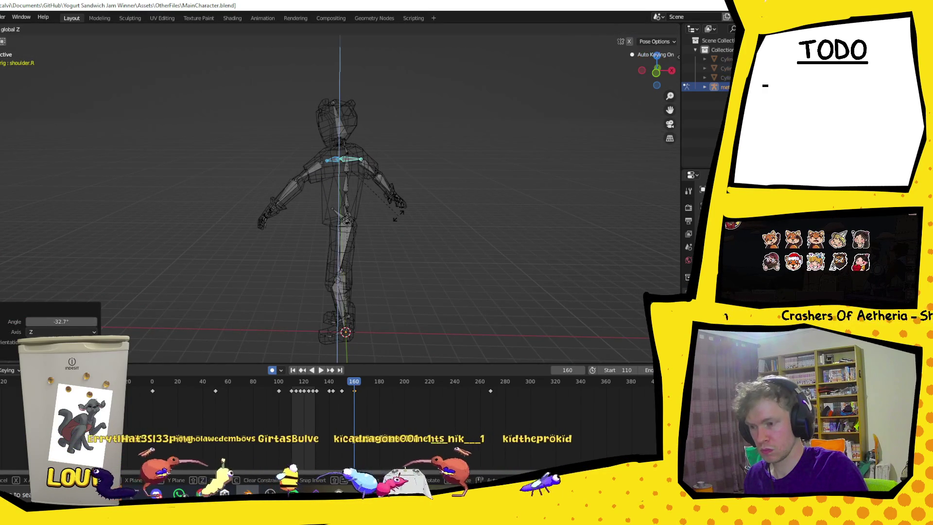
pyautogui.press('r')
pyautogui.press('x')
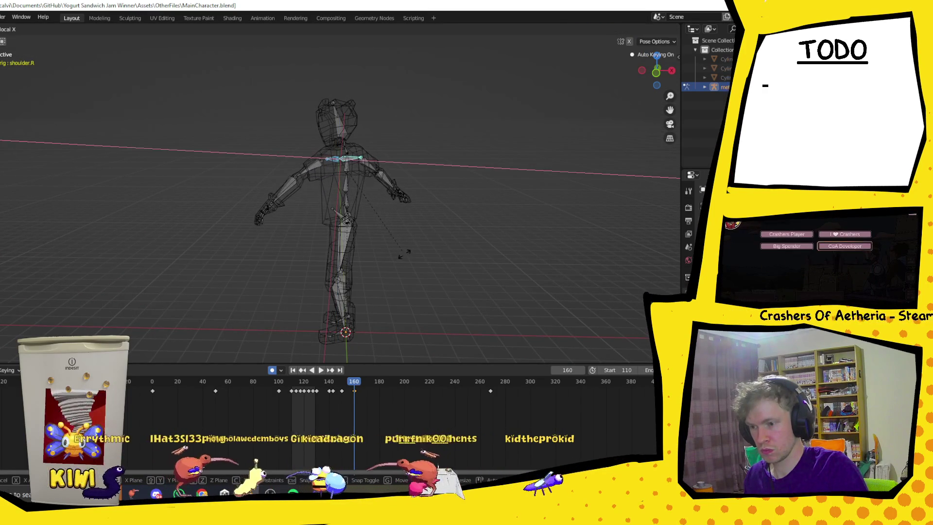
pyautogui.click(403, 260)
pyautogui.hotkey('ctrl', 'z')
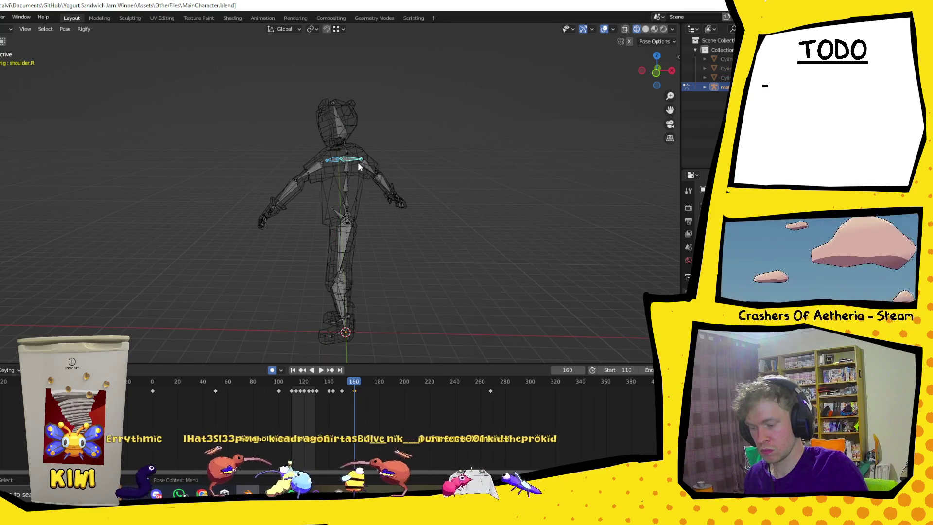
pyautogui.press('r')
pyautogui.press('y')
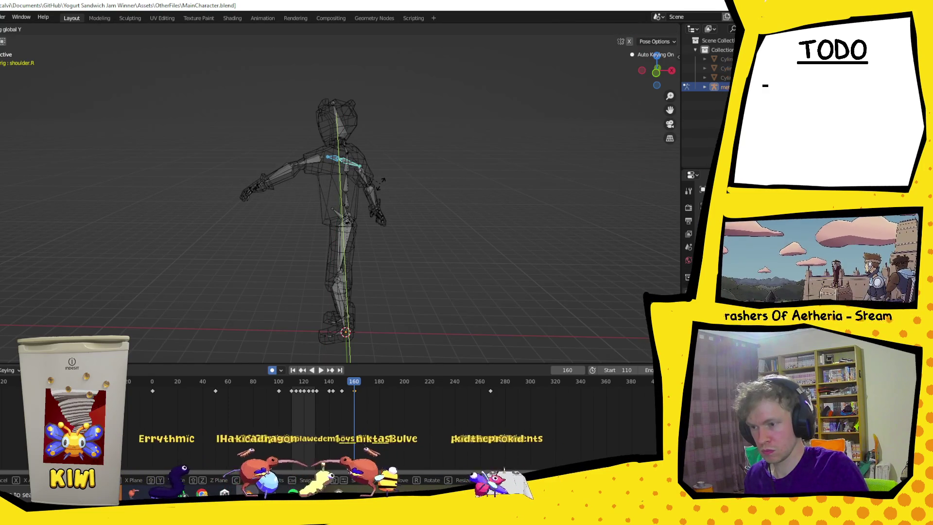
pyautogui.press('Escape')
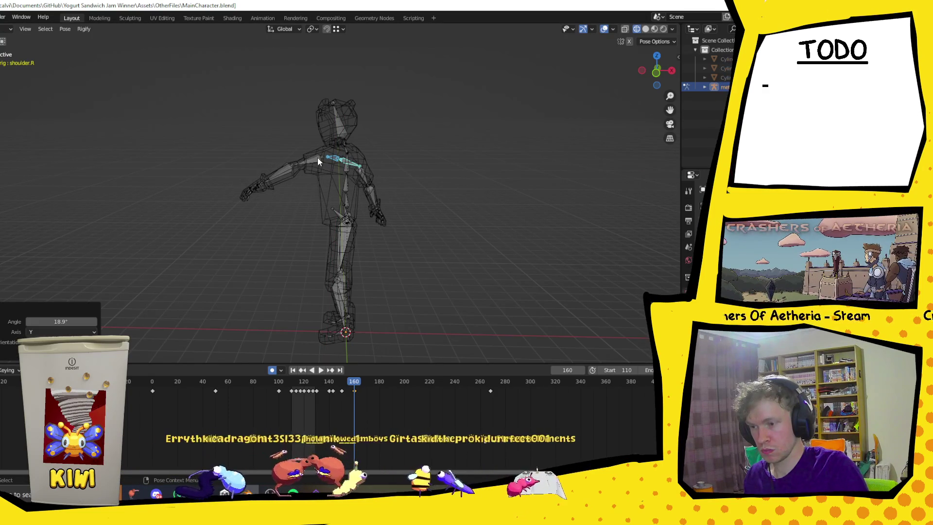
# Swing the left upper arm forward 24° with X and Y rotations
pyautogui.click(317, 157)
pyautogui.press('r')
pyautogui.press('x')
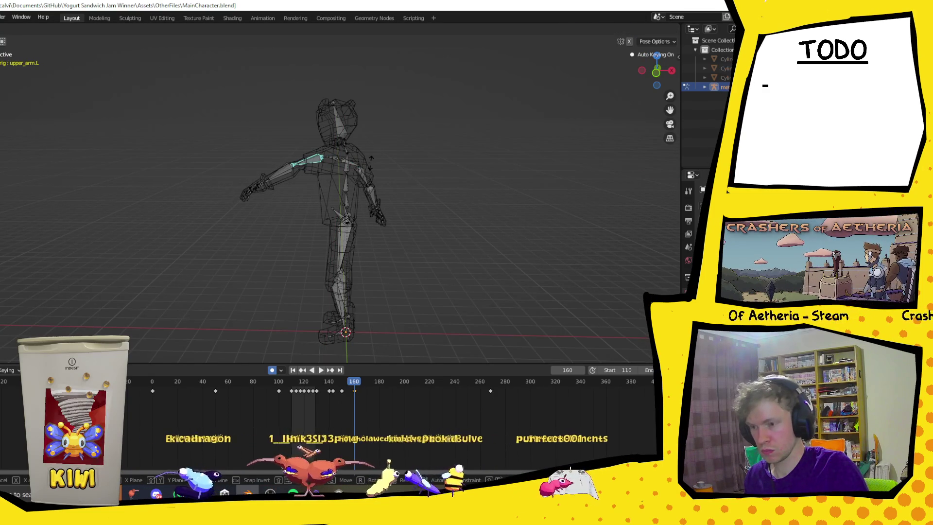
pyautogui.click(374, 187)
pyautogui.press('r')
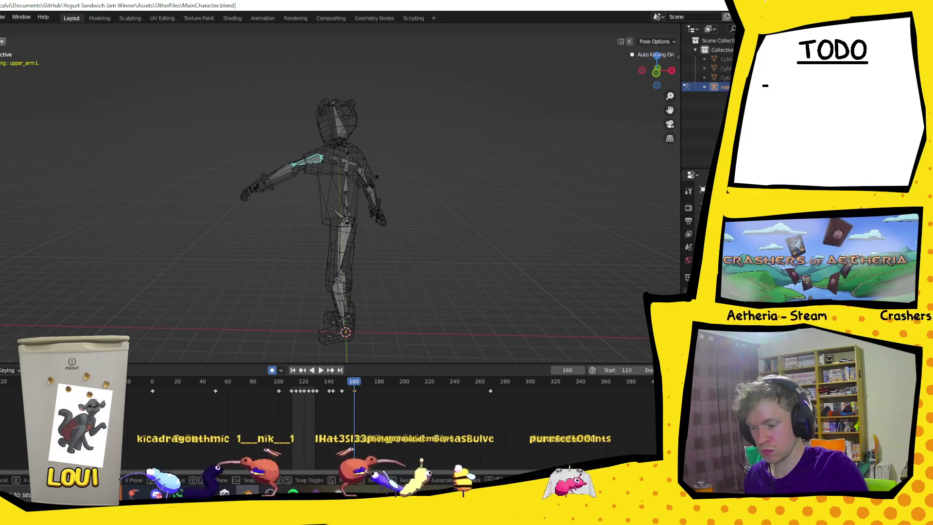
pyautogui.press('y')
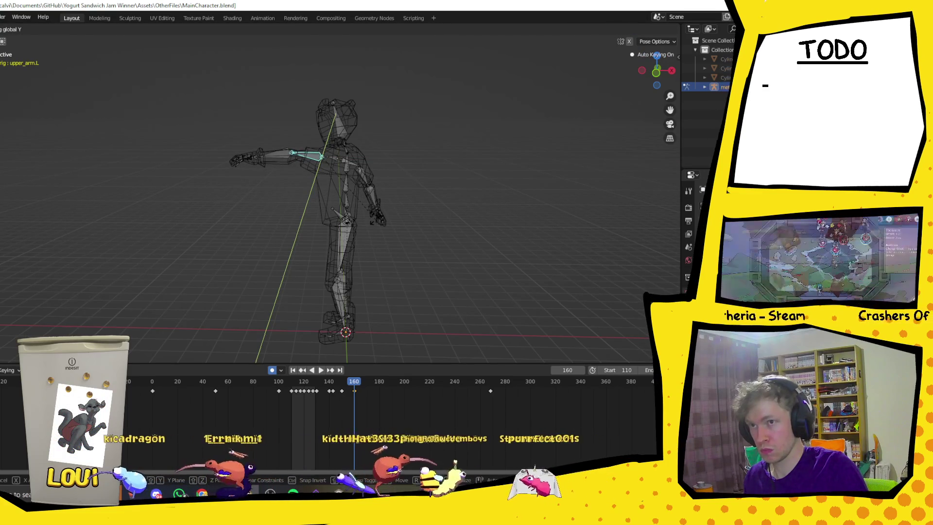
pyautogui.click(307, 173)
# Raise the left thigh forward with X and Y rotations
pyautogui.click(281, 157)
pyautogui.moveTo(279, 177)
pyautogui.mouseDown(button='middle')
pyautogui.moveTo(298, 197)
pyautogui.moveTo(484, 191)
pyautogui.moveTo(293, 179)
pyautogui.moveTo(331, 234)
pyautogui.moveTo(354, 246)
pyautogui.mouseUp(button='middle')
pyautogui.click(332, 236)
pyautogui.press('r')
pyautogui.press('x')
pyautogui.click(366, 286)
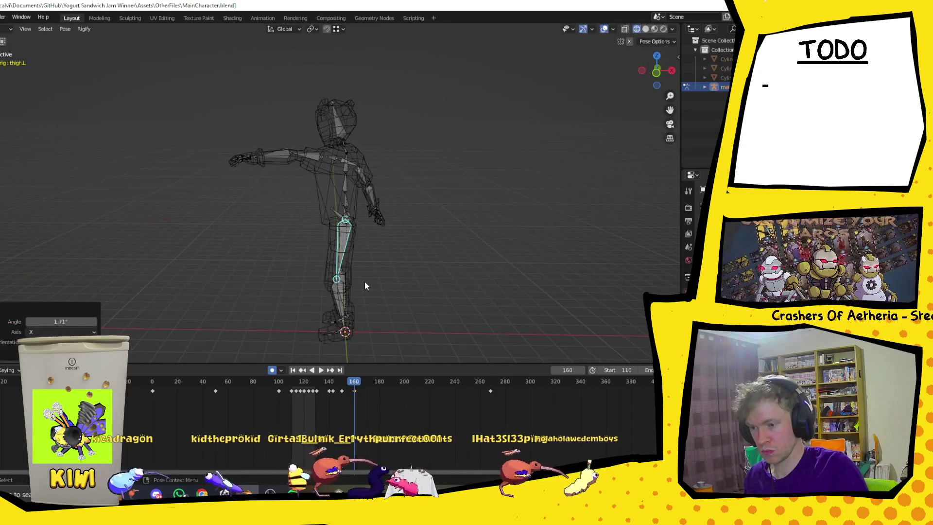
pyautogui.press('r')
pyautogui.press('y')
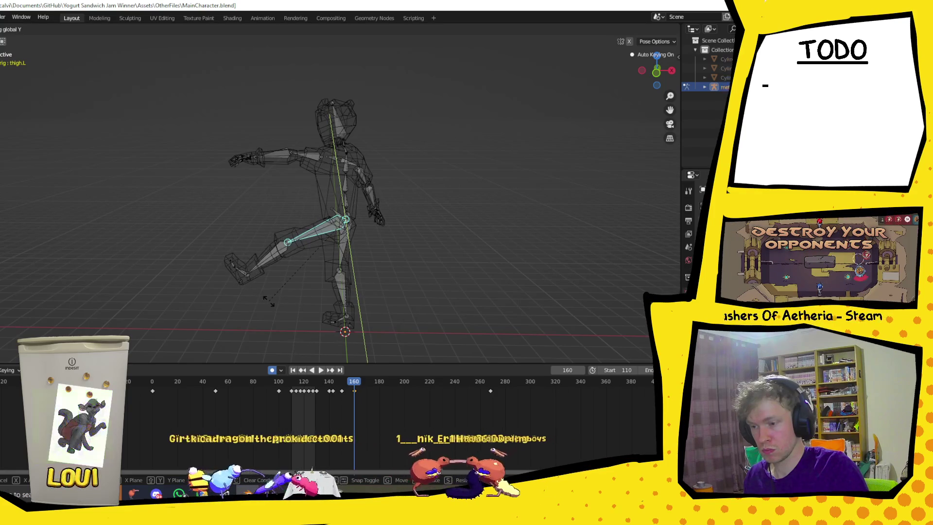
pyautogui.click(267, 264)
# Bend the left shin -17.1° around the Y axis
pyautogui.click(267, 260)
pyautogui.press('r')
pyautogui.press('y')
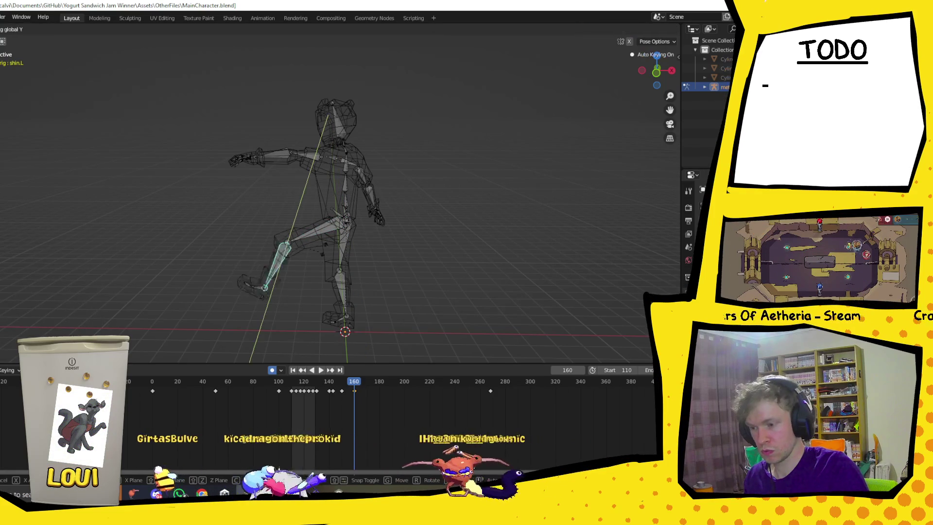
pyautogui.click(335, 256)
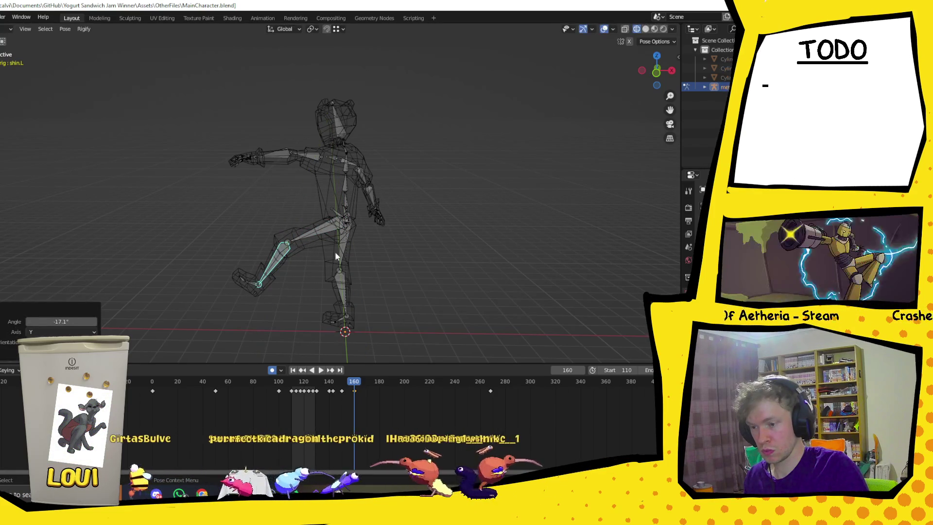
# Swing the right thigh back and bend the right shin -49.3° around Y
pyautogui.click(344, 247)
pyautogui.press('r')
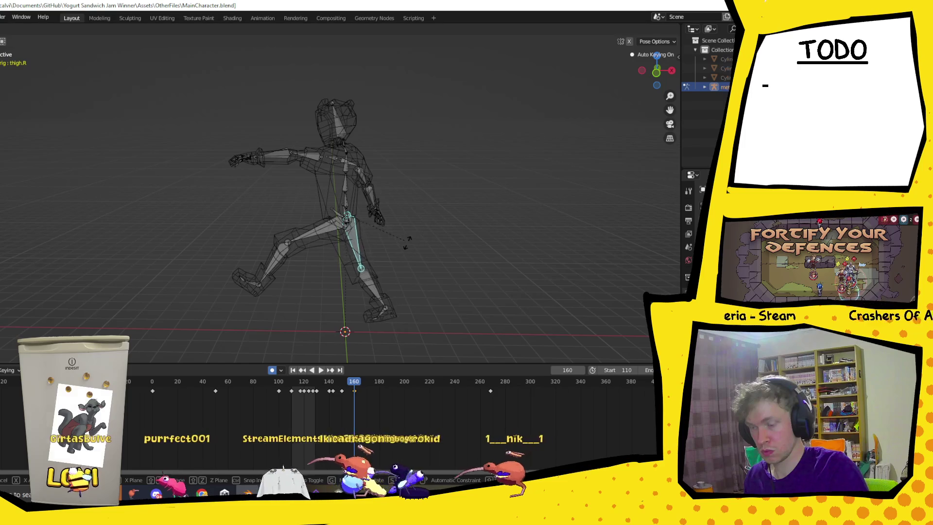
pyautogui.click(372, 248)
pyautogui.click(333, 292)
pyautogui.press('r')
pyautogui.press('y')
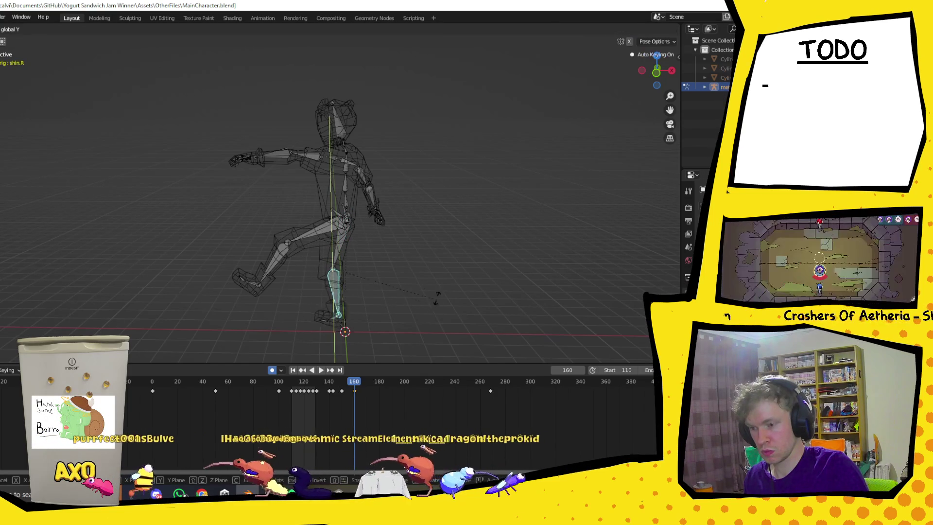
pyautogui.click(435, 220)
# Orbit around the stride pose to inspect it and select the head bone
pyautogui.moveTo(400, 229)
pyautogui.mouseDown(button='middle')
pyautogui.moveTo(508, 209)
pyautogui.moveTo(281, 250)
pyautogui.moveTo(479, 275)
pyautogui.mouseUp(button='middle')
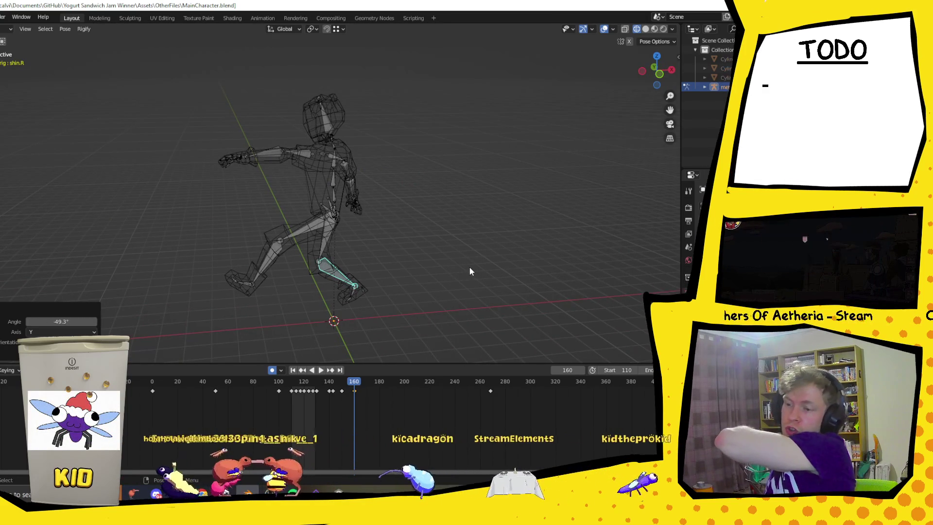
pyautogui.moveTo(452, 252)
pyautogui.mouseDown(button='middle')
pyautogui.moveTo(374, 220)
pyautogui.moveTo(415, 194)
pyautogui.moveTo(340, 126)
pyautogui.mouseUp(button='middle')
pyautogui.click(399, 215)
pyautogui.click(318, 111)
# Turn the head bone around the vertical Z axis
pyautogui.press('r')
pyautogui.press('z')
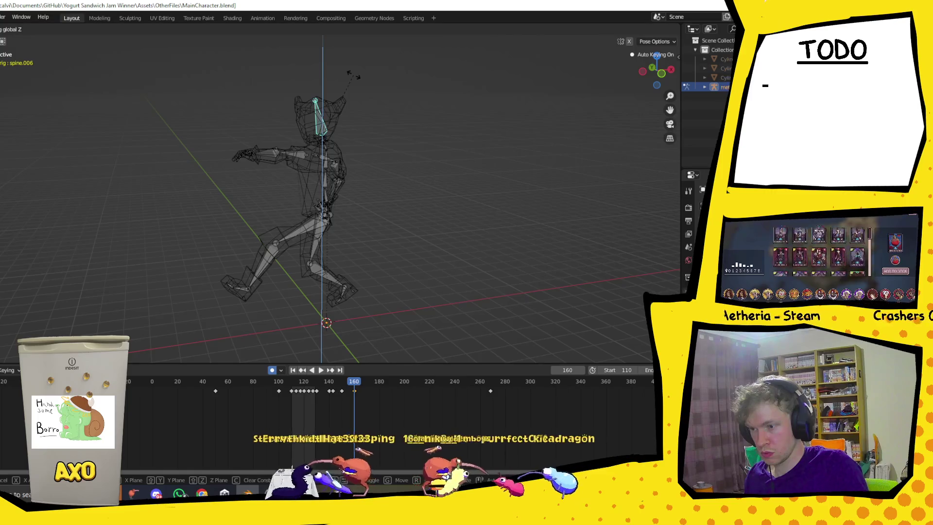
pyautogui.click(366, 76)
pyautogui.click(401, 215)
pyautogui.moveTo(401, 214)
pyautogui.mouseDown(button='middle')
pyautogui.moveTo(424, 189)
pyautogui.moveTo(477, 190)
pyautogui.moveTo(277, 220)
pyautogui.moveTo(325, 254)
pyautogui.moveTo(428, 261)
pyautogui.mouseUp(button='middle')
pyautogui.moveTo(206, 88)
pyautogui.mouseDown(button='middle')
pyautogui.moveTo(336, 197)
pyautogui.moveTo(407, 201)
pyautogui.moveTo(254, 198)
pyautogui.moveTo(323, 218)
pyautogui.moveTo(293, 197)
pyautogui.moveTo(352, 208)
pyautogui.mouseUp(button='middle')
# Tilt spine.002 by 5.94° around the global Y axis
pyautogui.click(252, 194)
pyautogui.press('r')
pyautogui.press('x')
pyautogui.press('Escape')
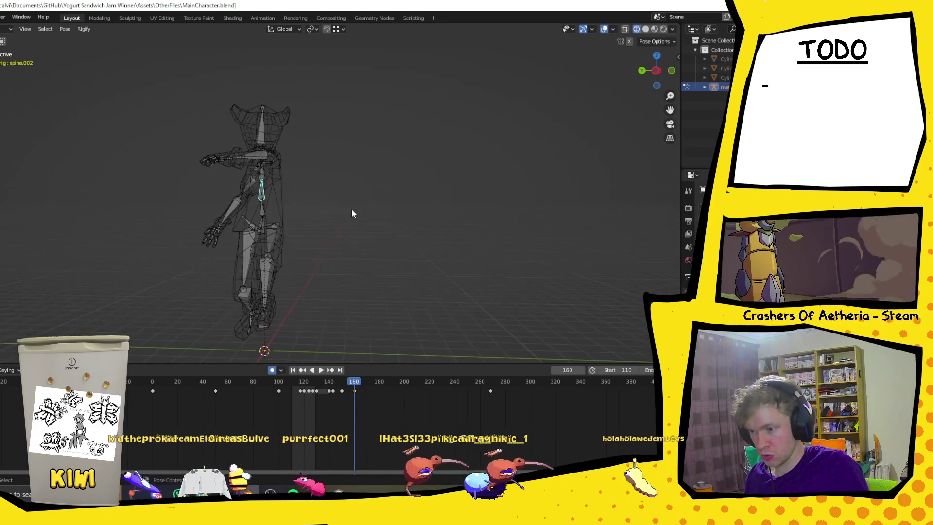
pyautogui.press('r')
pyautogui.press('y')
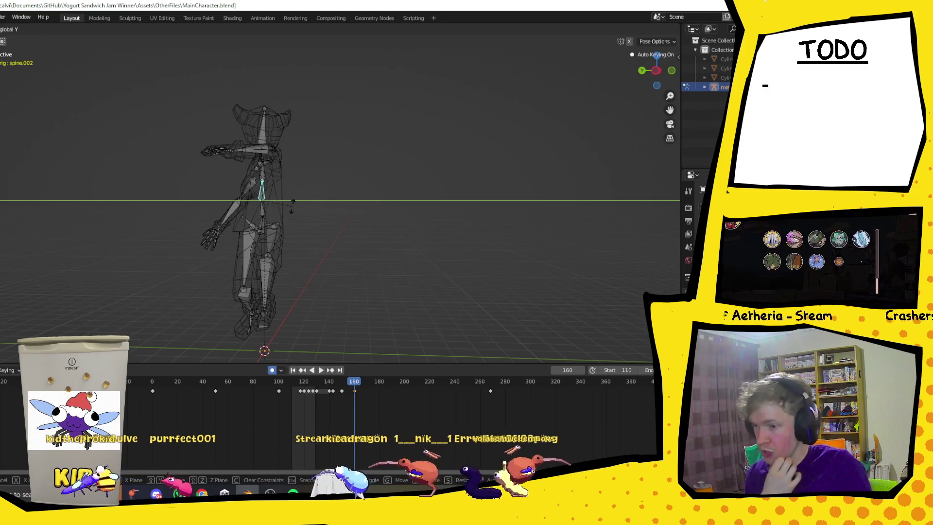
pyautogui.click(403, 182)
# Tilt spine.003 by 6.75° around the global Y axis
pyautogui.moveTo(403, 182); pyautogui.dragTo(331, 194, button='middle')
pyautogui.click(339, 170)
pyautogui.press('r')
pyautogui.press('y')
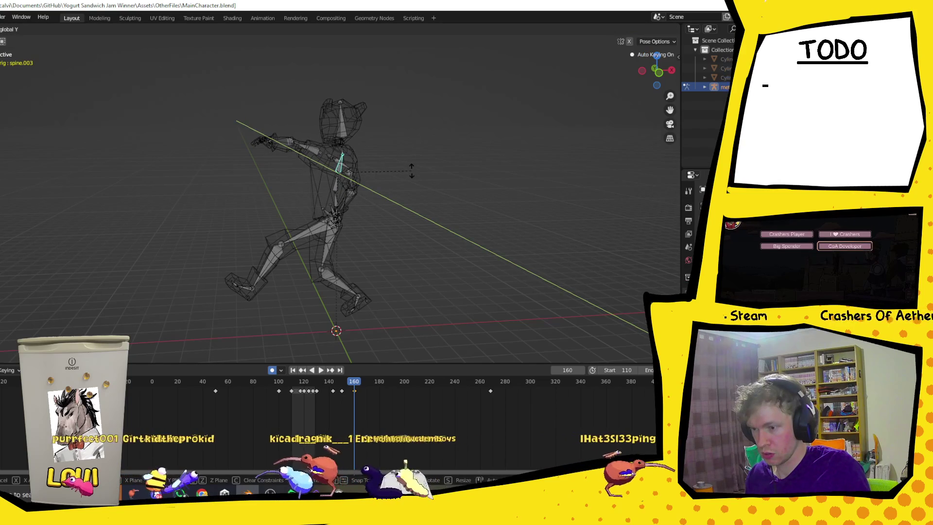
pyautogui.click(421, 203)
# Move the left thigh bone to a new position
pyautogui.moveTo(422, 203)
pyautogui.mouseDown(button='middle')
pyautogui.moveTo(369, 188)
pyautogui.moveTo(407, 246)
pyautogui.mouseUp(button='middle')
pyautogui.click(351, 227)
pyautogui.press('g')
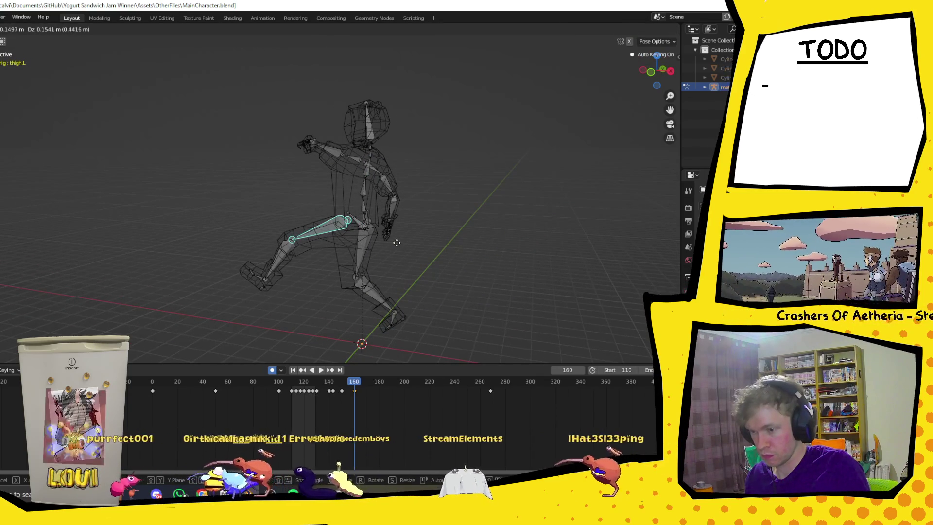
pyautogui.click(396, 243)
# Preview the textured character in Rendered viewport shading
pyautogui.click(377, 247)
pyautogui.moveTo(391, 260)
pyautogui.mouseDown(button='middle')
pyautogui.moveTo(377, 247)
pyautogui.moveTo(429, 238)
pyautogui.moveTo(414, 262)
pyautogui.moveTo(543, 112)
pyautogui.mouseUp(button='middle')
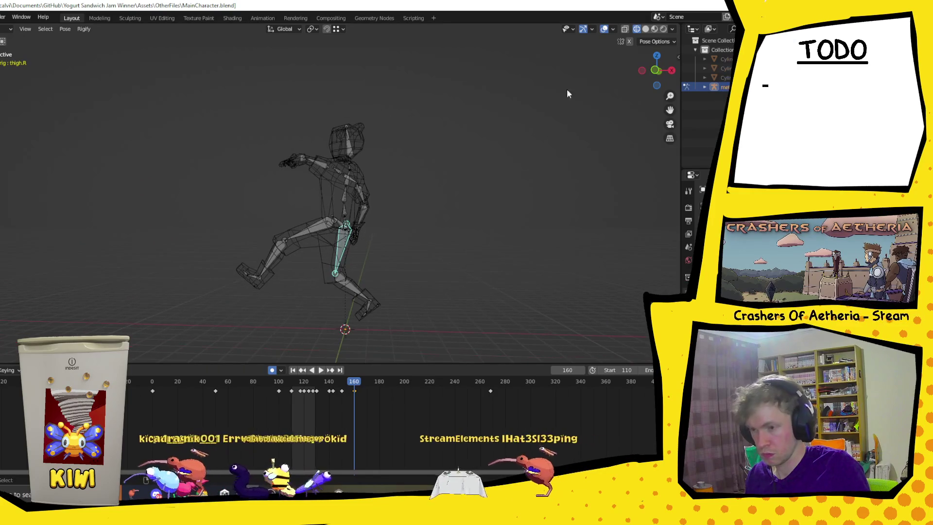
pyautogui.click(664, 29)
pyautogui.moveTo(395, 210)
pyautogui.mouseDown(button='middle')
pyautogui.moveTo(384, 232)
pyautogui.moveTo(291, 278)
pyautogui.moveTo(303, 280)
pyautogui.moveTo(273, 284)
pyautogui.moveTo(348, 296)
pyautogui.moveTo(287, 284)
pyautogui.mouseUp(button='middle')
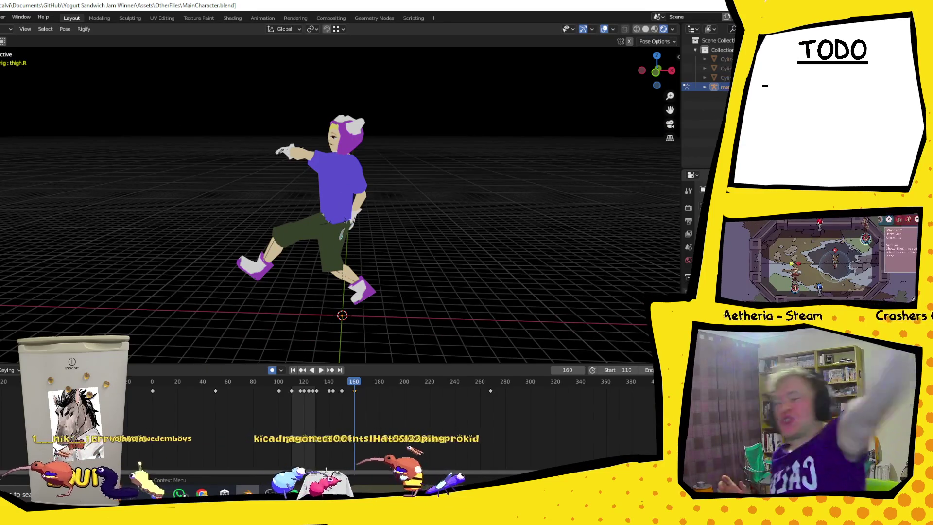
# Return to wireframe shading and rotate the left forearm -27.9° around Z
pyautogui.moveTo(315, 193)
pyautogui.mouseDown(button='middle')
pyautogui.moveTo(385, 218)
pyautogui.moveTo(215, 218)
pyautogui.moveTo(213, 182)
pyautogui.mouseUp(button='middle')
pyautogui.click(283, 150)
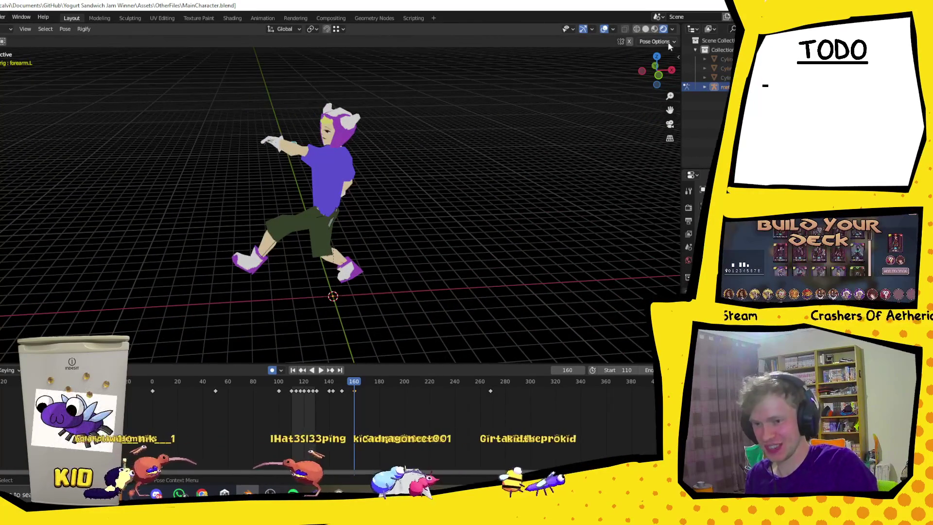
pyautogui.click(635, 29)
pyautogui.moveTo(549, 123); pyautogui.dragTo(472, 171, button='middle')
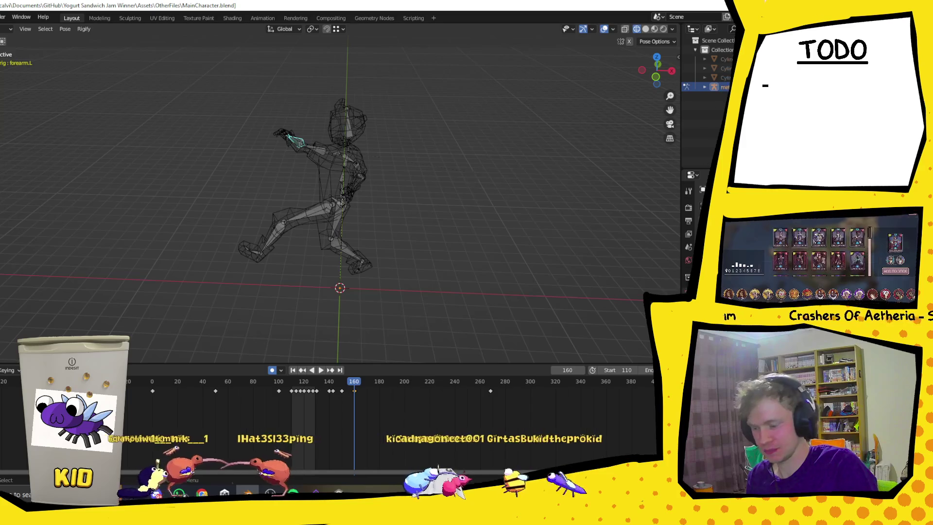
pyautogui.press('r')
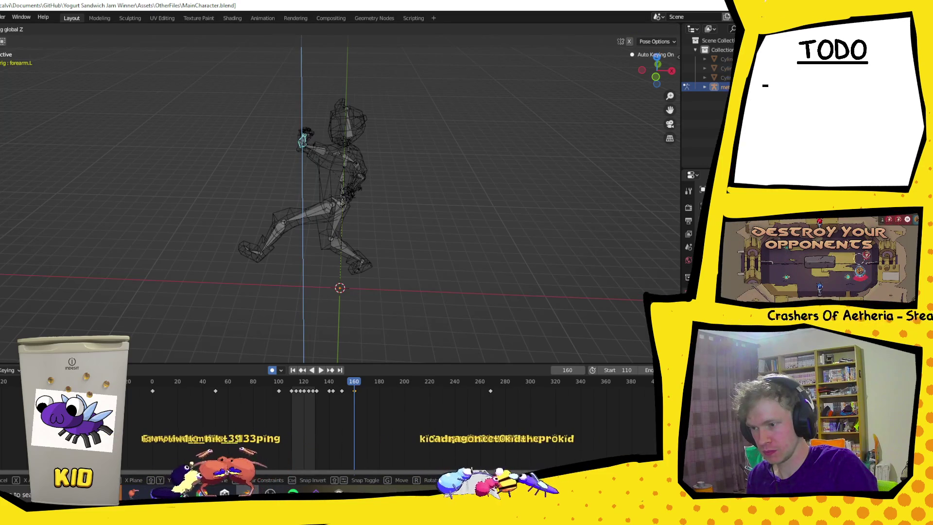
pyautogui.click(363, 192)
# Rotate the left upper arm 18.5° around local X and play the animation
pyautogui.moveTo(325, 188)
pyautogui.mouseDown(button='middle')
pyautogui.moveTo(226, 173)
pyautogui.moveTo(292, 185)
pyautogui.moveTo(319, 159)
pyautogui.mouseUp(button='middle')
pyautogui.press('[')
pyautogui.moveTo(388, 182)
pyautogui.mouseDown(button='middle')
pyautogui.moveTo(370, 197)
pyautogui.moveTo(448, 183)
pyautogui.moveTo(393, 201)
pyautogui.moveTo(467, 206)
pyautogui.moveTo(421, 229)
pyautogui.mouseUp(button='middle')
pyautogui.press('r')
pyautogui.press('x')
pyautogui.press('x')
pyautogui.click(362, 193)
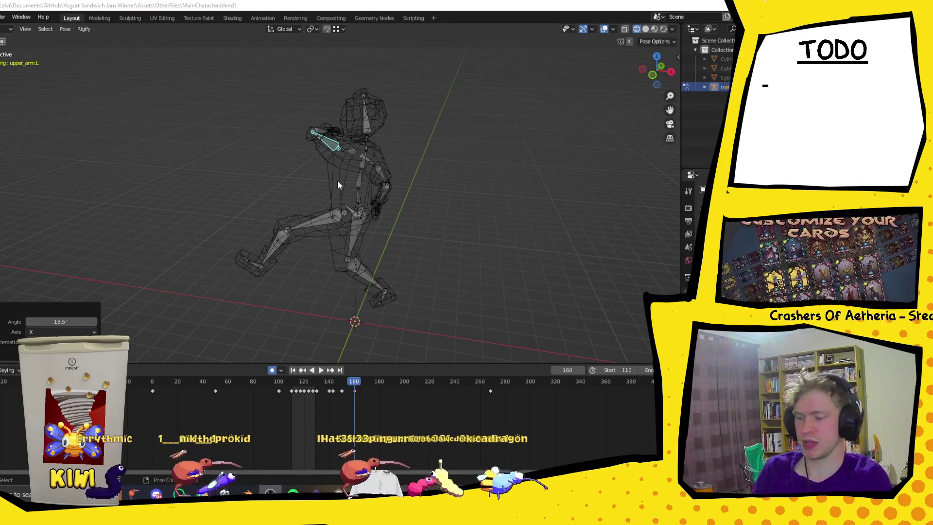
pyautogui.press('space')
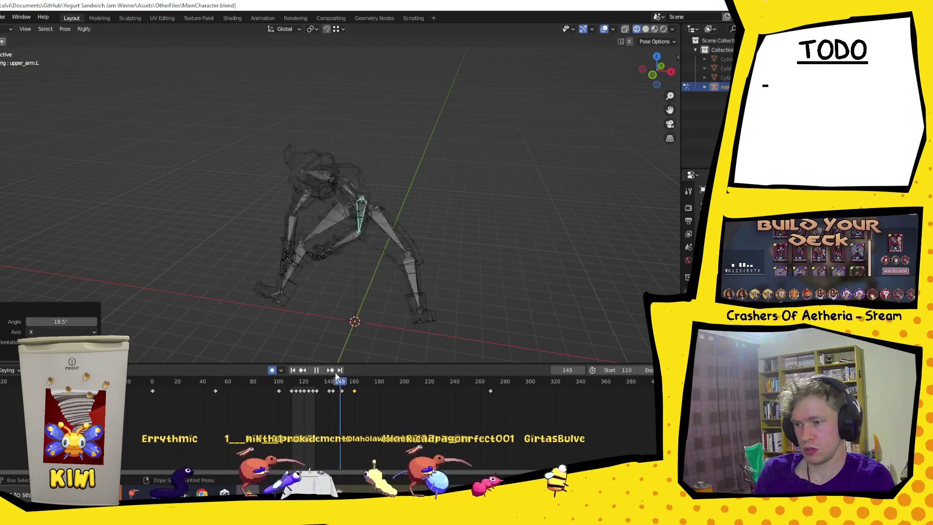
# At frame 181, twist the spine.001 bone 46.8° around the Z axis
pyautogui.click(381, 382)
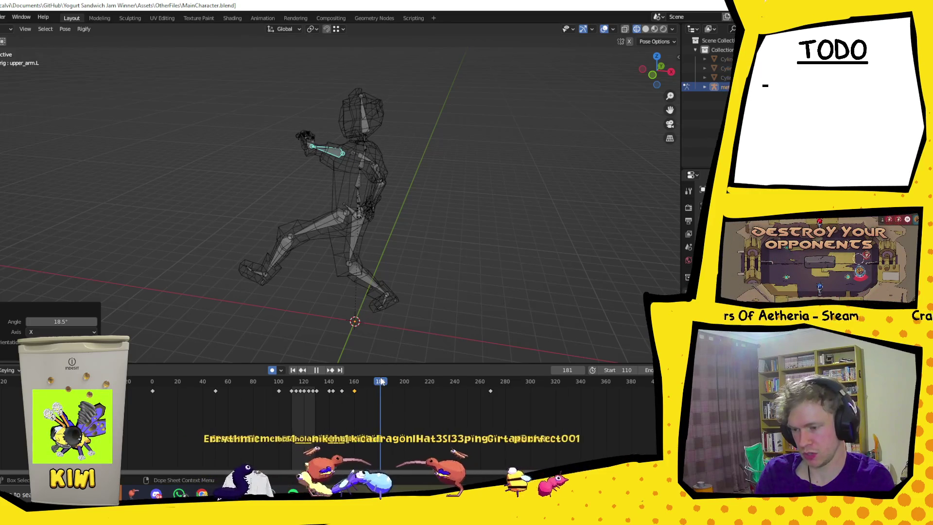
pyautogui.press('space')
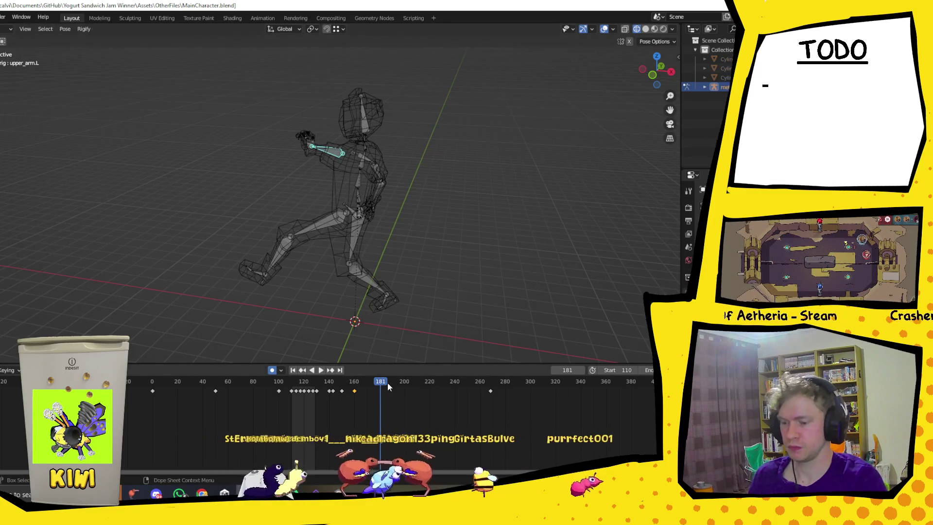
pyautogui.moveTo(316, 248)
pyautogui.mouseDown(button='middle')
pyautogui.moveTo(340, 256)
pyautogui.moveTo(325, 251)
pyautogui.moveTo(437, 243)
pyautogui.moveTo(408, 278)
pyautogui.moveTo(384, 281)
pyautogui.moveTo(416, 286)
pyautogui.mouseUp(button='middle')
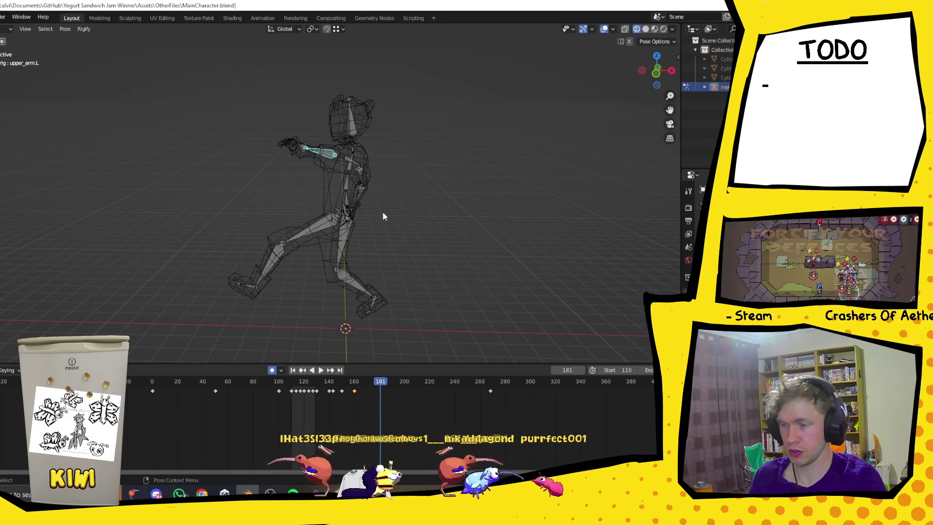
pyautogui.click(348, 196)
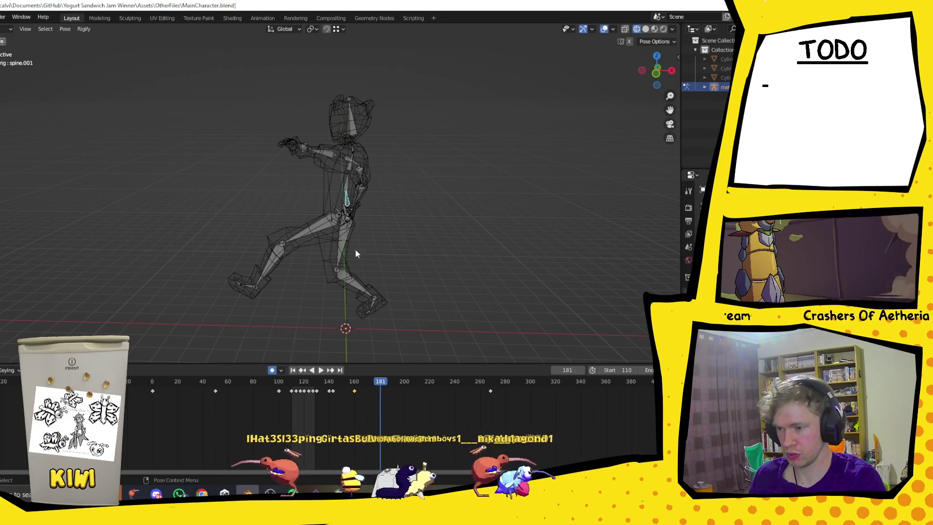
pyautogui.moveTo(343, 220)
pyautogui.mouseDown(button='middle')
pyautogui.moveTo(413, 248)
pyautogui.moveTo(435, 236)
pyautogui.moveTo(366, 233)
pyautogui.moveTo(347, 218)
pyautogui.mouseUp(button='middle')
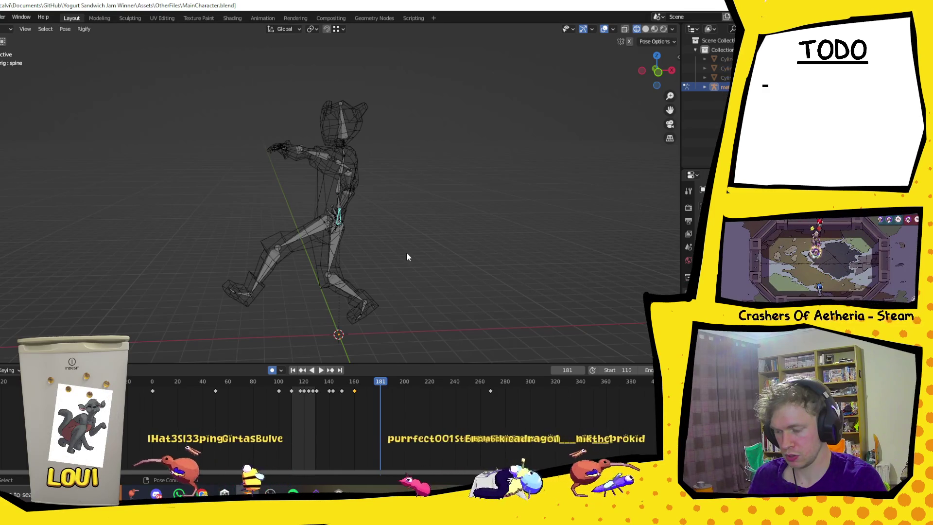
pyautogui.press('r')
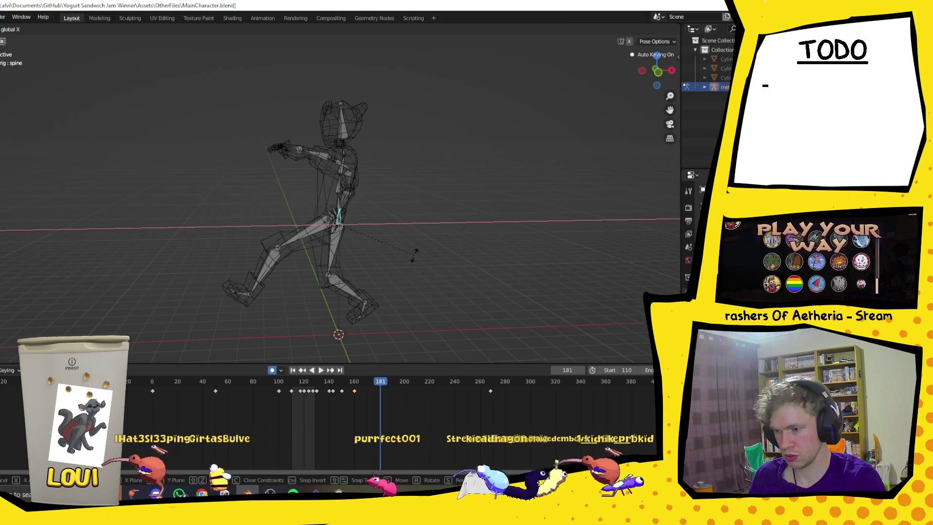
pyautogui.press('z')
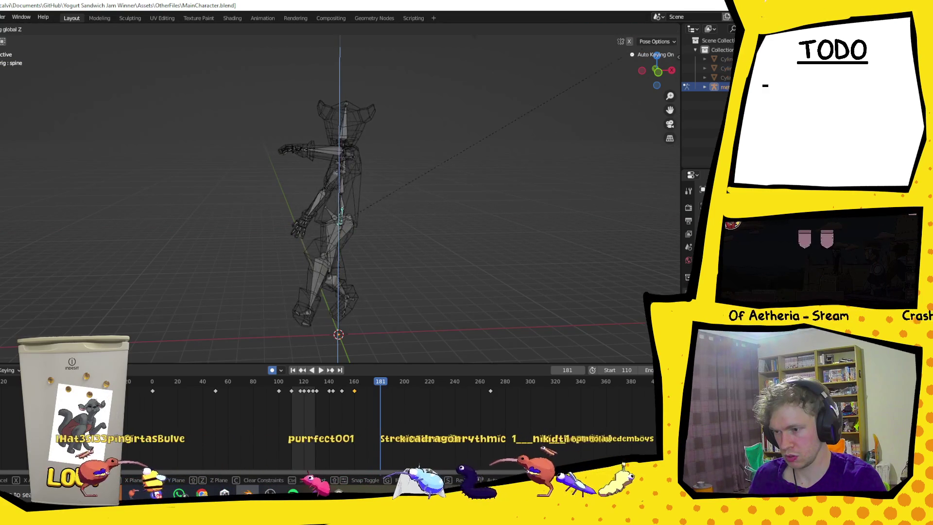
pyautogui.press('Return')
# Play and scrub the animation to check the twisted pose
pyautogui.moveTo(462, 252); pyautogui.dragTo(410, 337, button='middle')
pyautogui.press('space')
pyautogui.moveTo(377, 390)
pyautogui.mouseDown()
pyautogui.moveTo(348, 384)
pyautogui.moveTo(402, 384)
pyautogui.moveTo(377, 384)
pyautogui.moveTo(381, 391)
pyautogui.mouseUp()
pyautogui.press('space')
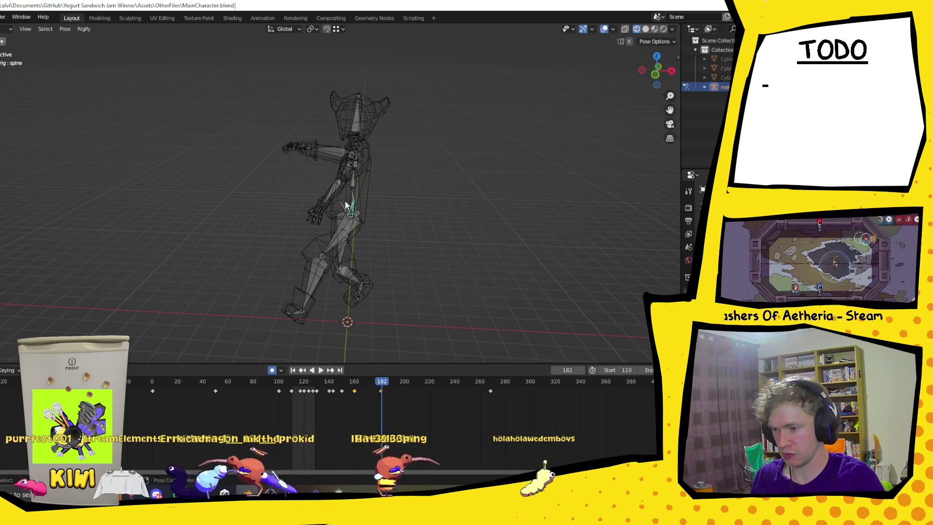
pyautogui.press('r')
pyautogui.press('Escape')
# Back in wireframe at frame 181, turn the spine 97.6° around Z
pyautogui.press('z')
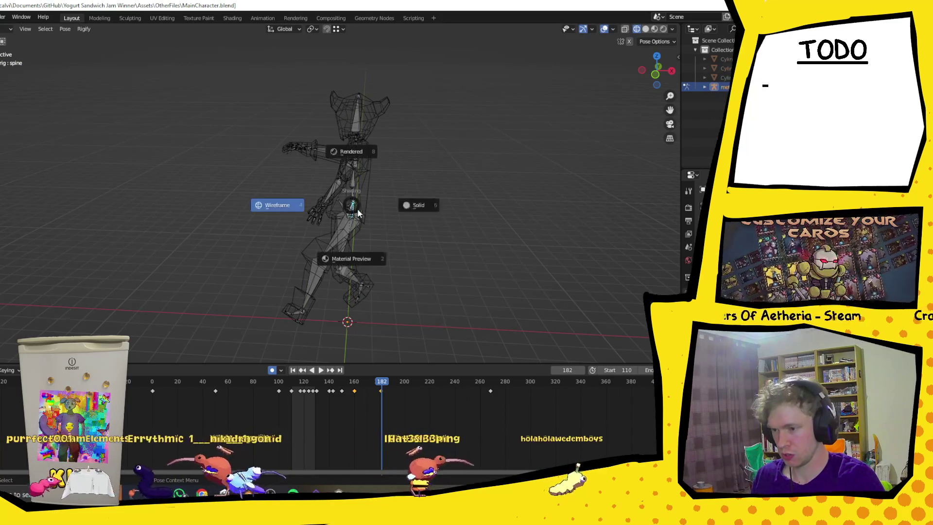
pyautogui.click(372, 211)
pyautogui.press('Left')
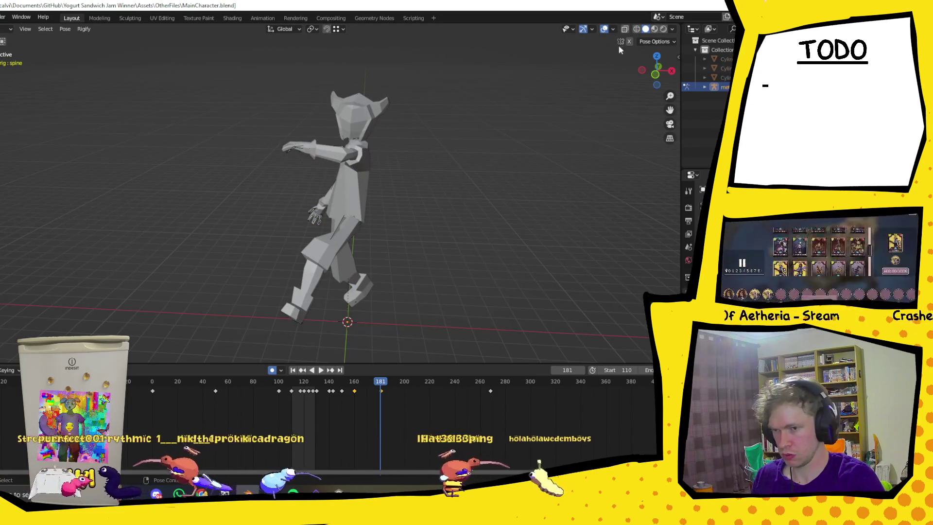
pyautogui.hotkey('shift', 'z')
pyautogui.press('g')
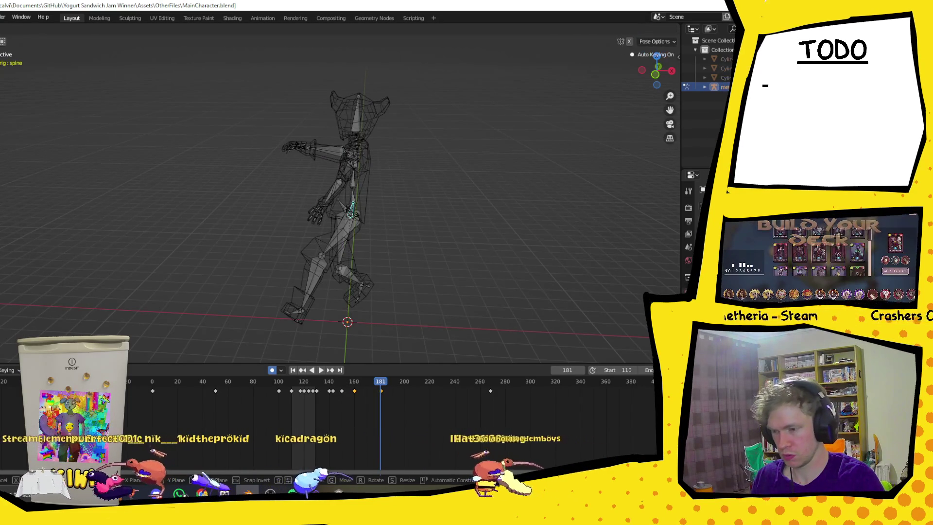
pyautogui.press('r')
pyautogui.press('z')
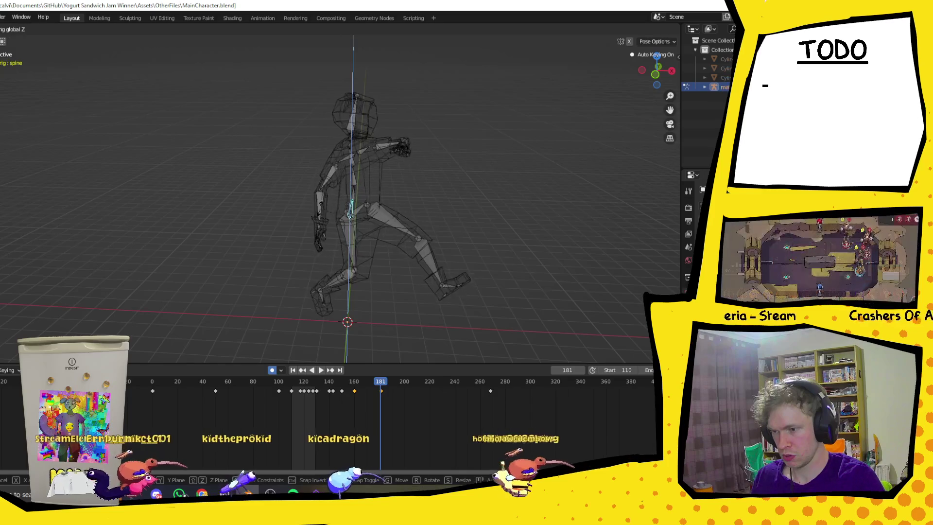
pyautogui.click(421, 218)
# Replay the running loop from frame 160 to check the spine turn
pyautogui.moveTo(421, 218); pyautogui.dragTo(395, 215, button='middle')
pyautogui.press('space')
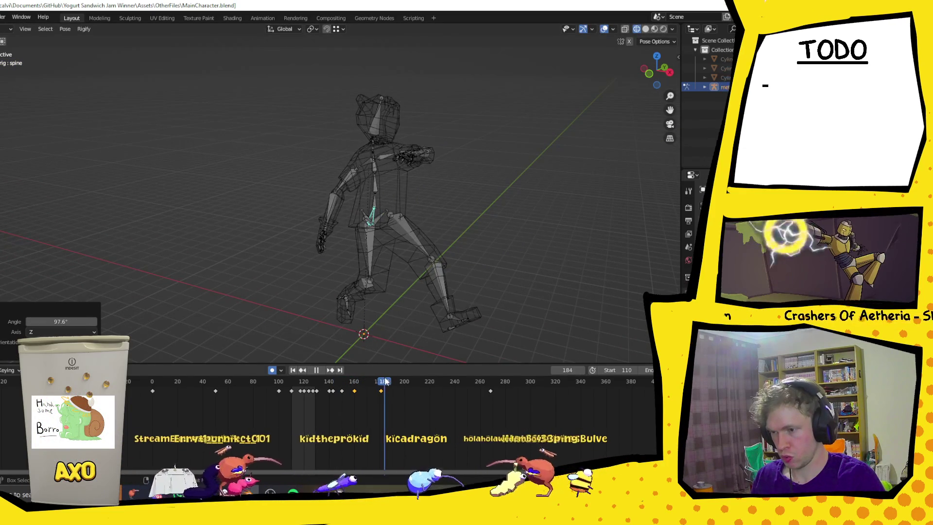
pyautogui.press('Escape')
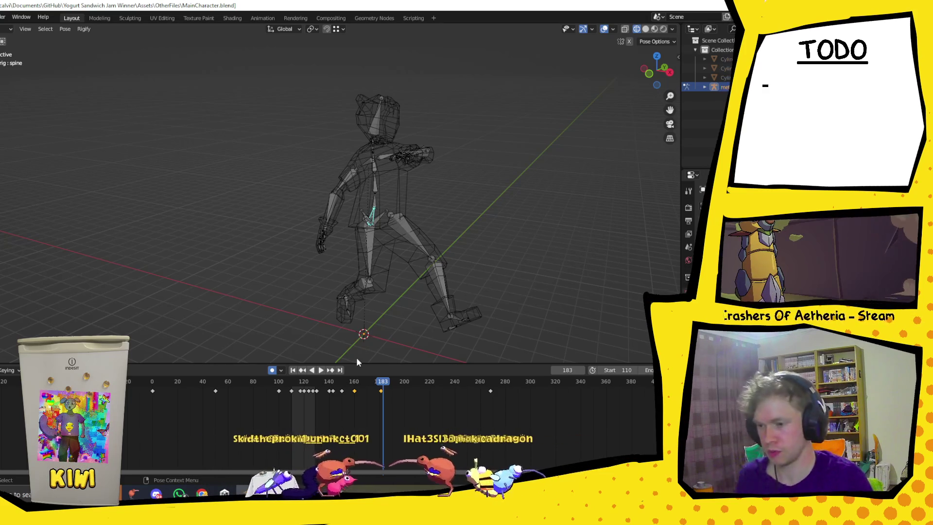
pyautogui.moveTo(379, 381); pyautogui.dragTo(354, 381)
pyautogui.moveTo(356, 296)
pyautogui.mouseDown(button='middle')
pyautogui.moveTo(435, 292)
pyautogui.moveTo(396, 296)
pyautogui.mouseUp(button='middle')
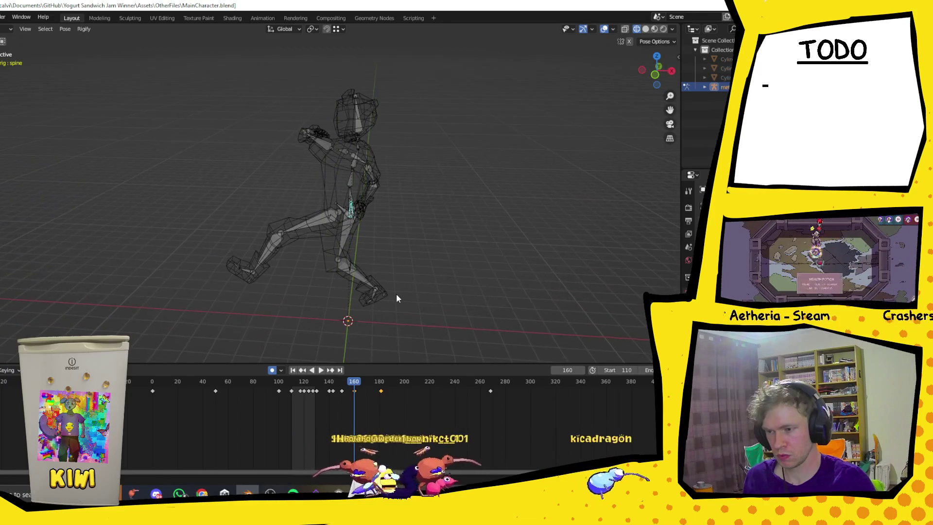
pyautogui.press('space')
pyautogui.press('space')
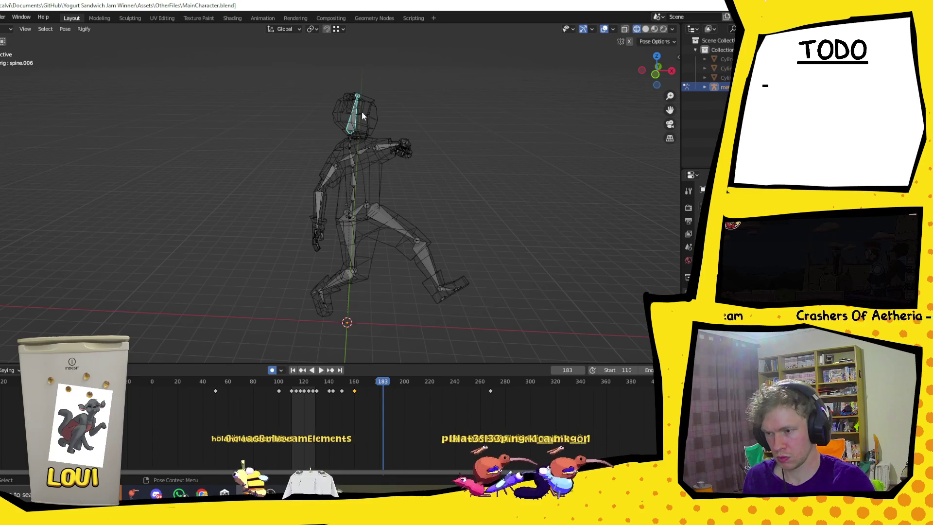
# Turn the spine.002 torso around Z and rotate the shoulders 36.7° around global Y
pyautogui.click(354, 174)
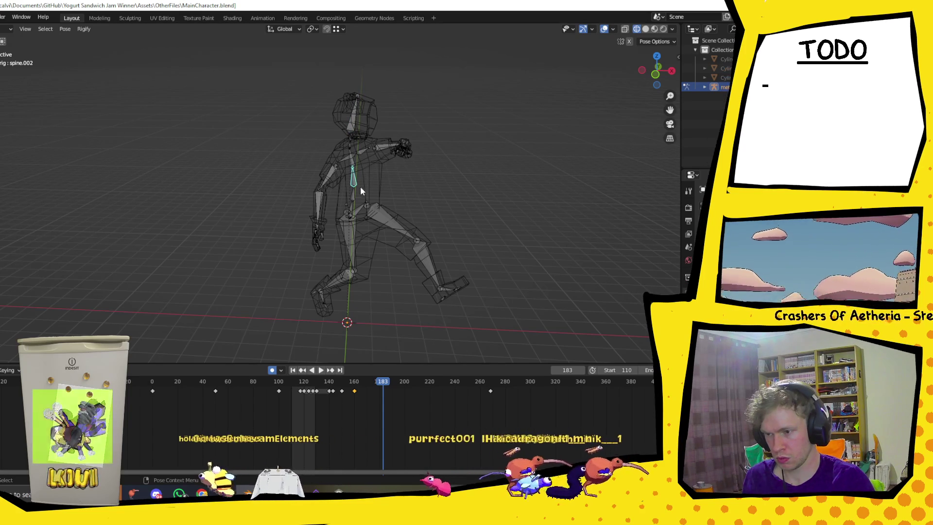
pyautogui.press('z')
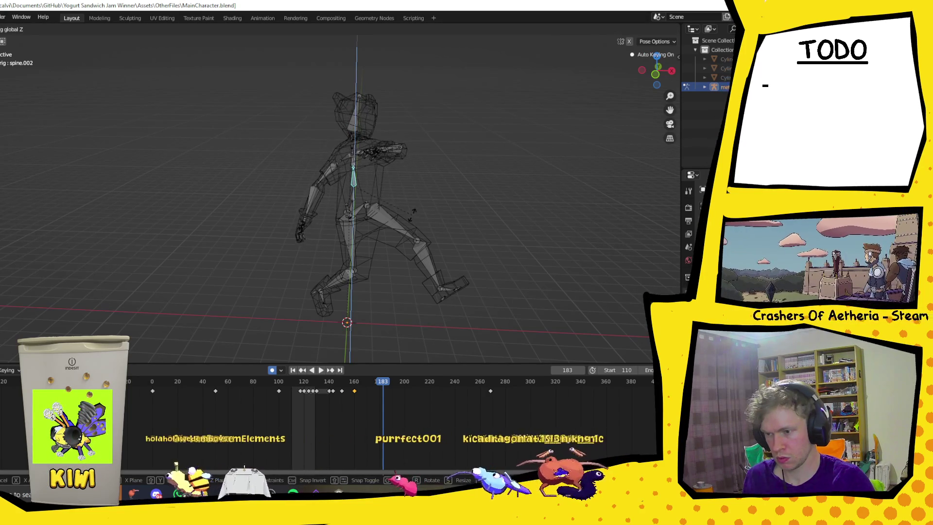
pyautogui.click(422, 194)
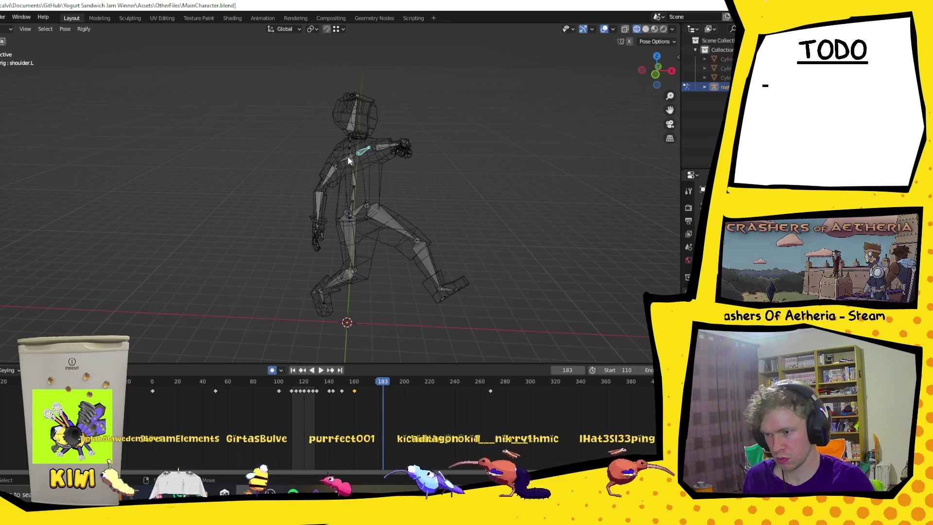
pyautogui.press('r')
pyautogui.press('y')
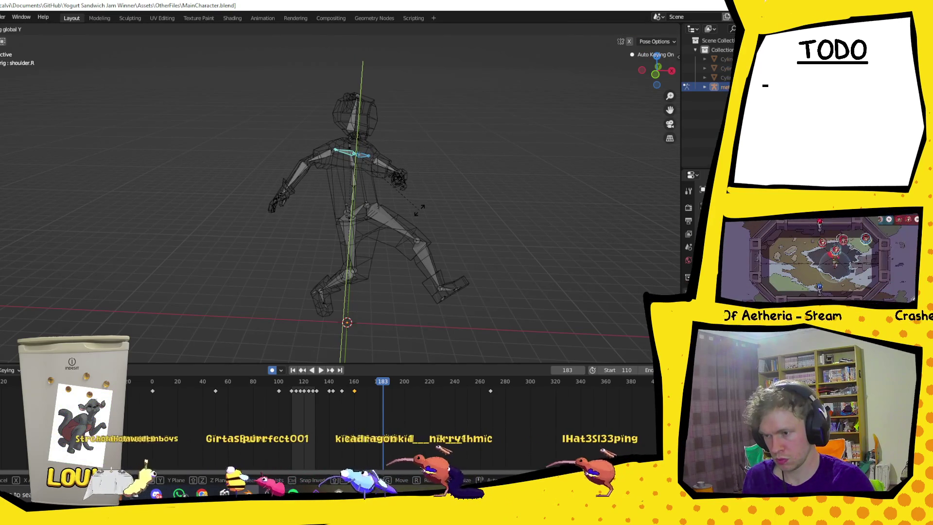
pyautogui.click(419, 209)
# Rotate the left forearm 63.8° around global Z
pyautogui.moveTo(419, 209); pyautogui.dragTo(389, 195, button='middle')
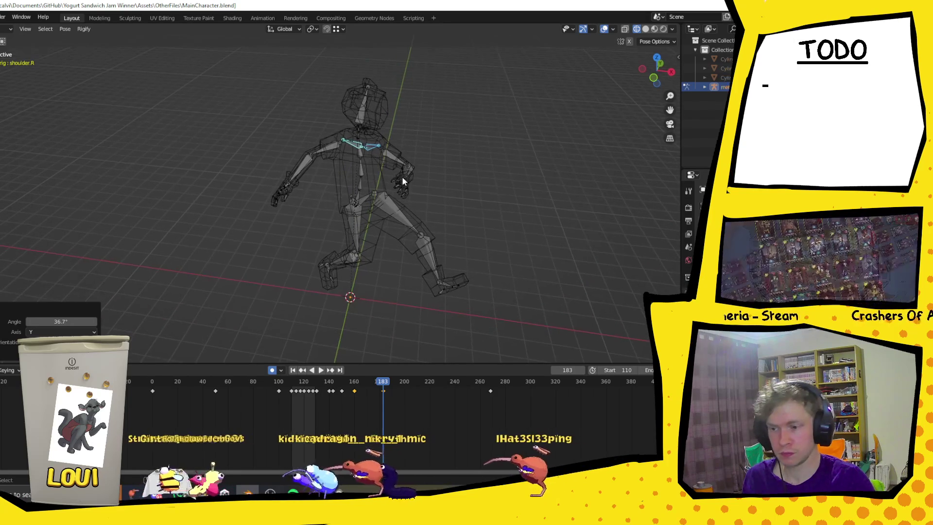
pyautogui.click(407, 172)
pyautogui.press('r')
pyautogui.press('y')
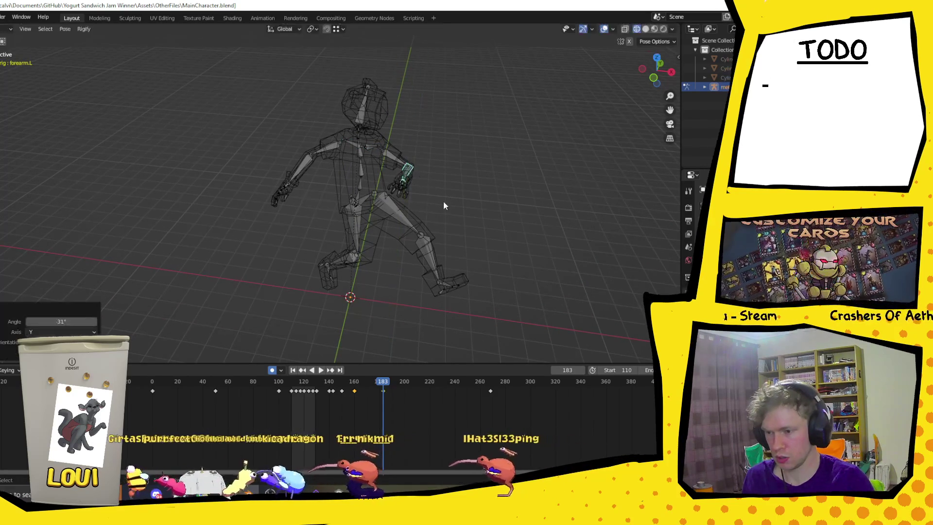
pyautogui.press('z')
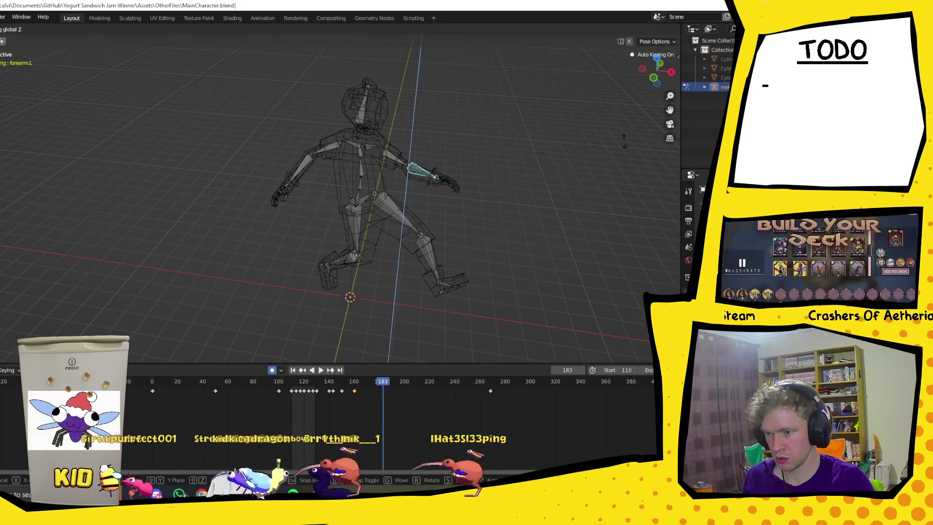
pyautogui.press('Return')
# Select the left upper arm and scrub the run to frame 178
pyautogui.moveTo(443, 210)
pyautogui.mouseDown(button='middle')
pyautogui.moveTo(366, 179)
pyautogui.moveTo(304, 183)
pyautogui.mouseUp(button='middle')
pyautogui.click(298, 206)
pyautogui.moveTo(238, 240); pyautogui.dragTo(332, 249, button='middle')
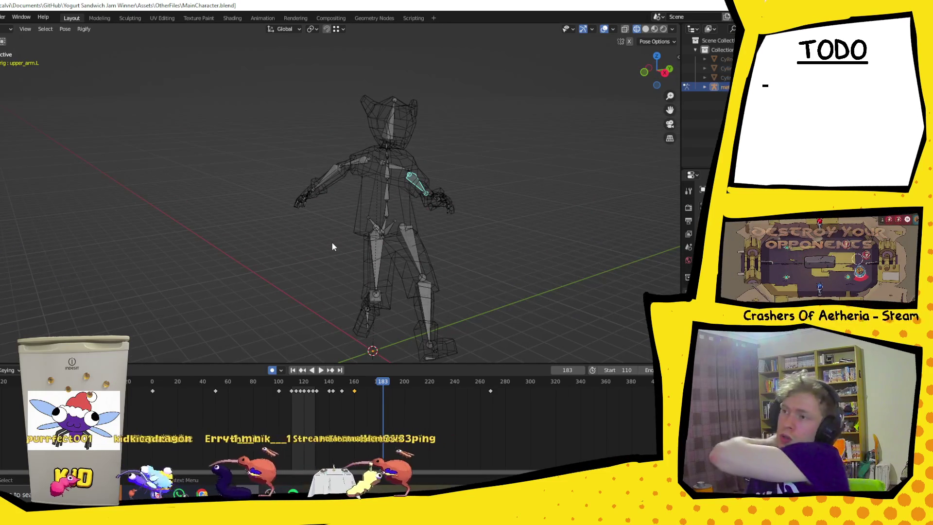
pyautogui.moveTo(378, 243)
pyautogui.mouseDown(button='middle')
pyautogui.moveTo(543, 220)
pyautogui.moveTo(558, 231)
pyautogui.moveTo(592, 225)
pyautogui.moveTo(506, 245)
pyautogui.mouseUp(button='middle')
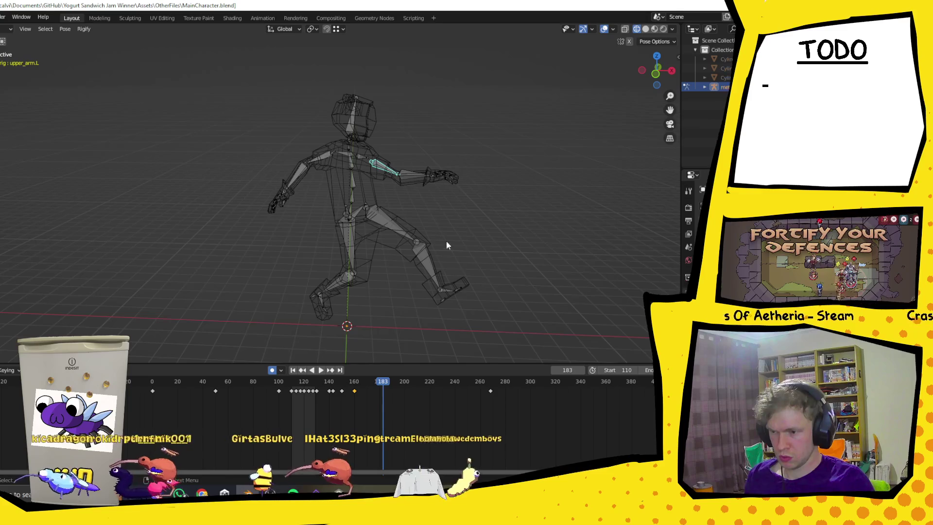
pyautogui.moveTo(456, 229); pyautogui.dragTo(399, 354, button='middle')
pyautogui.moveTo(382, 383); pyautogui.dragTo(351, 385)
pyautogui.moveTo(336, 275)
pyautogui.mouseDown(button='middle')
pyautogui.moveTo(374, 262)
pyautogui.moveTo(361, 272)
pyautogui.mouseUp(button='middle')
pyautogui.moveTo(353, 383)
pyautogui.mouseDown()
pyautogui.moveTo(421, 389)
pyautogui.moveTo(356, 389)
pyautogui.mouseUp()
pyautogui.moveTo(379, 389); pyautogui.dragTo(377, 386)
# Rotate the left upper arm 44.5° around global Z and reposition it
pyautogui.moveTo(399, 180)
pyautogui.mouseDown(button='middle')
pyautogui.moveTo(383, 215)
pyautogui.moveTo(488, 202)
pyautogui.moveTo(430, 209)
pyautogui.mouseUp(button='middle')
pyautogui.press('r')
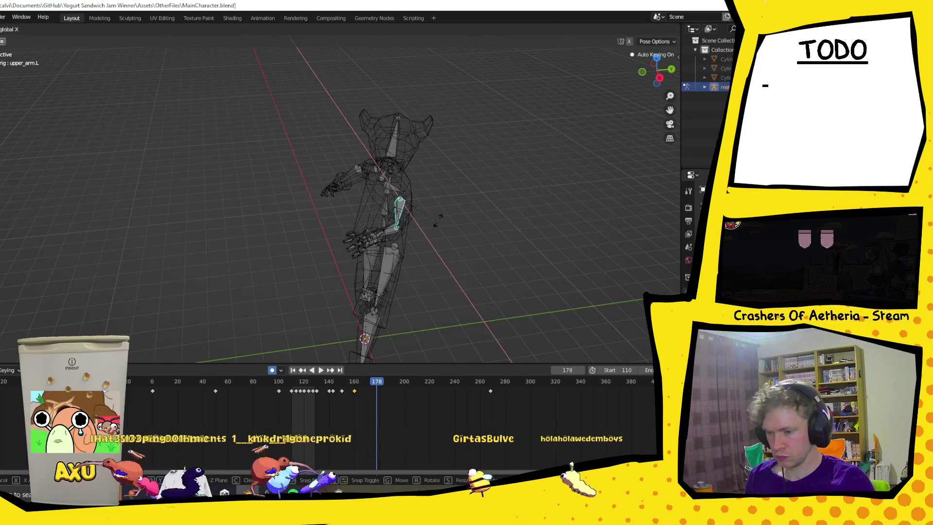
pyautogui.press('y')
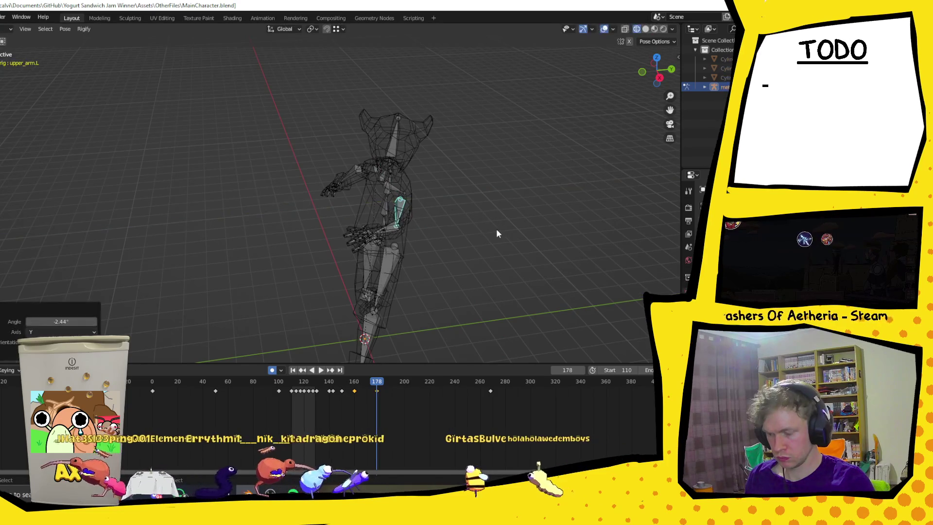
pyautogui.press('z')
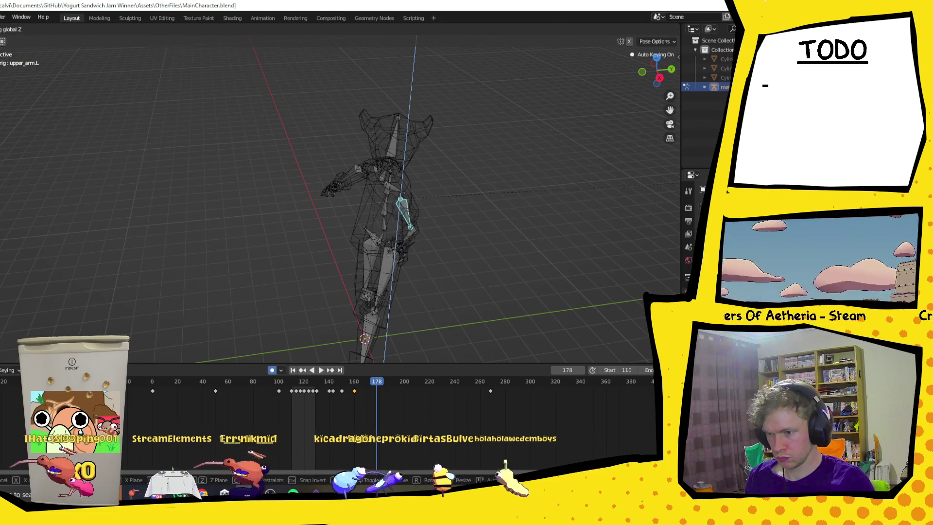
pyautogui.click(324, 208)
pyautogui.moveTo(325, 209)
pyautogui.mouseDown(button='middle')
pyautogui.moveTo(483, 151)
pyautogui.moveTo(451, 181)
pyautogui.moveTo(418, 181)
pyautogui.moveTo(440, 179)
pyautogui.moveTo(448, 199)
pyautogui.moveTo(394, 245)
pyautogui.moveTo(474, 249)
pyautogui.moveTo(381, 264)
pyautogui.moveTo(348, 252)
pyautogui.mouseUp(button='middle')
pyautogui.press('g')
pyautogui.click(459, 181)
# Settle the upper arm at 12.7° around Z, nudge it again, and play the run
pyautogui.click(437, 191)
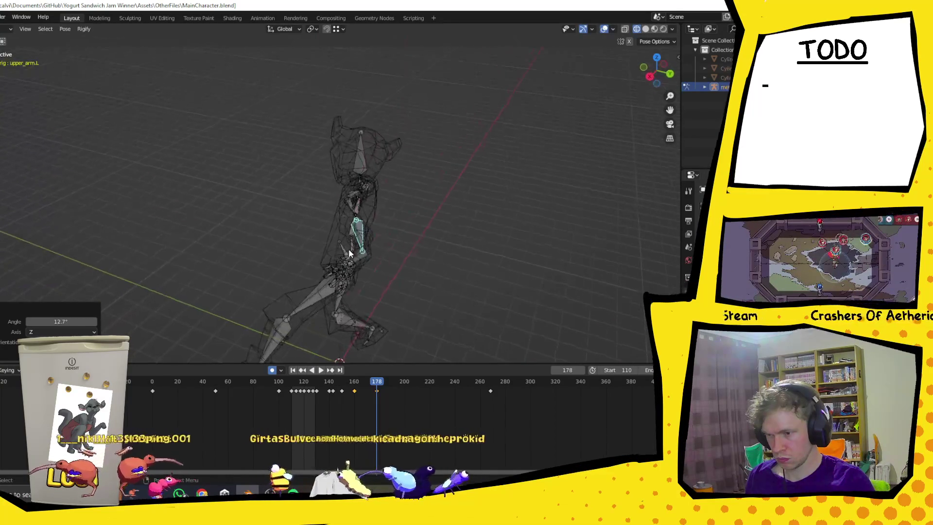
pyautogui.press('g')
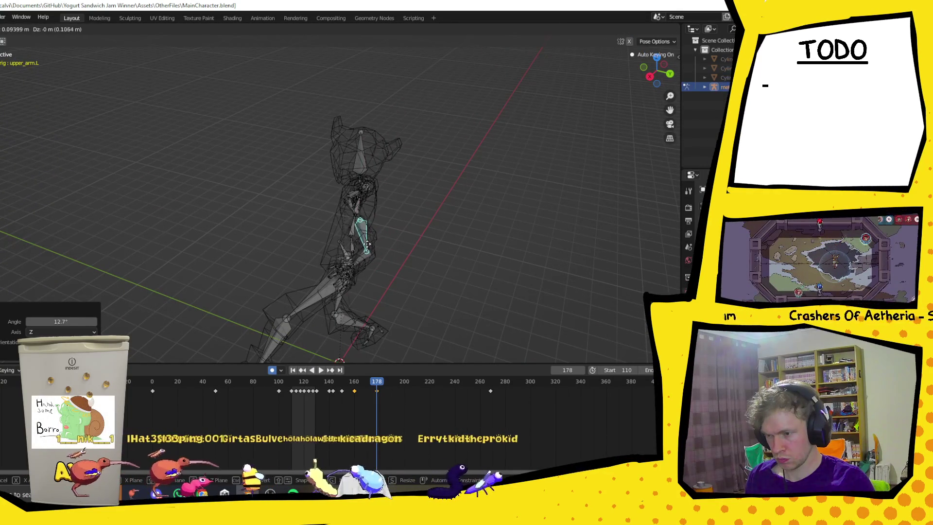
pyautogui.click(368, 244)
pyautogui.moveTo(369, 244)
pyautogui.mouseDown(button='middle')
pyautogui.moveTo(456, 240)
pyautogui.moveTo(433, 231)
pyautogui.moveTo(418, 252)
pyautogui.moveTo(374, 379)
pyautogui.mouseUp(button='middle')
pyautogui.press('space')
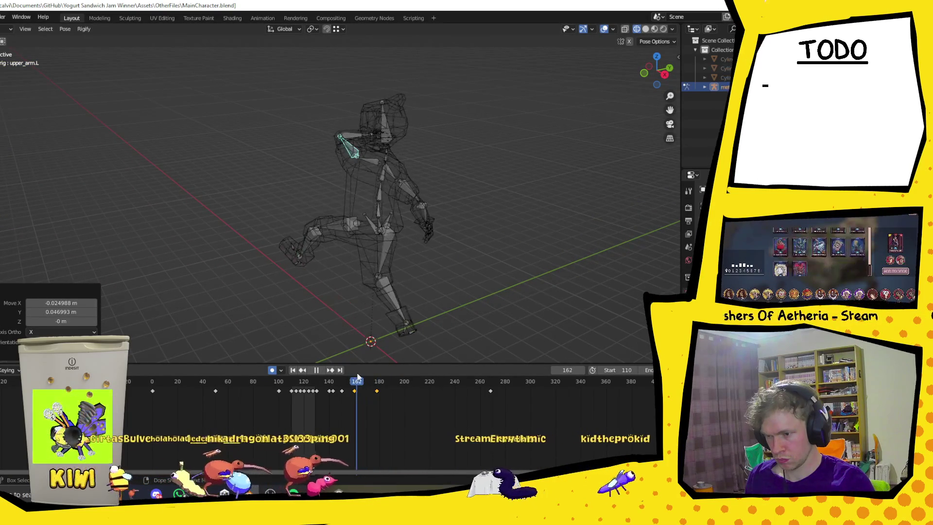
pyautogui.moveTo(358, 377); pyautogui.dragTo(386, 376)
pyautogui.press('space')
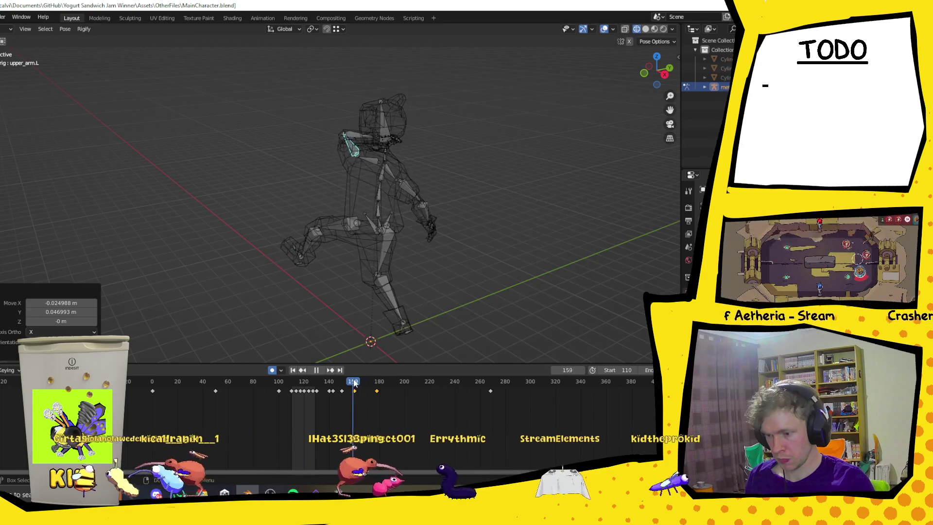
pyautogui.moveTo(333, 222); pyautogui.dragTo(400, 222, button='middle')
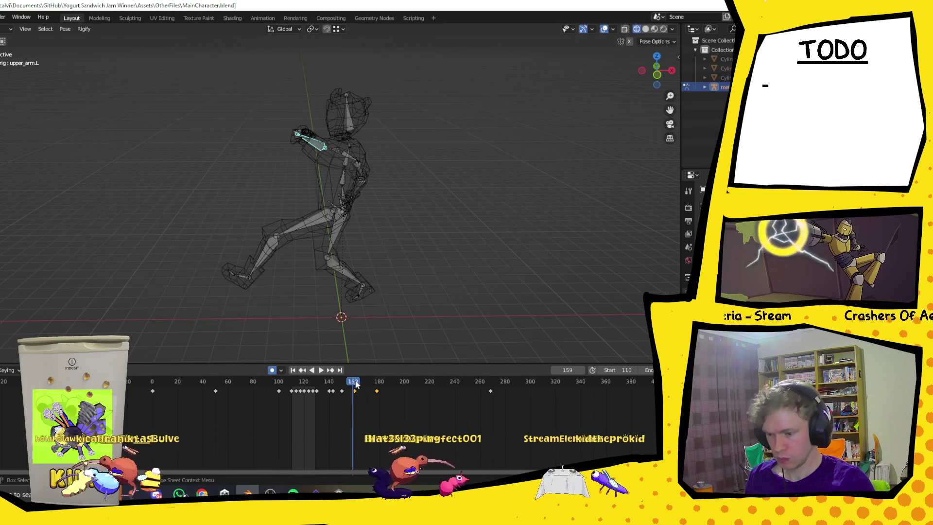
pyautogui.press('space')
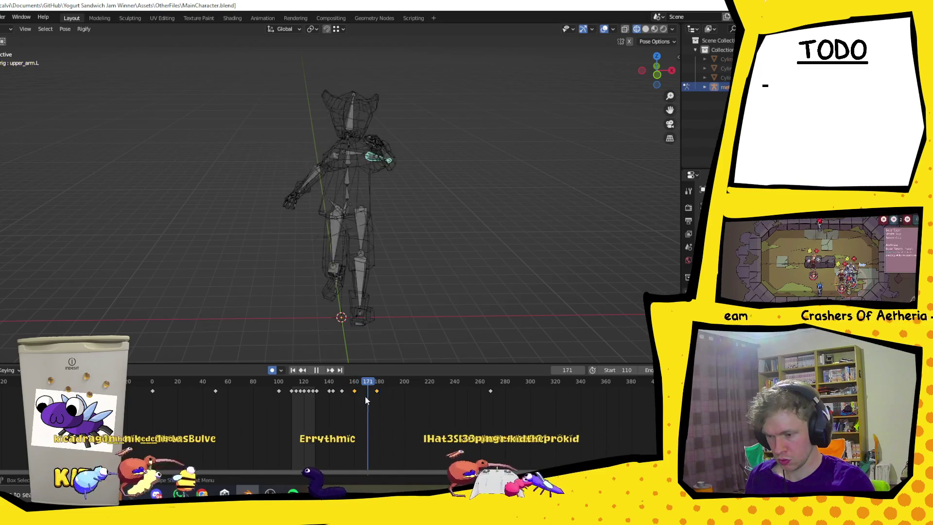
pyautogui.moveTo(368, 399); pyautogui.dragTo(356, 400)
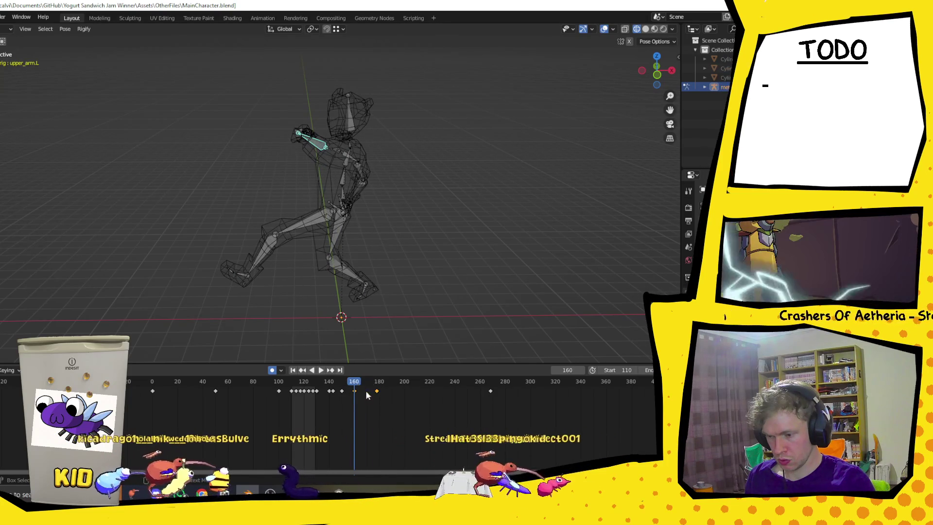
pyautogui.press('space')
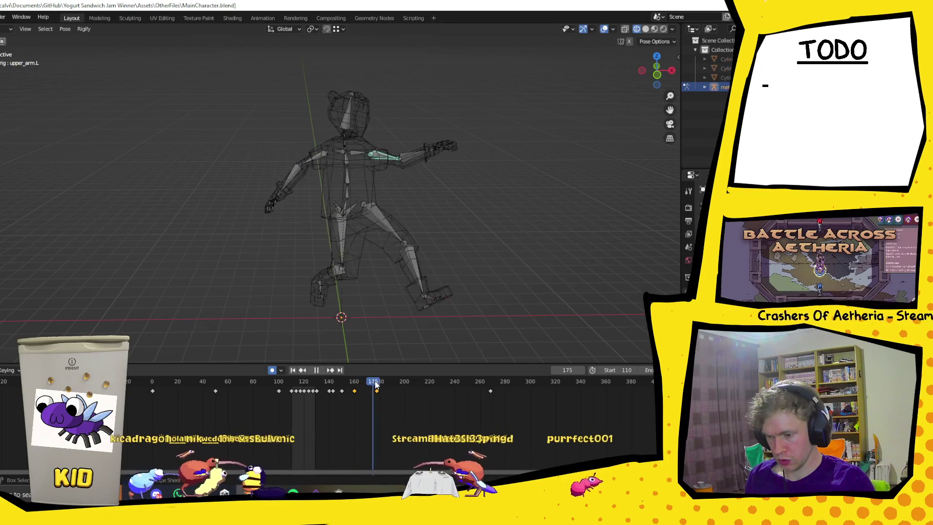
pyautogui.moveTo(362, 391); pyautogui.dragTo(381, 391)
pyautogui.press('space')
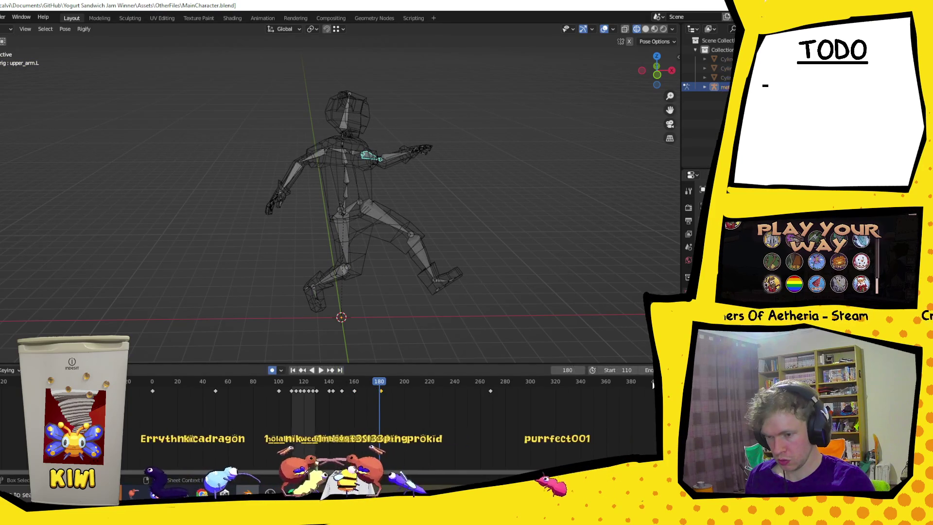
pyautogui.write('160')
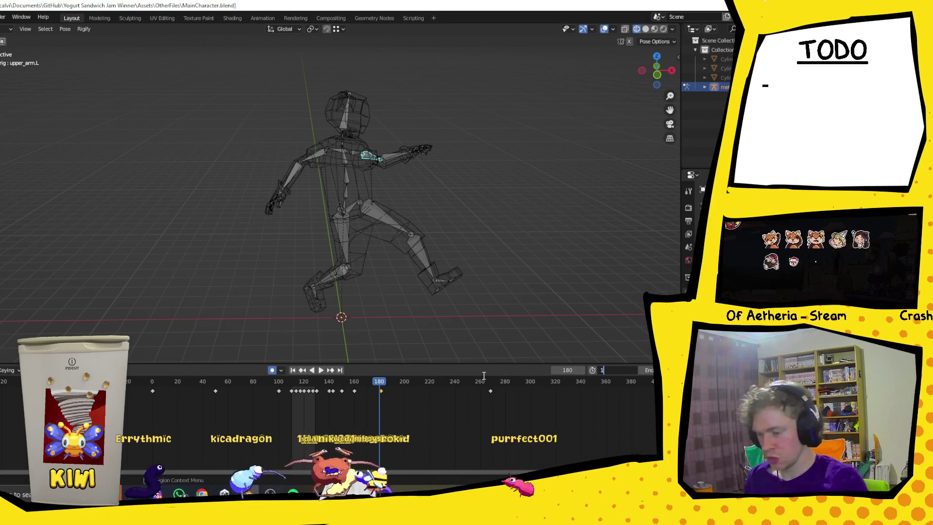
# Make 160 the start frame and slide the frame-180 keyframe to frame 169
pyautogui.press('Return')
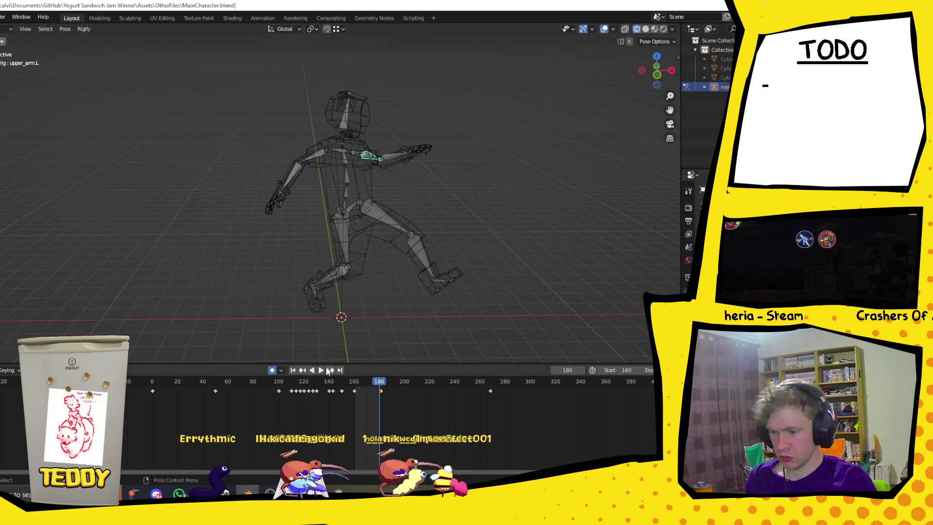
pyautogui.click(319, 369)
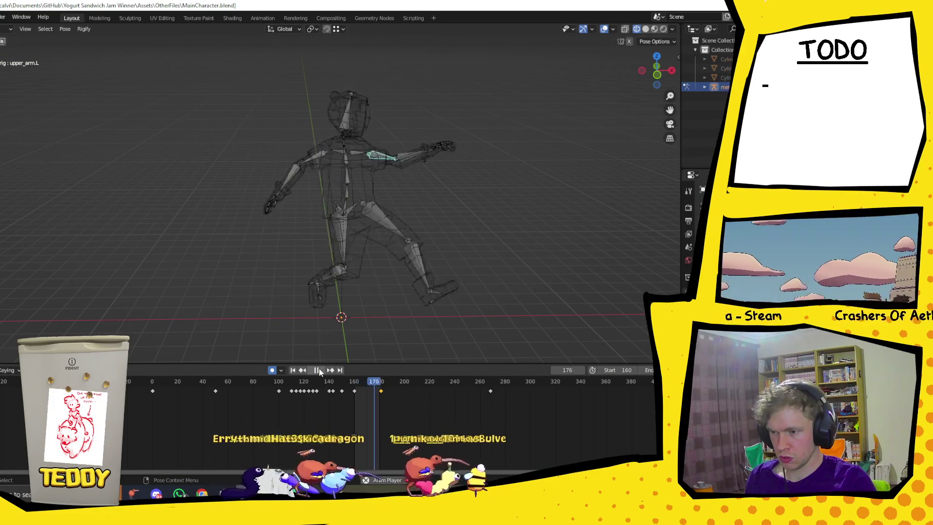
pyautogui.press('space')
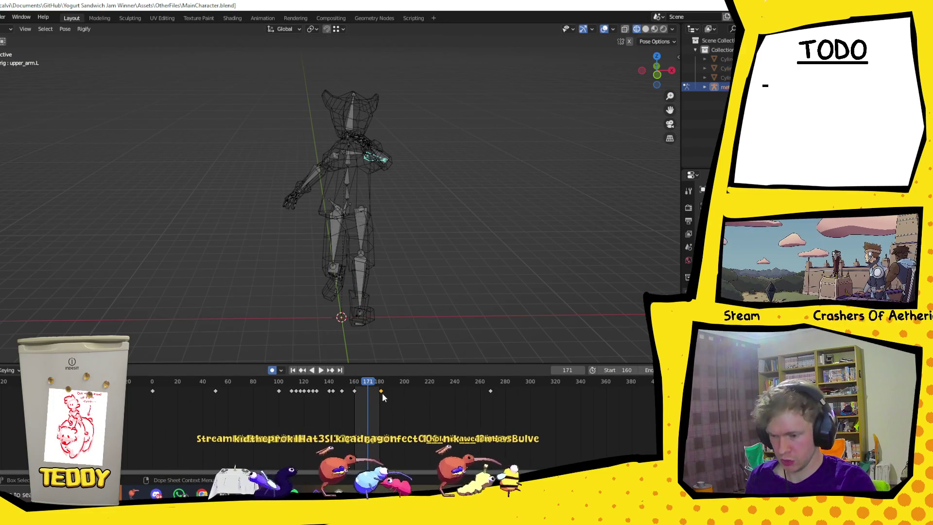
pyautogui.press('Left')
pyautogui.press('Left')
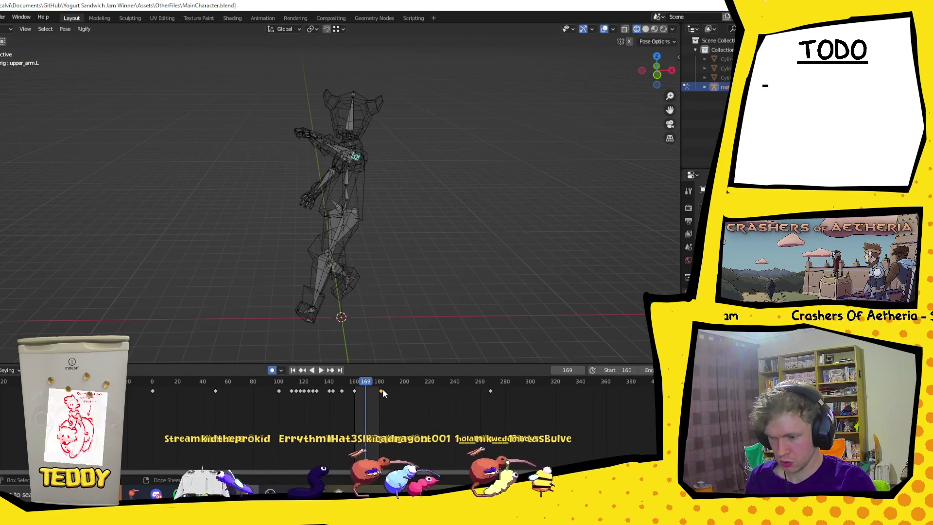
pyautogui.press('g')
pyautogui.click(364, 395)
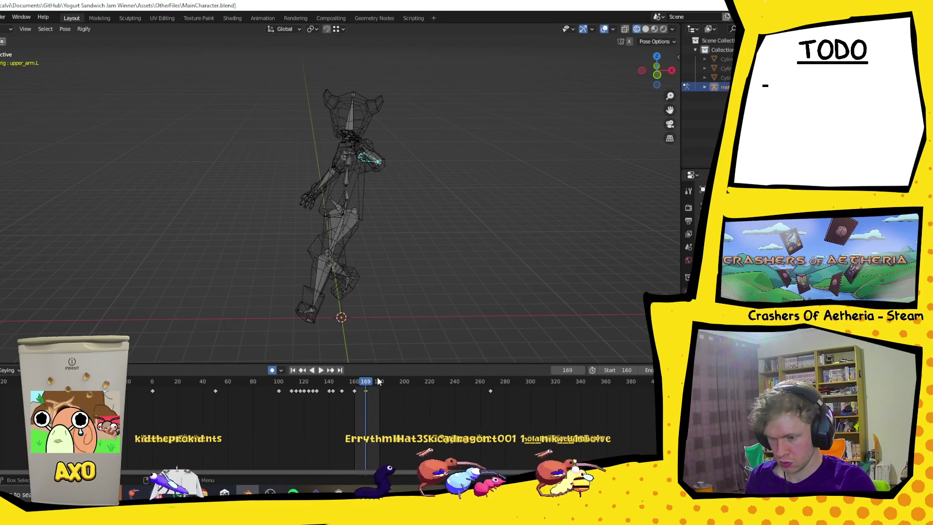
pyautogui.press('space')
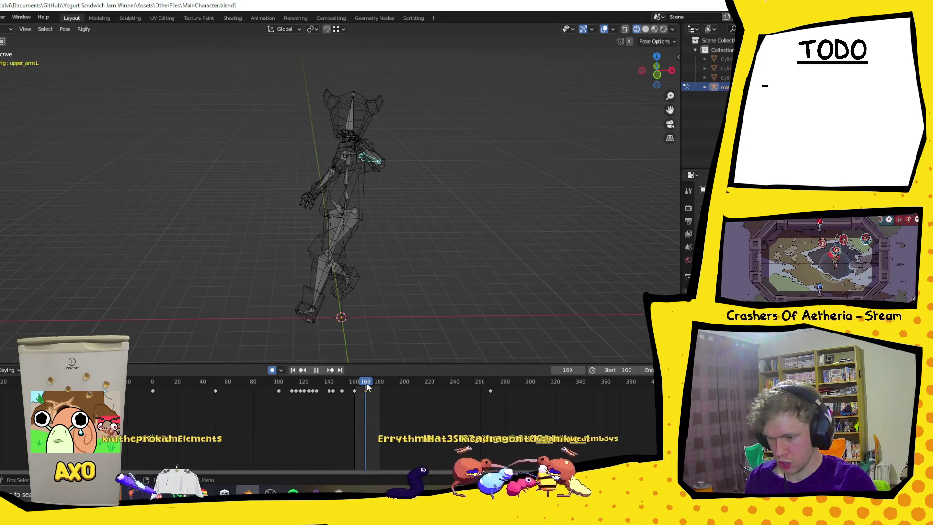
pyautogui.press('space')
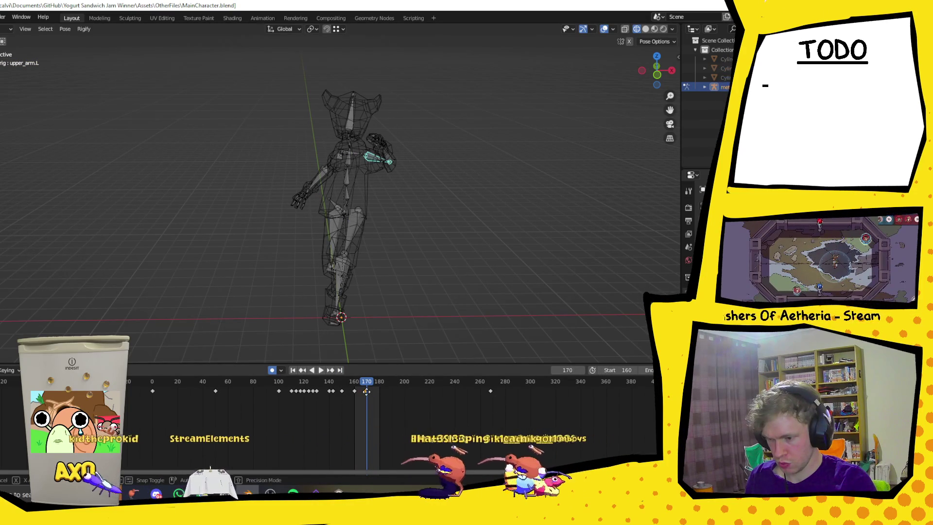
# Abandon the keyframe move, edit the end frame, and play the trimmed loop
pyautogui.press('g')
pyautogui.press('Escape')
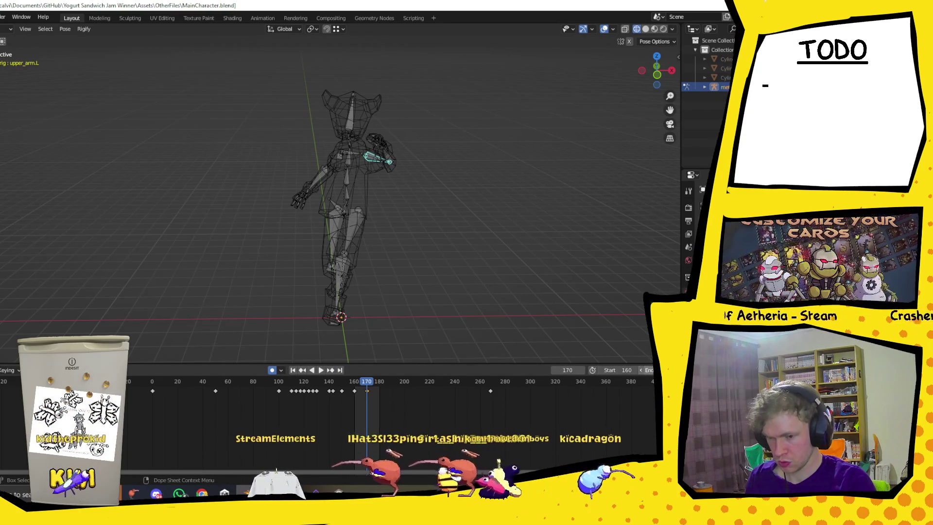
pyautogui.click(639, 369)
pyautogui.write('1')
pyautogui.press('Return')
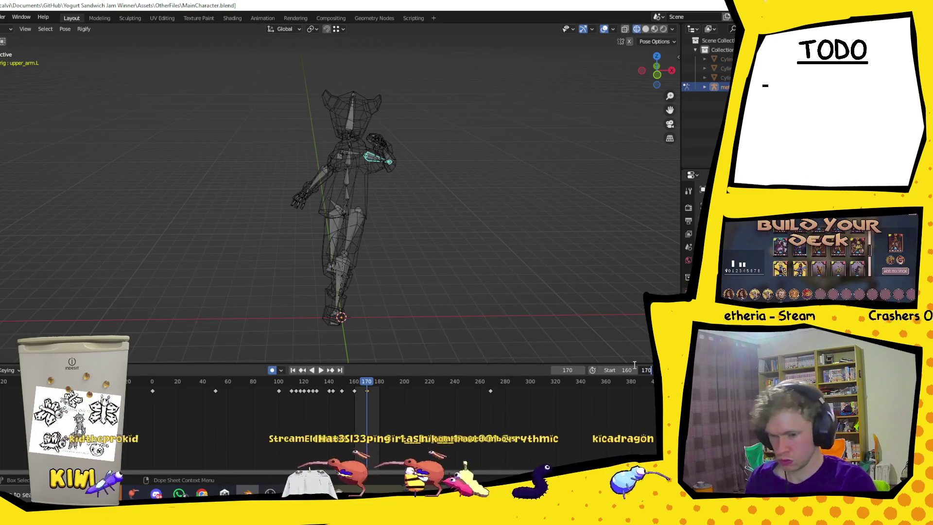
pyautogui.press('space')
pyautogui.press('space')
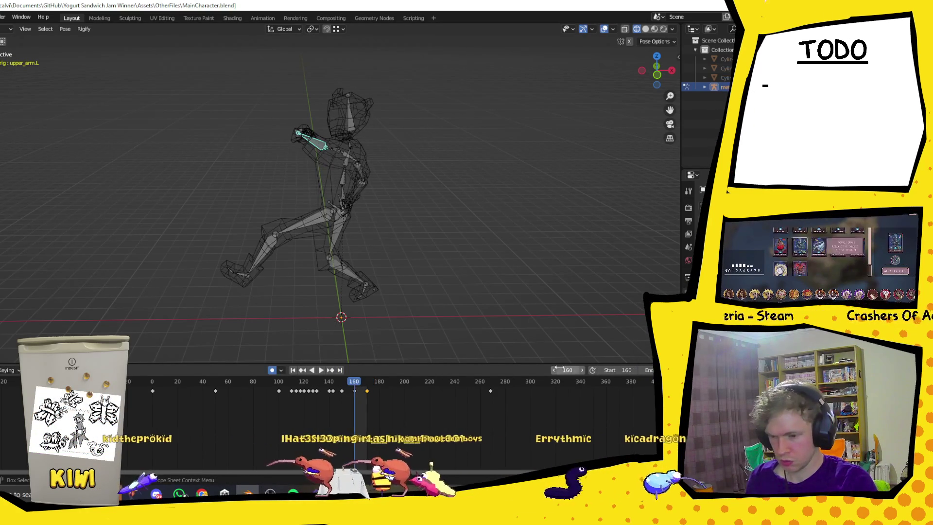
pyautogui.click(320, 369)
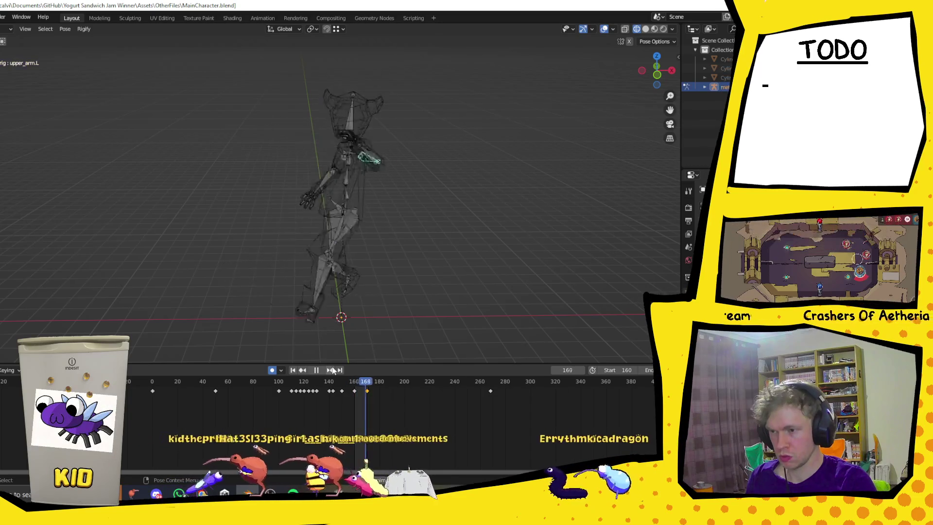
pyautogui.press('space')
pyautogui.press('space')
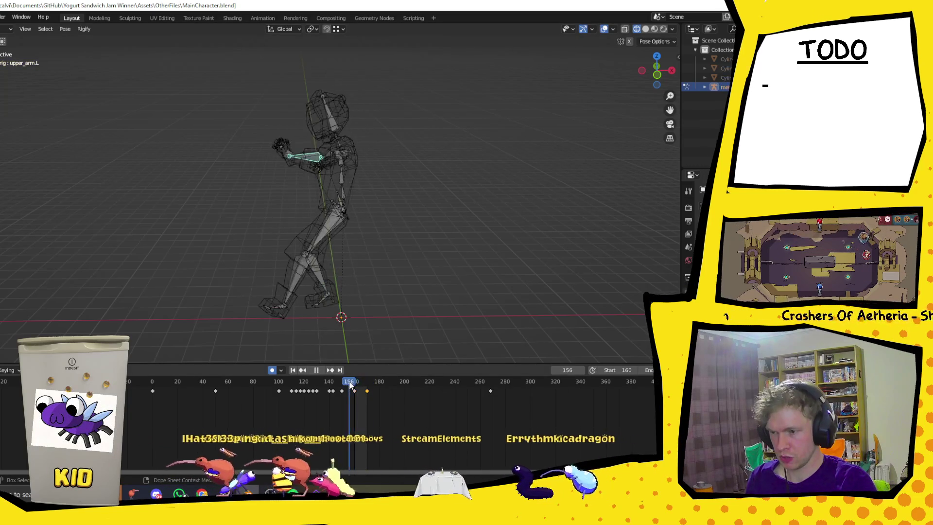
# Move the last keyframe so the run ends at frame 180, then replay it
pyautogui.moveTo(354, 386); pyautogui.dragTo(382, 396)
pyautogui.press('Escape')
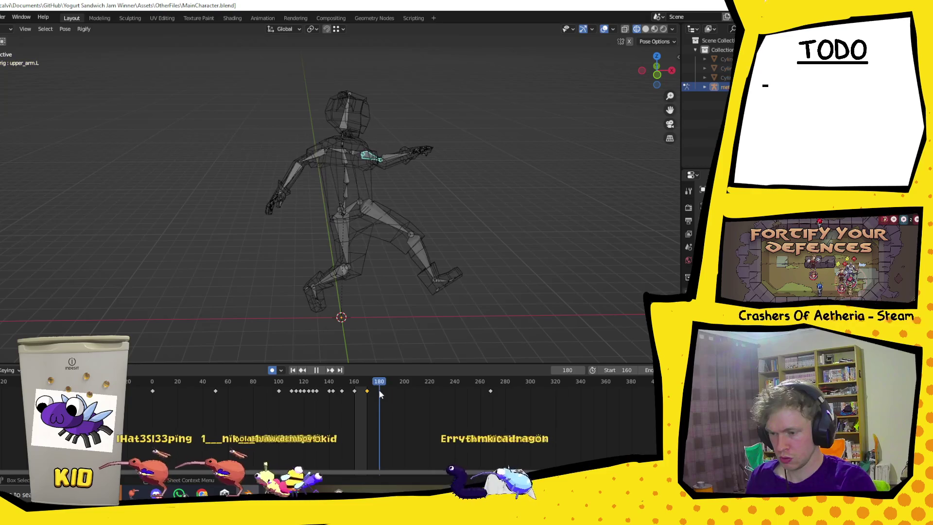
pyautogui.moveTo(367, 391); pyautogui.dragTo(384, 394)
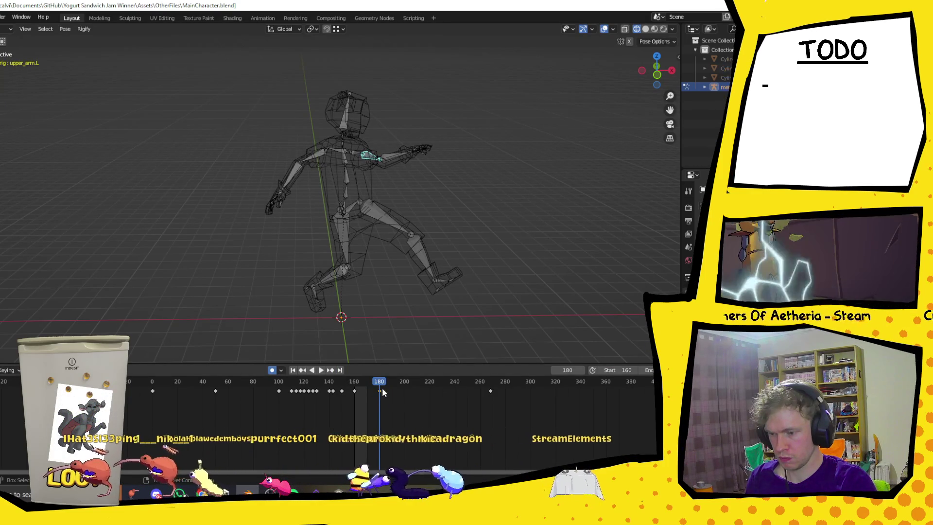
pyautogui.press('space')
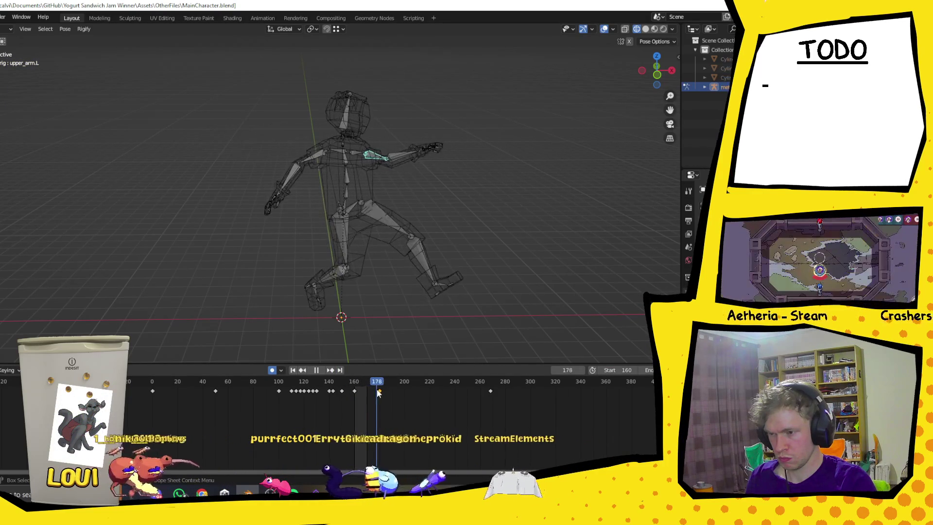
pyautogui.click(362, 394)
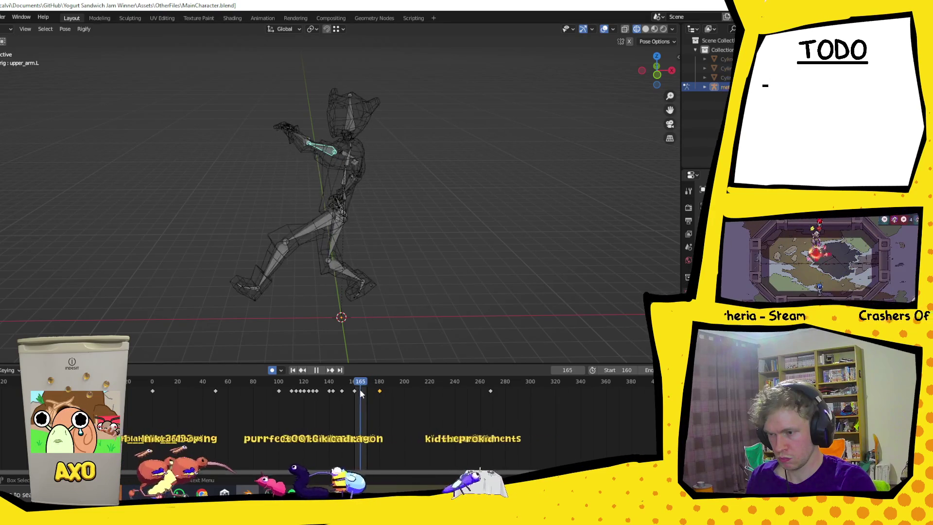
pyautogui.moveTo(377, 383); pyautogui.dragTo(379, 384)
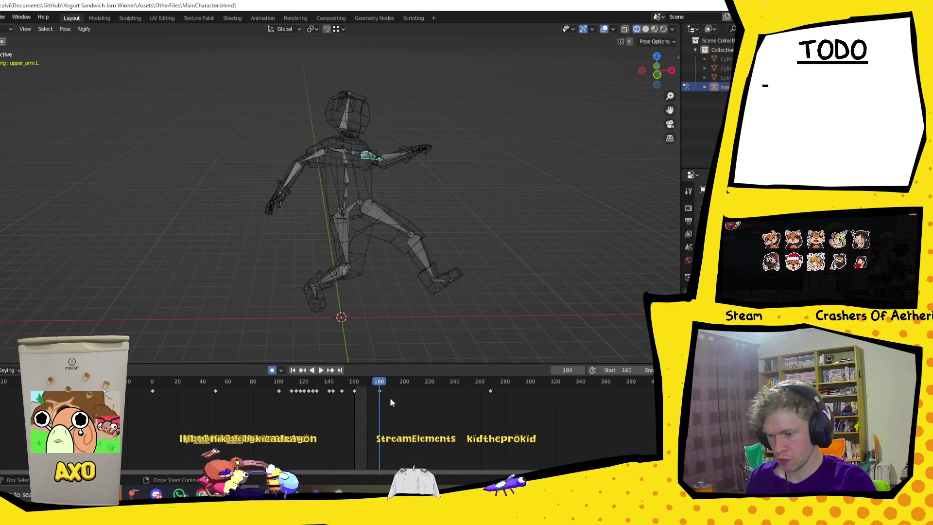
pyautogui.press('g')
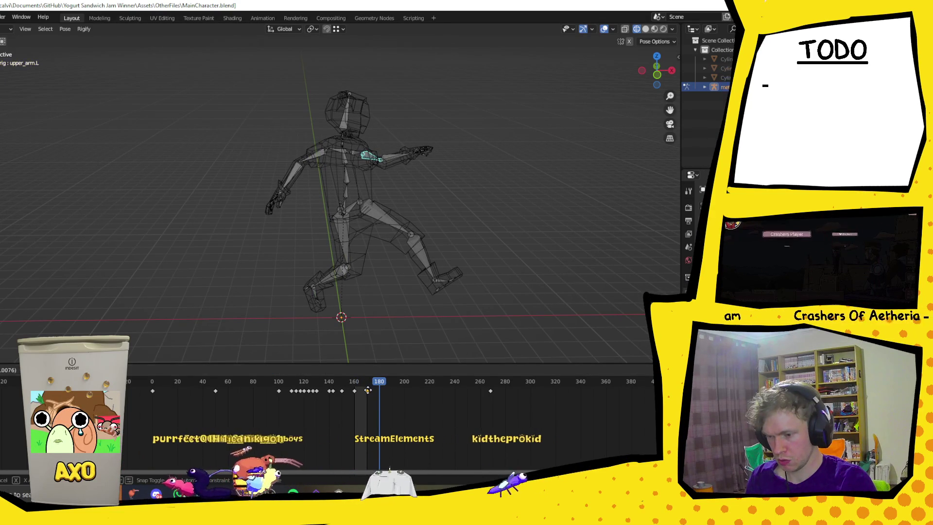
pyautogui.press('space')
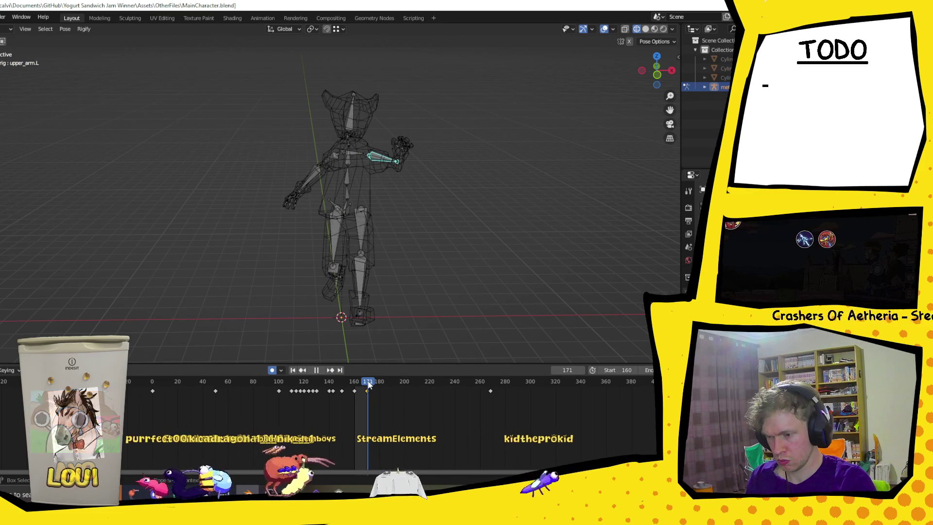
# Select the frame-180 keyframe, try pasting the pose at 169, then undo it
pyautogui.press('space')
pyautogui.click(382, 393)
pyautogui.click(380, 391)
pyautogui.press('space')
pyautogui.hotkey('ctrl', 'v')
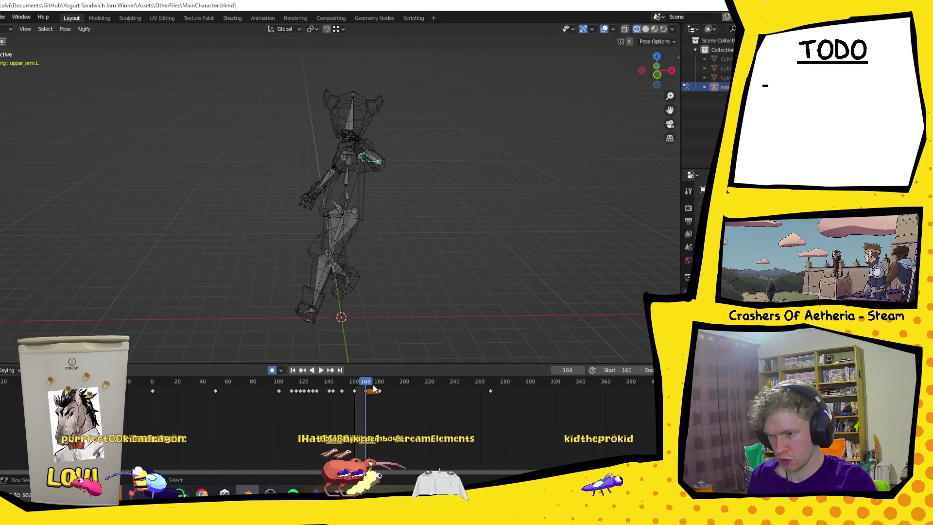
pyautogui.hotkey('ctrl', 'z')
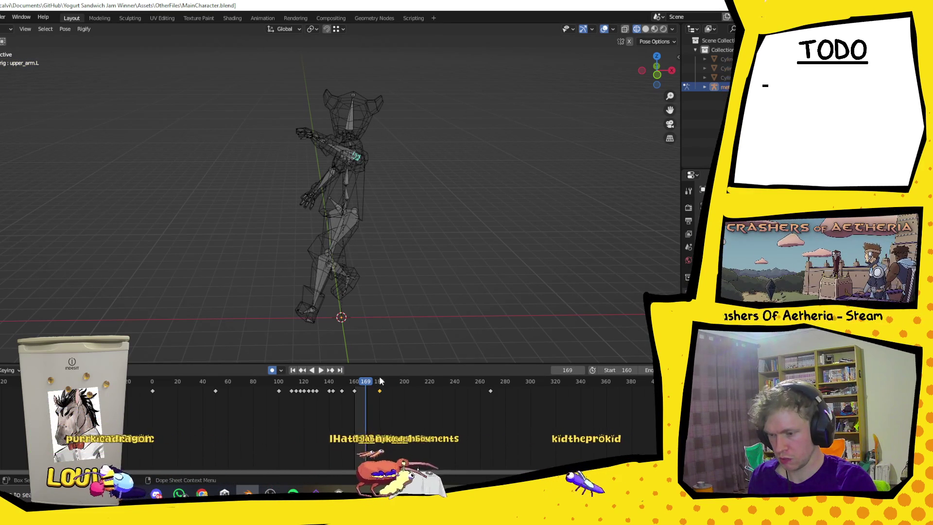
pyautogui.press('space')
pyautogui.press('space')
pyautogui.moveTo(234, 47)
pyautogui.mouseDown()
pyautogui.moveTo(372, 230)
pyautogui.moveTo(507, 330)
pyautogui.mouseUp()
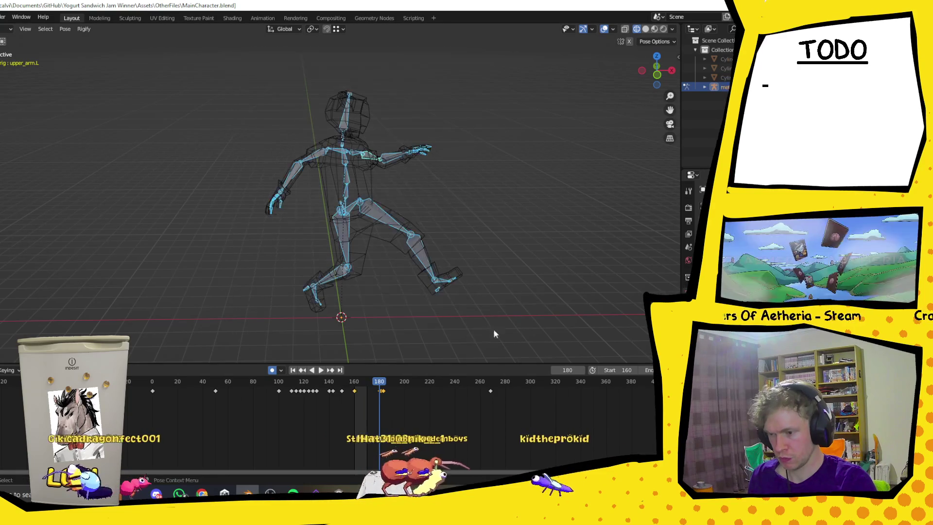
# Paste the copied pose at frame 170, then go to frame 180
pyautogui.click(368, 384)
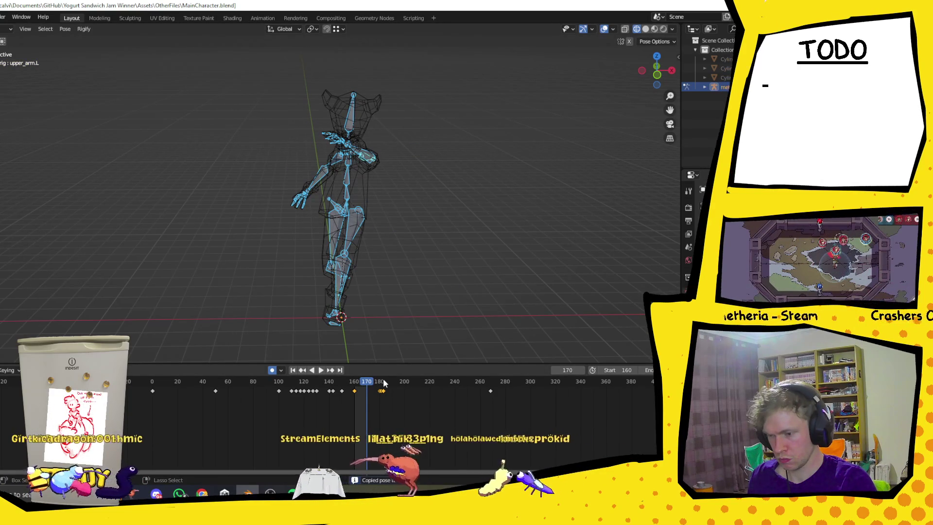
pyautogui.hotkey('ctrl', 'v')
pyautogui.click(381, 383)
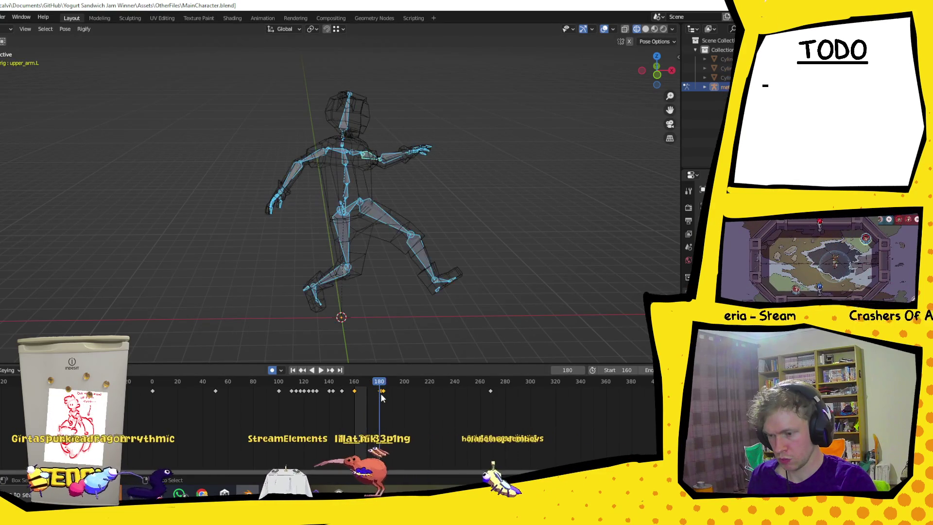
pyautogui.moveTo(187, 62); pyautogui.dragTo(531, 363)
pyautogui.click(405, 387)
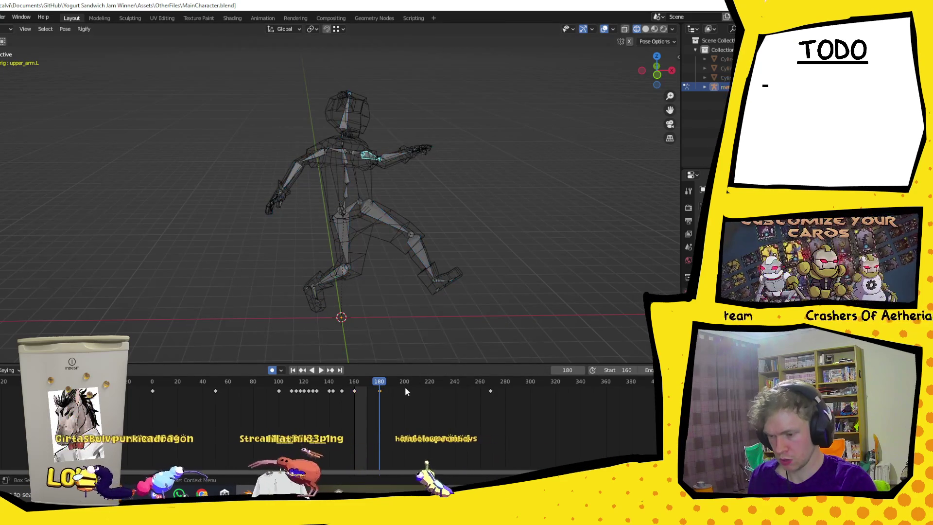
# Replay the run, select all armature bones, and scrub to frame 182
pyautogui.keyDown('ctrl'); pyautogui.scroll(3, 381, 396); pyautogui.keyUp('ctrl')
pyautogui.keyDown('ctrl'); pyautogui.scroll(2, 434, 417); pyautogui.keyUp('ctrl')
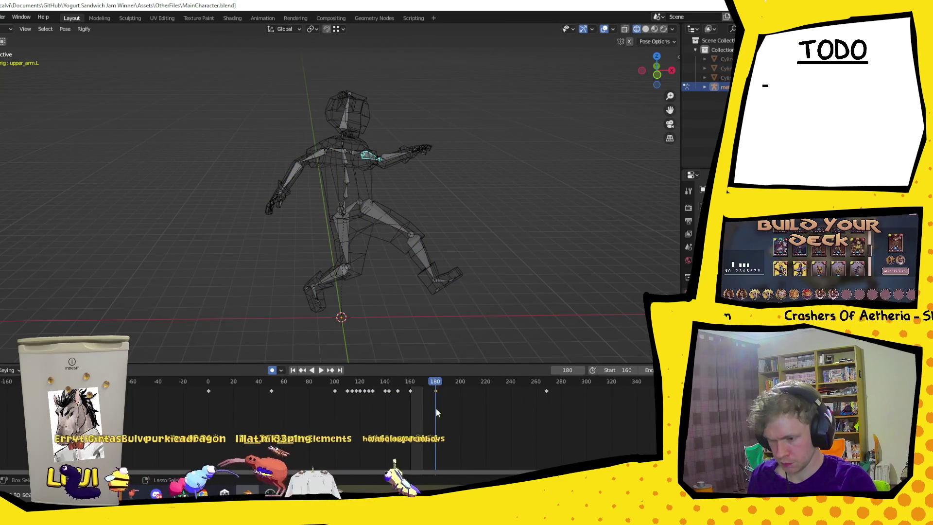
pyautogui.press('space')
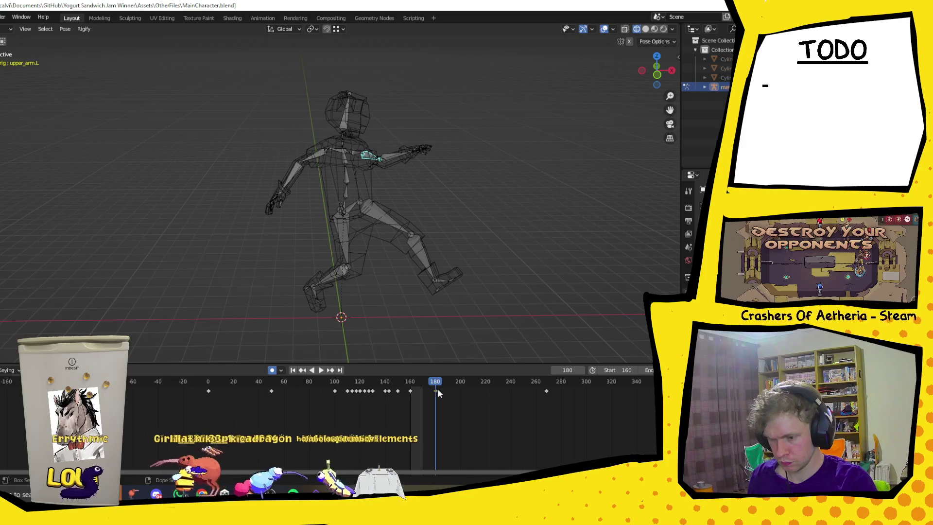
pyautogui.click(426, 381)
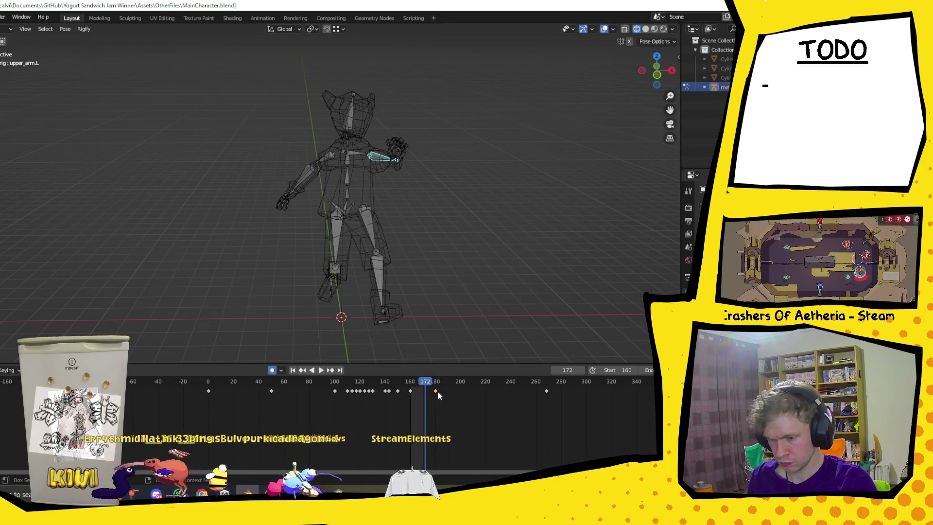
pyautogui.press('Escape')
pyautogui.press('space')
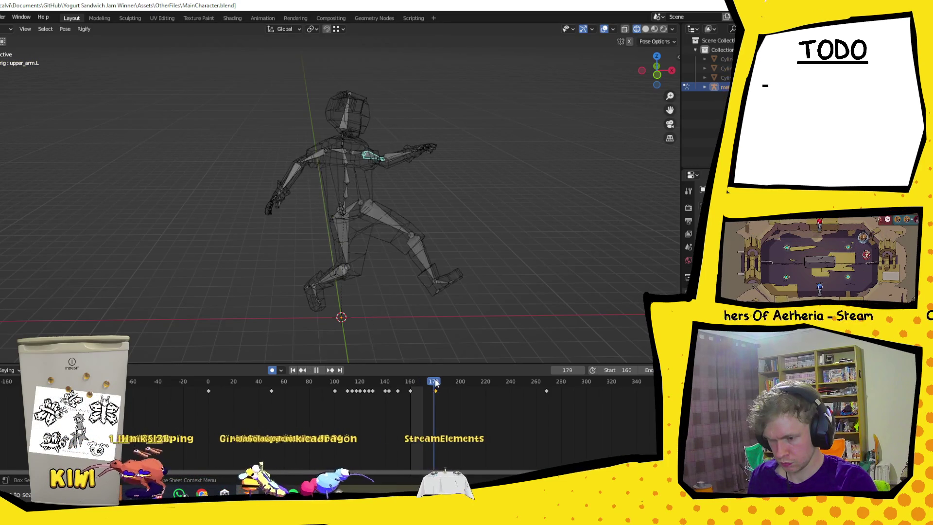
pyautogui.moveTo(230, 58)
pyautogui.mouseDown()
pyautogui.moveTo(281, 194)
pyautogui.moveTo(484, 318)
pyautogui.mouseUp()
pyautogui.moveTo(435, 383); pyautogui.dragTo(436, 382)
# Delete the keyframes at frame 179 and replay the loop, stopping at frame 170
pyautogui.keyDown('ctrl'); pyautogui.hscroll(-3, 437, 400); pyautogui.keyUp('ctrl')
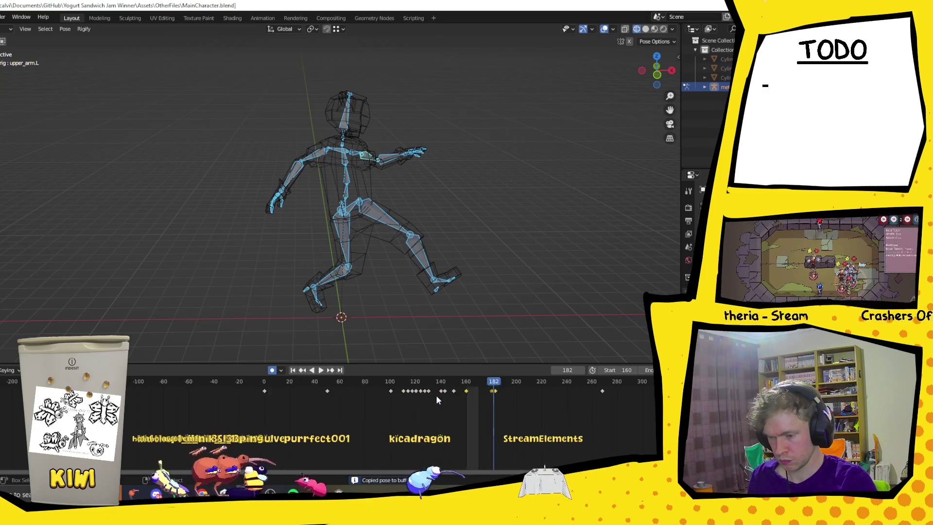
pyautogui.keyDown('ctrl'); pyautogui.hscroll(-15, 475, 415); pyautogui.keyUp('ctrl')
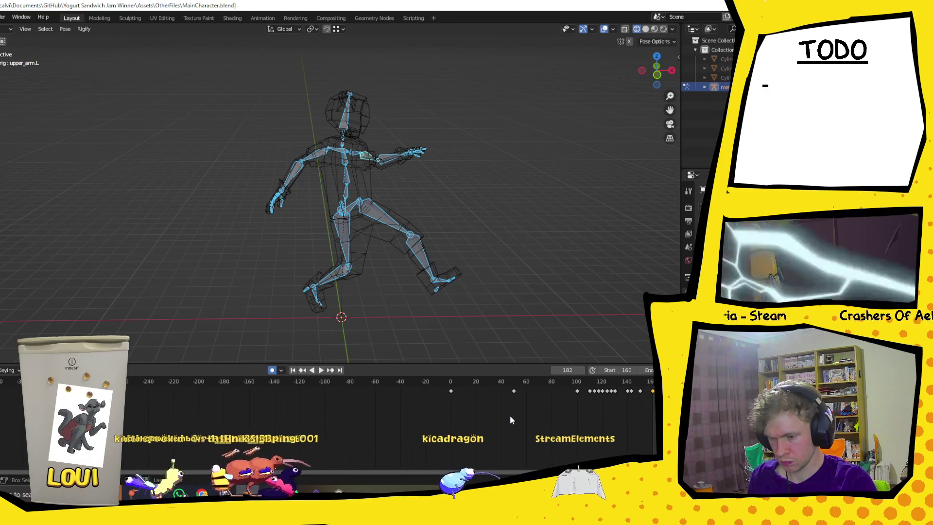
pyautogui.keyDown('ctrl'); pyautogui.hscroll(15, 511, 420); pyautogui.keyUp('ctrl')
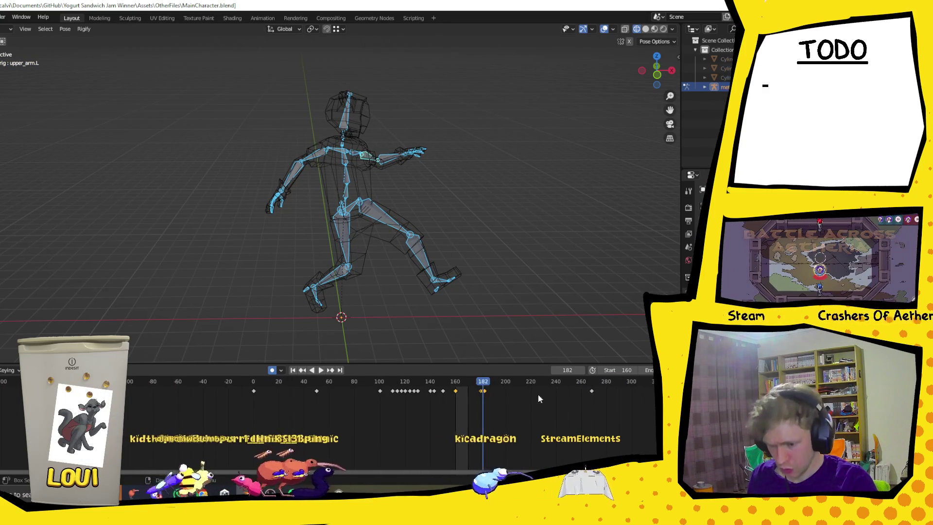
pyautogui.keyDown('ctrl'); pyautogui.hscroll(-7, 502, 399); pyautogui.keyUp('ctrl')
pyautogui.moveTo(566, 382)
pyautogui.mouseDown()
pyautogui.moveTo(637, 387)
pyautogui.moveTo(572, 392)
pyautogui.mouseUp()
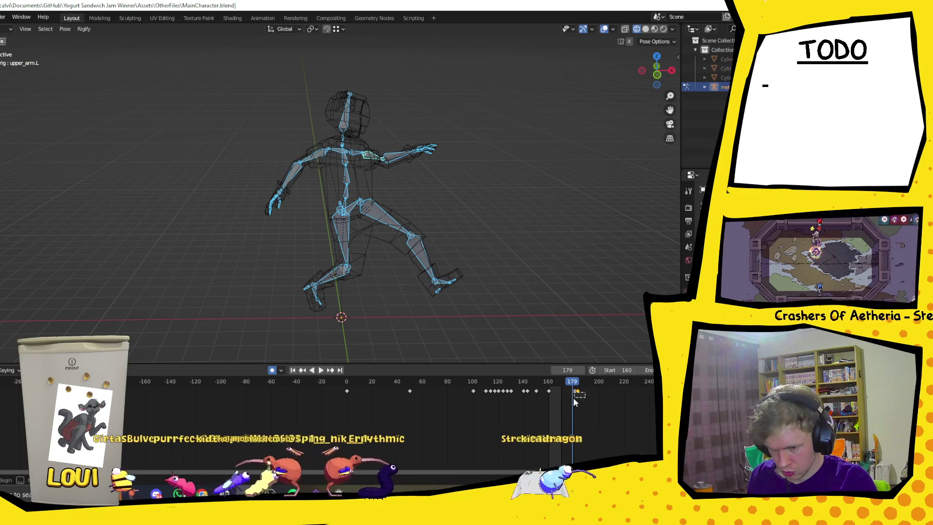
pyautogui.press('Delete')
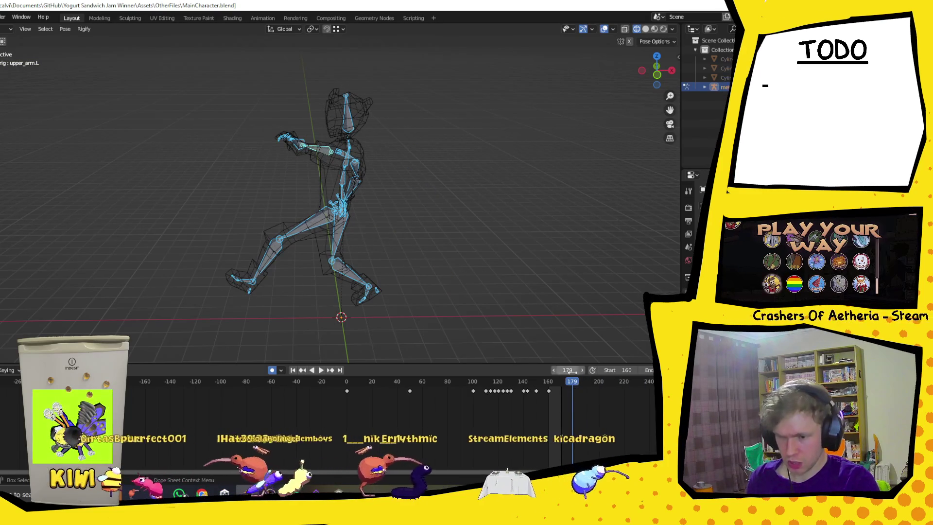
pyautogui.press('space')
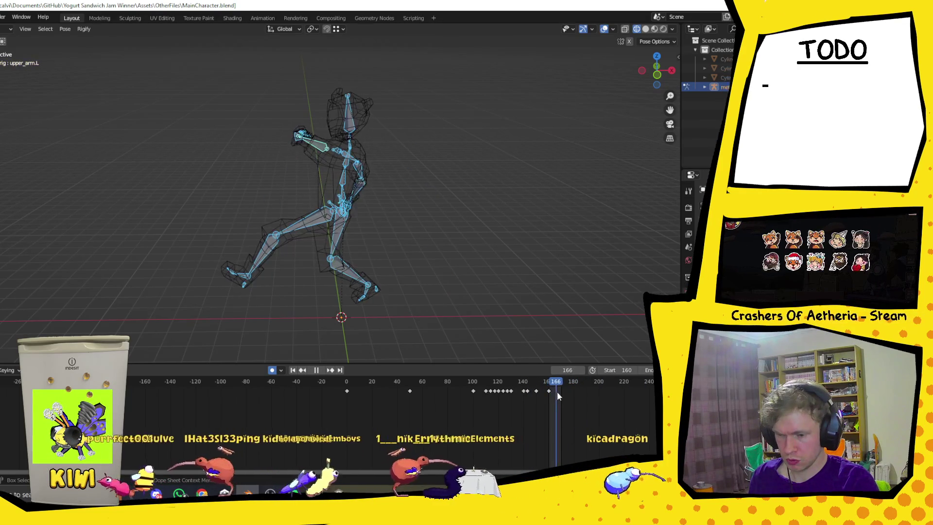
pyautogui.press('space')
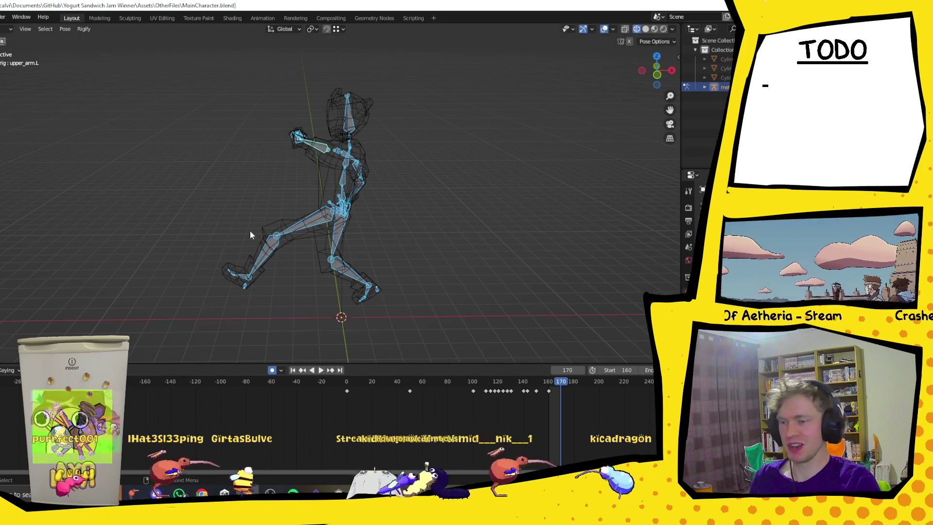
# Select the spine.001 bone and rotate it around the vertical Z axis
pyautogui.click(348, 195)
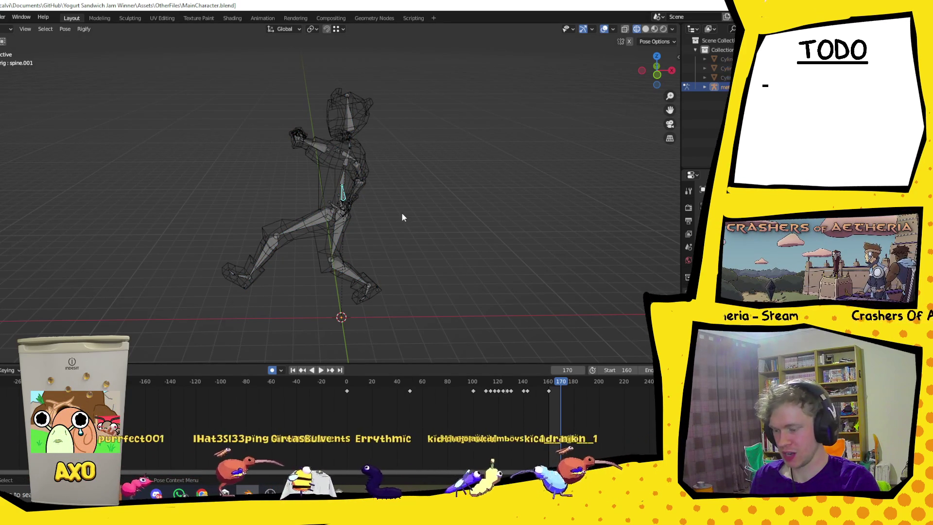
pyautogui.press('r')
pyautogui.press('z')
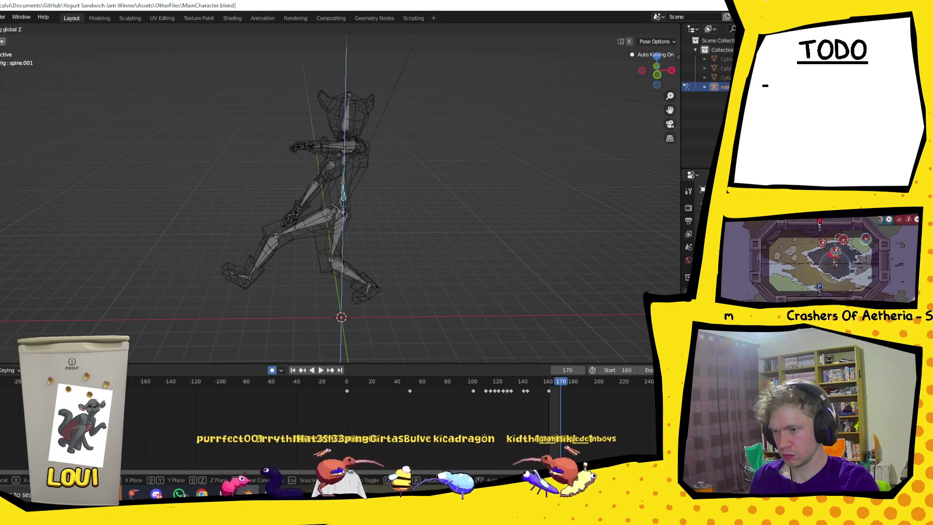
pyautogui.click(398, 266)
pyautogui.moveTo(422, 115); pyautogui.dragTo(459, 201, button='middle')
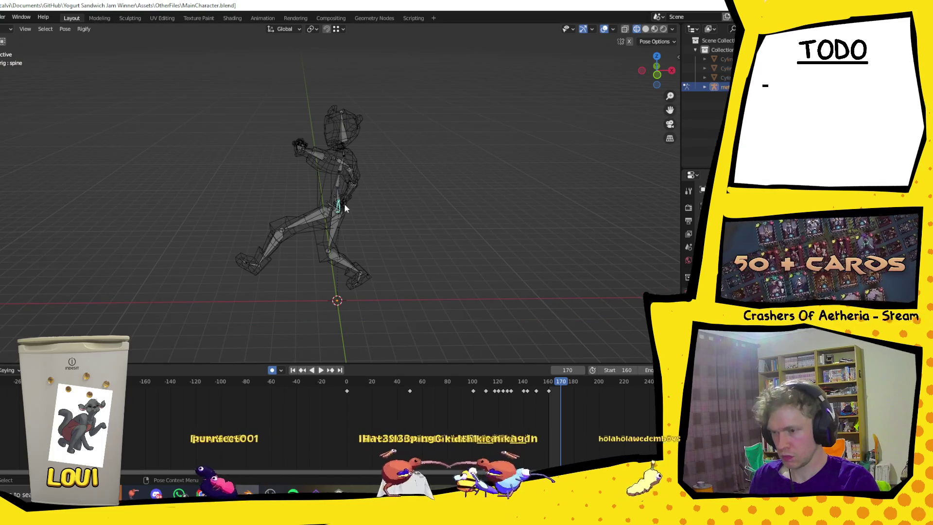
# Redo the spine twist around Z until it sits at about 30.4°
pyautogui.press('z')
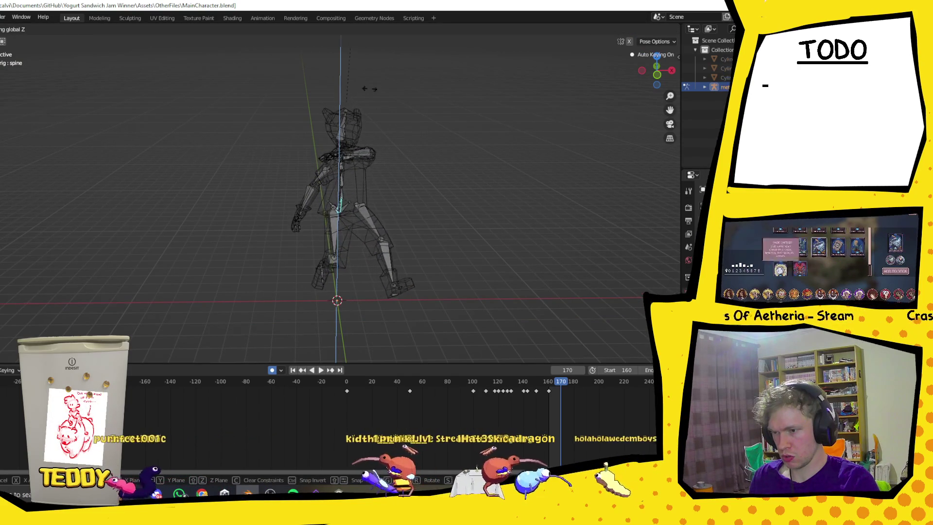
pyautogui.click(341, 322)
pyautogui.moveTo(344, 324)
pyautogui.mouseDown(button='middle')
pyautogui.moveTo(291, 325)
pyautogui.moveTo(355, 322)
pyautogui.moveTo(292, 327)
pyautogui.moveTo(337, 319)
pyautogui.moveTo(374, 335)
pyautogui.mouseUp(button='middle')
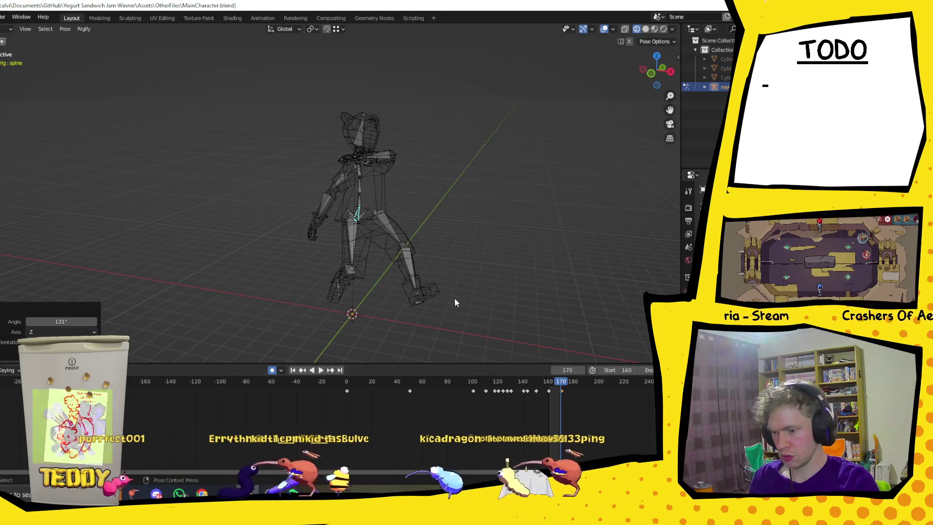
pyautogui.press('r')
pyautogui.press('z')
pyautogui.click(457, 227)
pyautogui.moveTo(431, 223)
pyautogui.mouseDown(button='middle')
pyautogui.moveTo(310, 264)
pyautogui.moveTo(272, 223)
pyautogui.moveTo(356, 275)
pyautogui.moveTo(399, 282)
pyautogui.mouseUp(button='middle')
pyautogui.click(292, 214)
# Rotate the left upper arm and the left forearm around Z
pyautogui.press('r')
pyautogui.press('z')
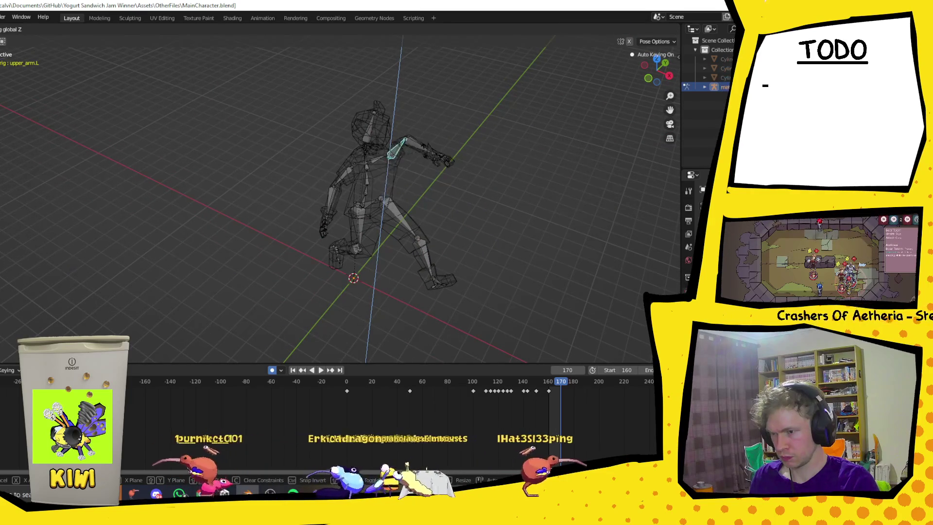
pyautogui.click(427, 176)
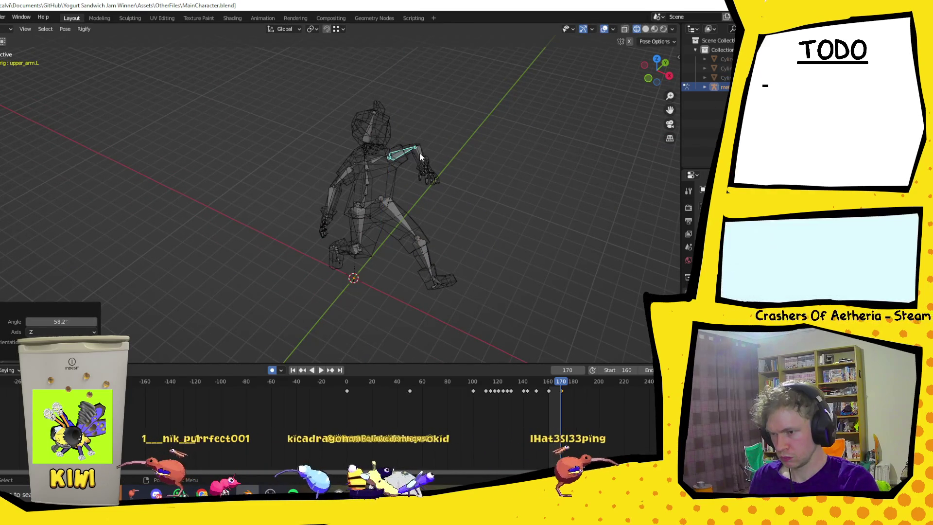
pyautogui.click(421, 163)
pyautogui.press('r')
pyautogui.press('z')
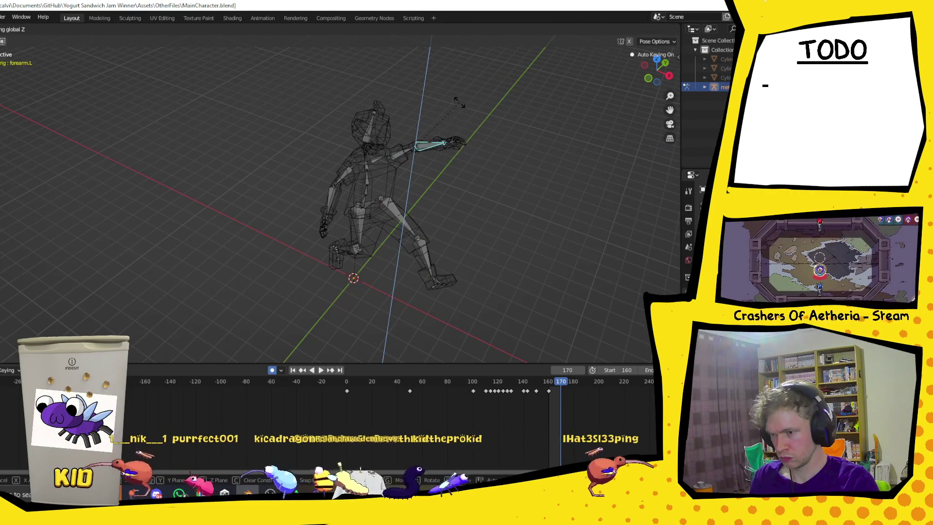
pyautogui.click(472, 192)
pyautogui.moveTo(472, 192)
pyautogui.mouseDown(button='middle')
pyautogui.moveTo(465, 178)
pyautogui.moveTo(489, 187)
pyautogui.moveTo(455, 187)
pyautogui.mouseUp(button='middle')
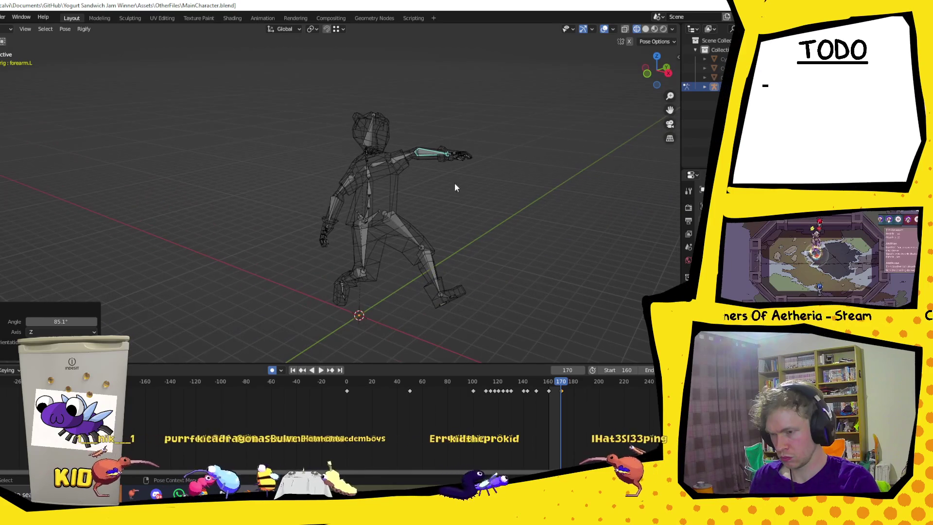
# Rotate the shoulder around global Y and the left upper arm around Y
pyautogui.click(373, 165)
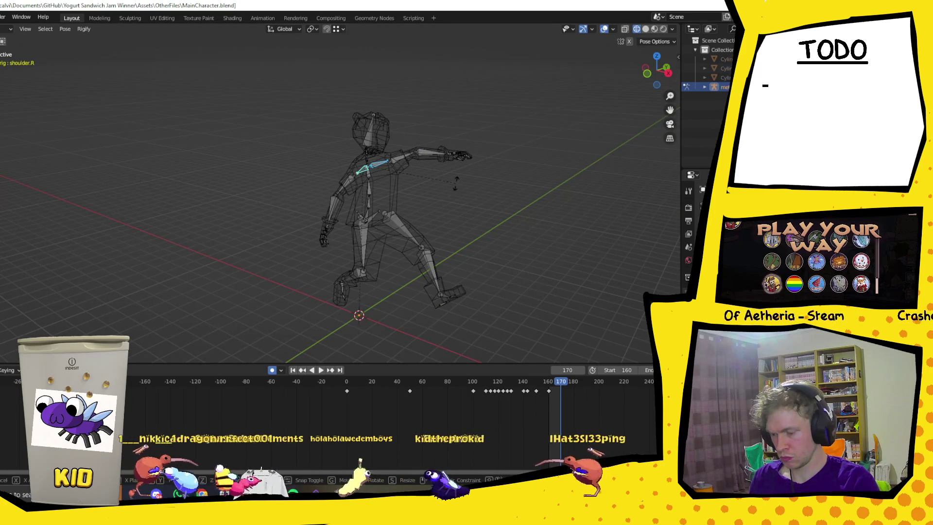
pyautogui.press('r')
pyautogui.press('y')
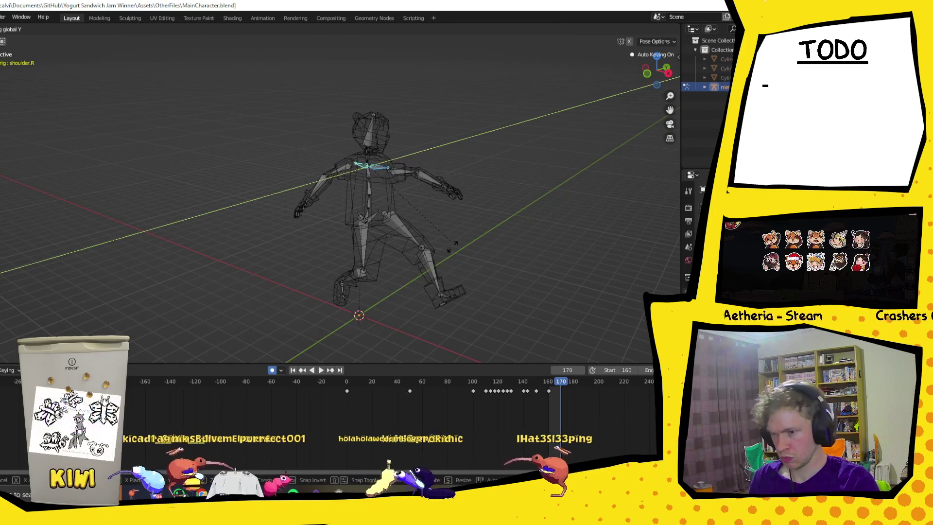
pyautogui.click(395, 182)
pyautogui.click(398, 178)
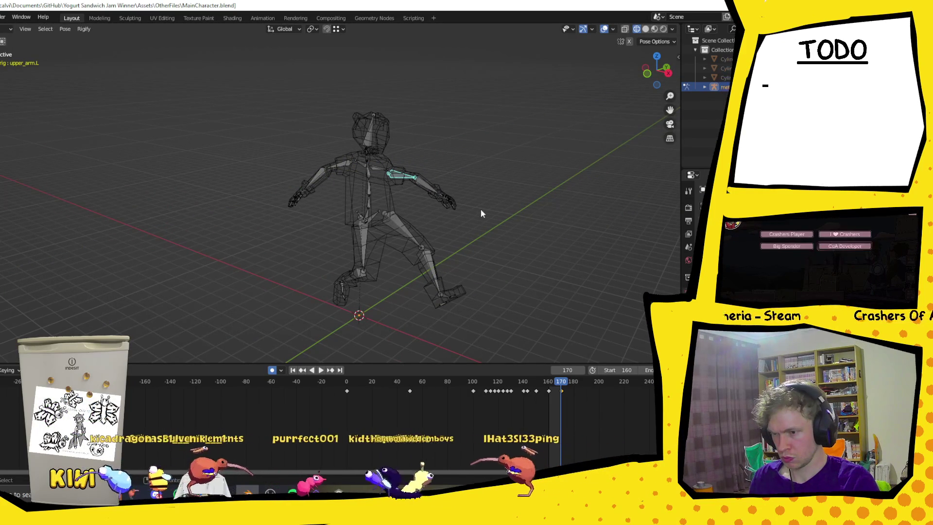
pyautogui.press('r')
pyautogui.press('z')
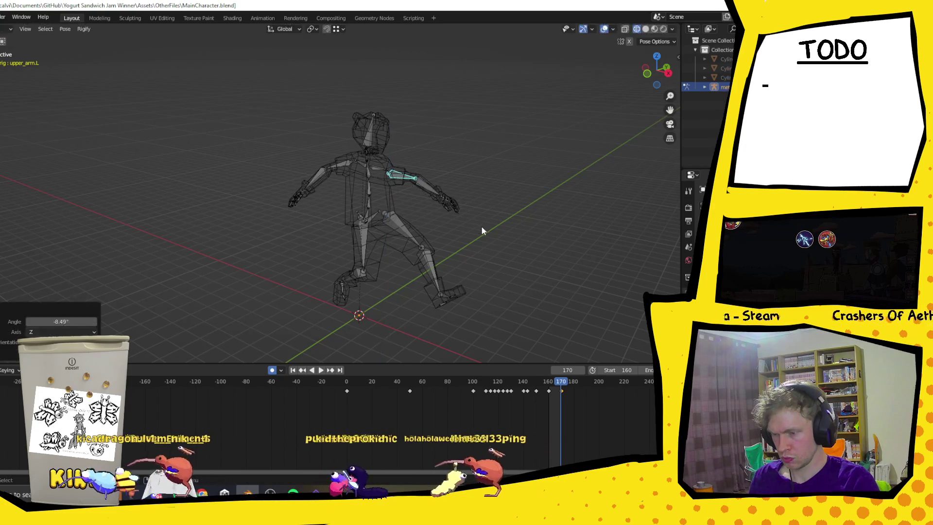
pyautogui.press('y')
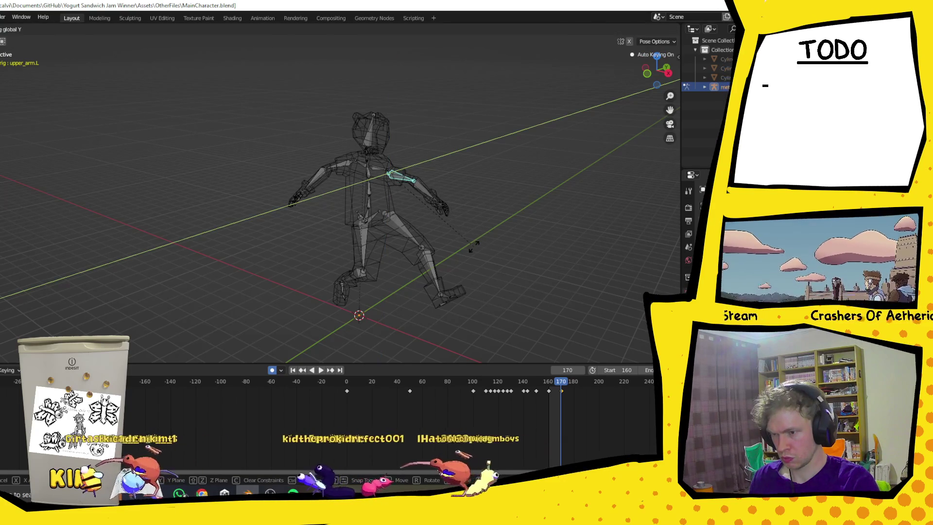
pyautogui.click(437, 214)
# Move the left upper arm and left shoulder bones into a sideways swing
pyautogui.press('g')
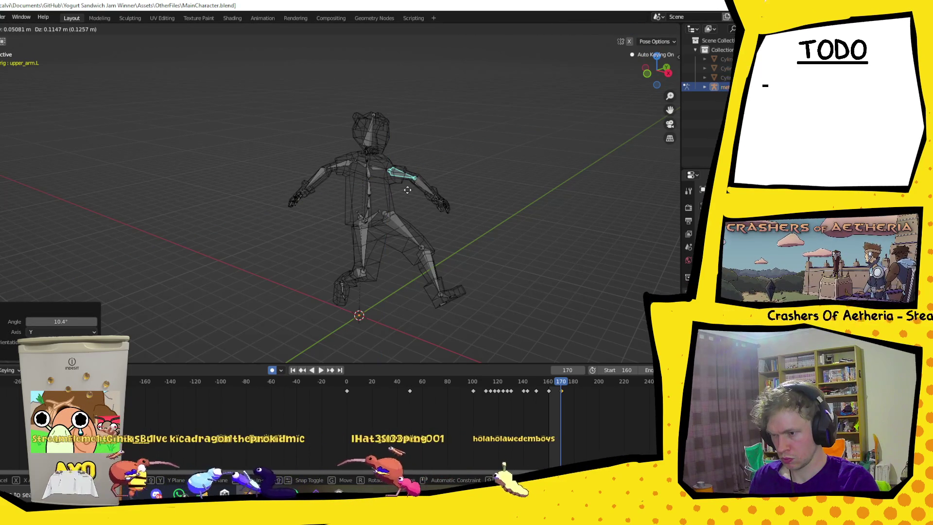
pyautogui.click(409, 191)
pyautogui.click(378, 169)
pyautogui.press('g')
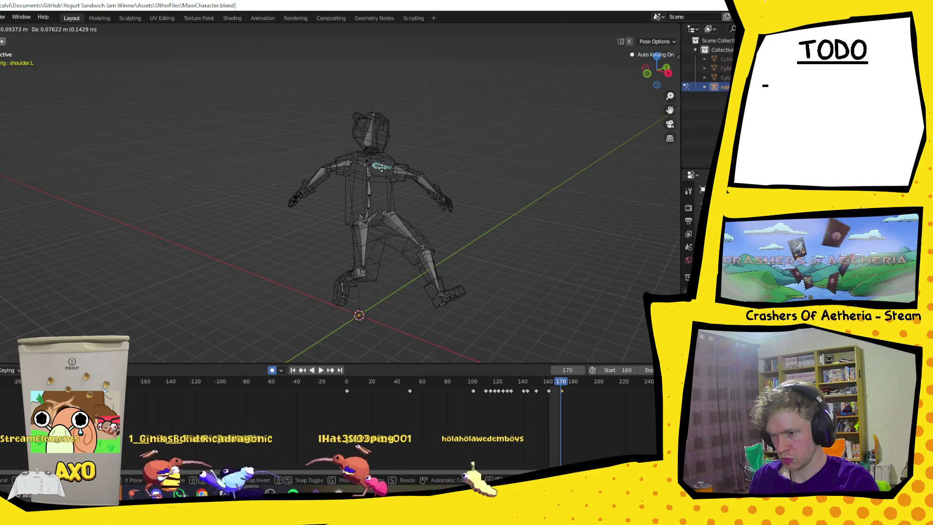
pyautogui.click(410, 185)
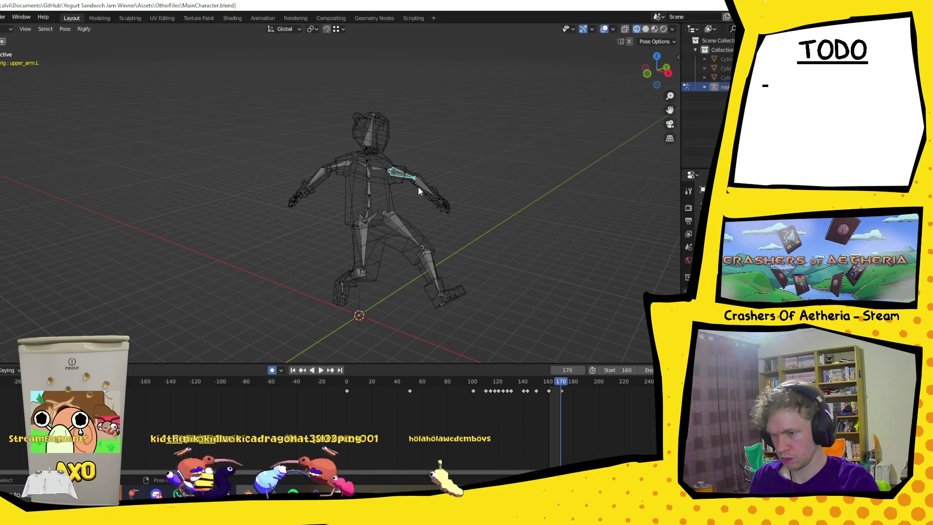
pyautogui.click(418, 185)
# Rotate the left forearm around global X, then 76° around Z
pyautogui.moveTo(462, 197)
pyautogui.mouseDown(button='middle')
pyautogui.moveTo(374, 208)
pyautogui.moveTo(448, 203)
pyautogui.moveTo(471, 219)
pyautogui.mouseUp(button='middle')
pyautogui.press('r')
pyautogui.press('x')
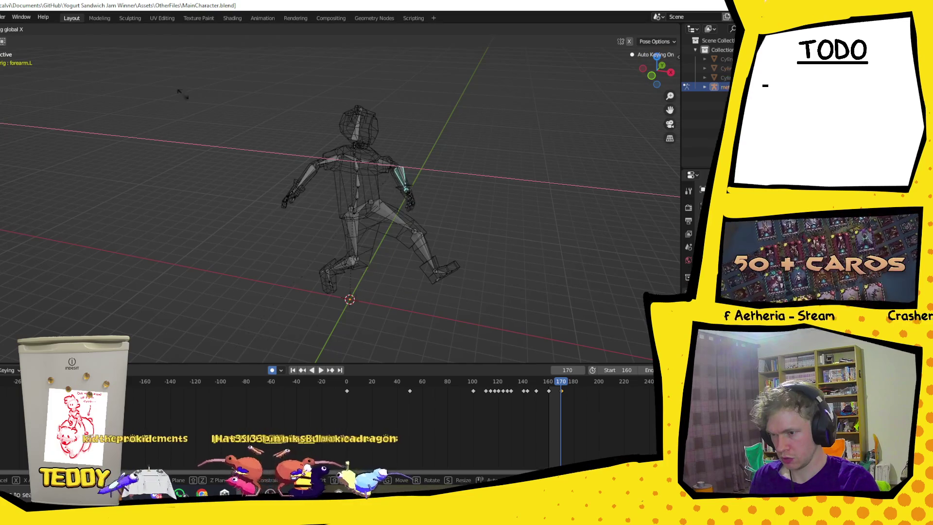
pyautogui.click(103, 137)
pyautogui.moveTo(87, 125)
pyautogui.mouseDown(button='middle')
pyautogui.moveTo(493, 173)
pyautogui.moveTo(420, 211)
pyautogui.mouseUp(button='middle')
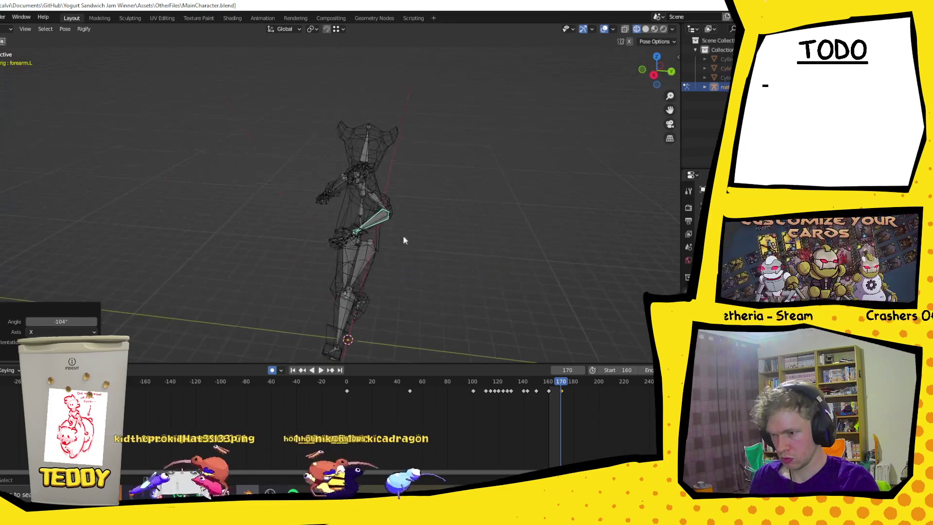
pyautogui.press('r')
pyautogui.press('z')
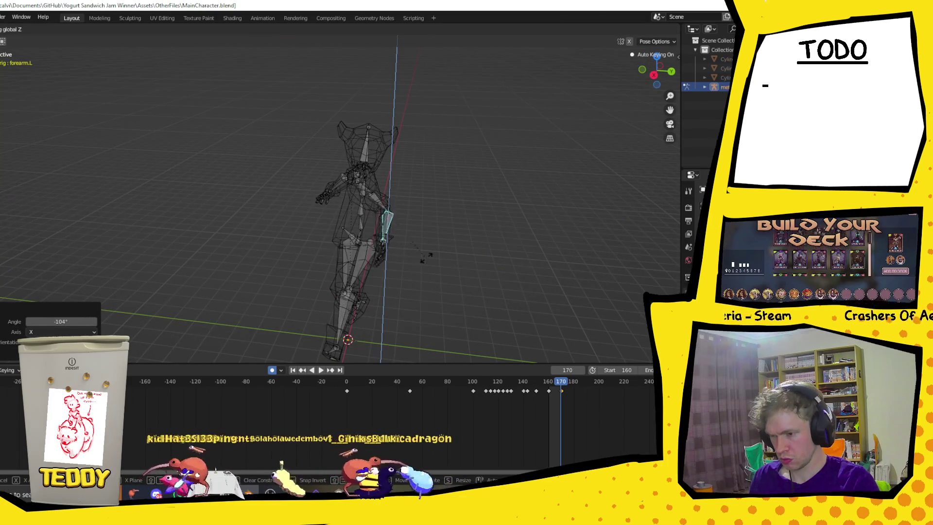
pyautogui.click(462, 259)
pyautogui.moveTo(465, 259)
pyautogui.mouseDown(button='middle')
pyautogui.moveTo(487, 256)
pyautogui.moveTo(477, 243)
pyautogui.mouseUp(button='middle')
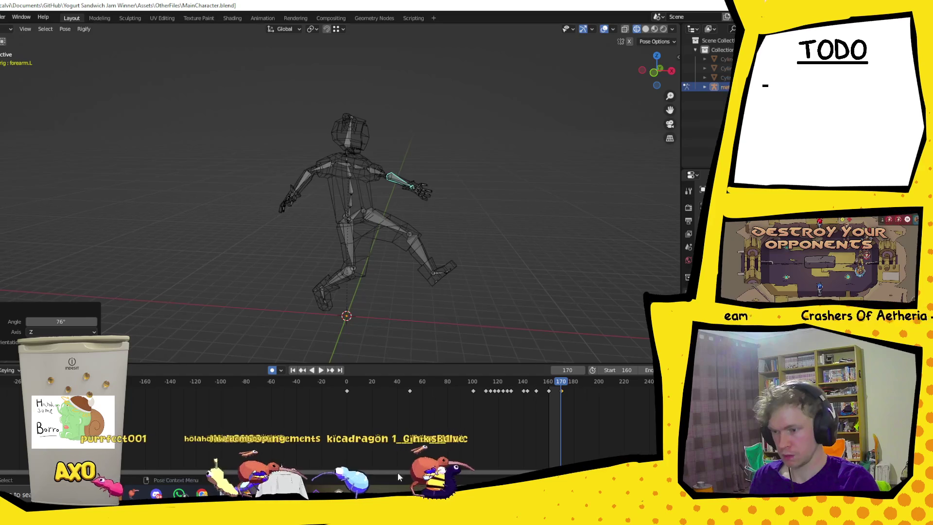
# Keyframe the arm pose at frame 170 and play the loop back from frame 145
pyautogui.press('i')
pyautogui.press('space')
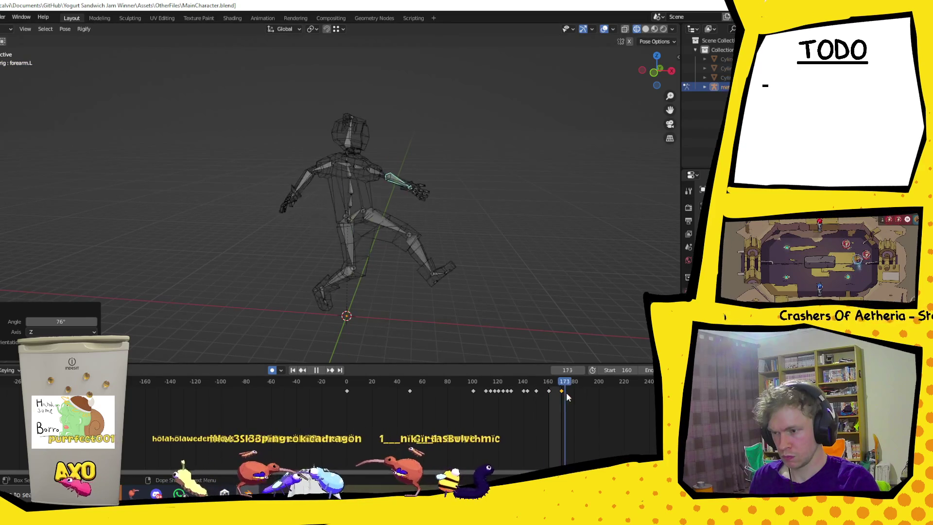
pyautogui.click(530, 393)
pyautogui.press('space')
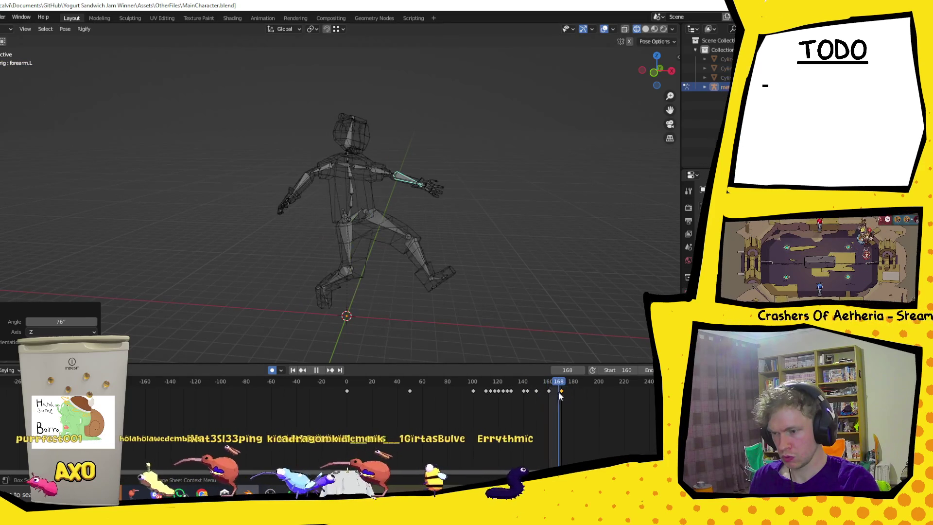
# Rotate the right thigh bone about the global Y axis
pyautogui.click(344, 242)
pyautogui.press('r')
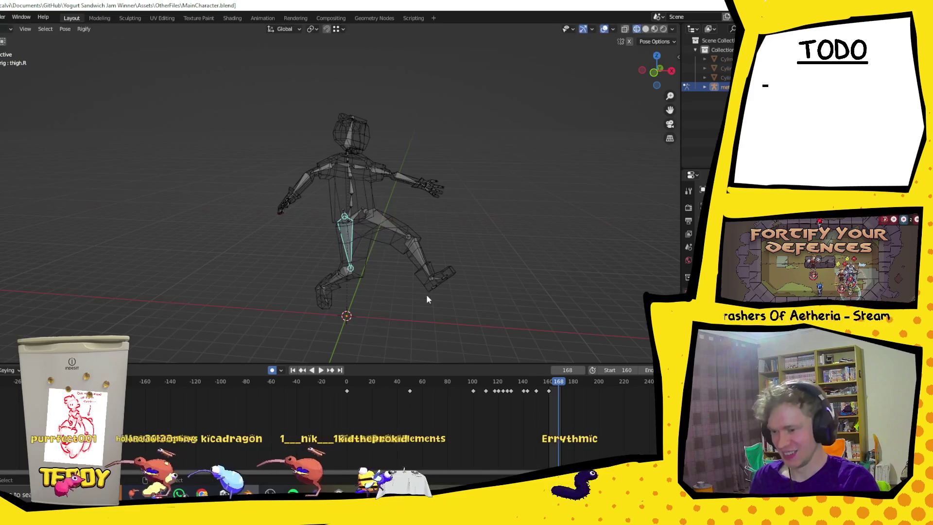
pyautogui.press('z')
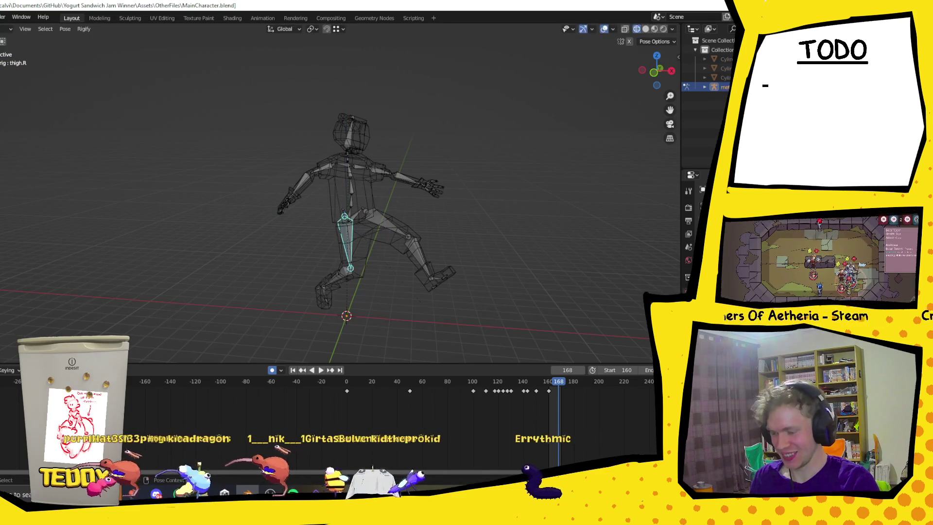
pyautogui.press('y')
pyautogui.click(342, 332)
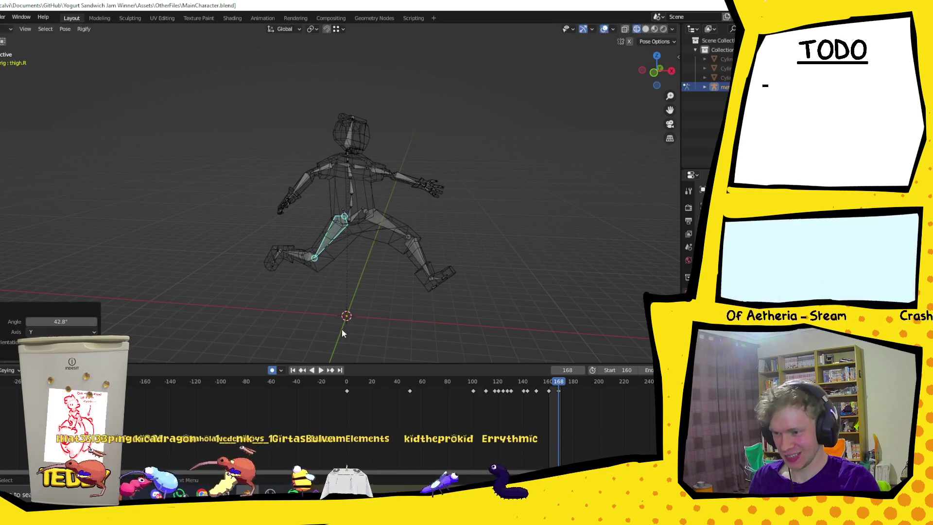
# Rotate the left shin about its local X axis at frame 160, then again at frame 170
pyautogui.click(420, 253)
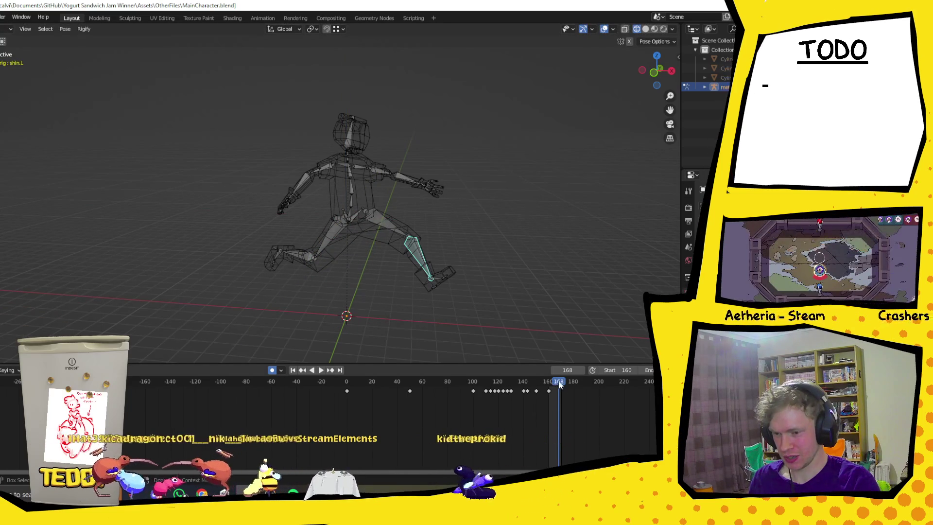
pyautogui.moveTo(562, 384)
pyautogui.mouseDown()
pyautogui.moveTo(537, 384)
pyautogui.moveTo(562, 386)
pyautogui.moveTo(549, 388)
pyautogui.mouseUp()
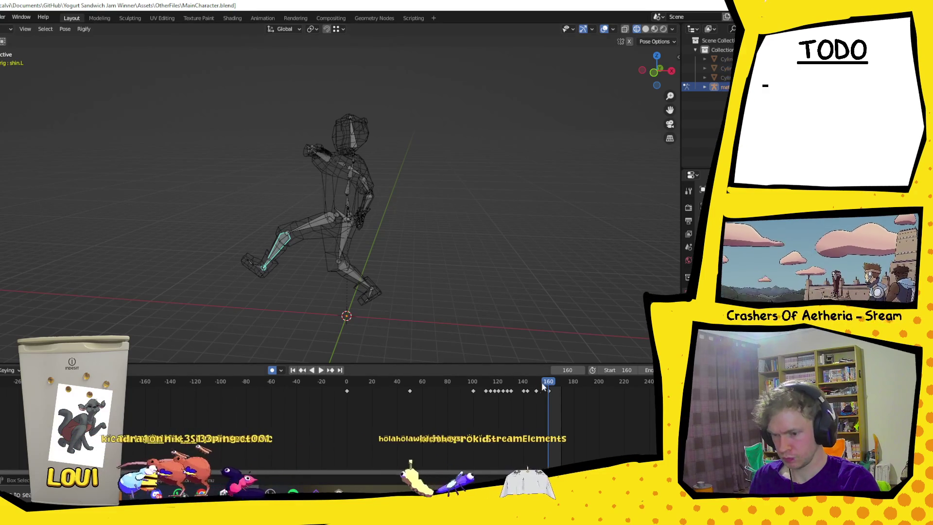
pyautogui.press('r')
pyautogui.press('x')
pyautogui.press('x')
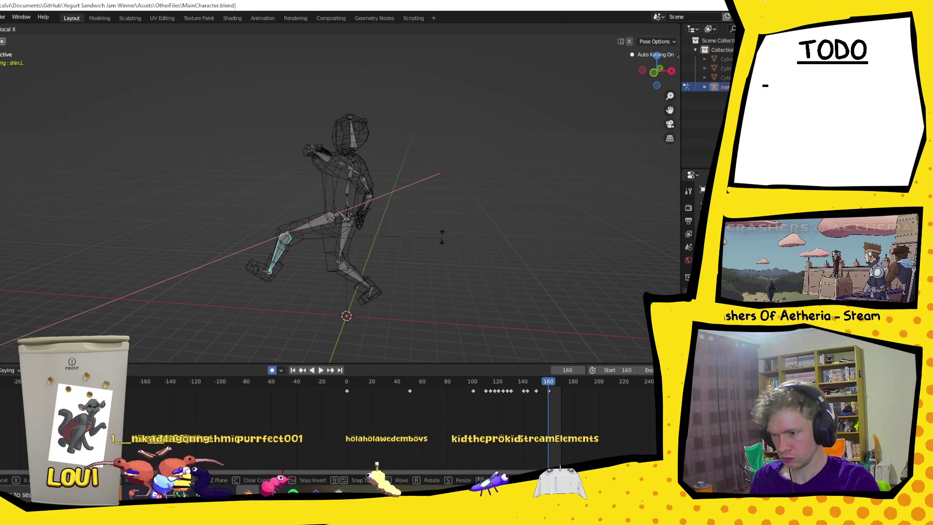
pyautogui.click(385, 142)
pyautogui.moveTo(535, 380); pyautogui.dragTo(561, 391)
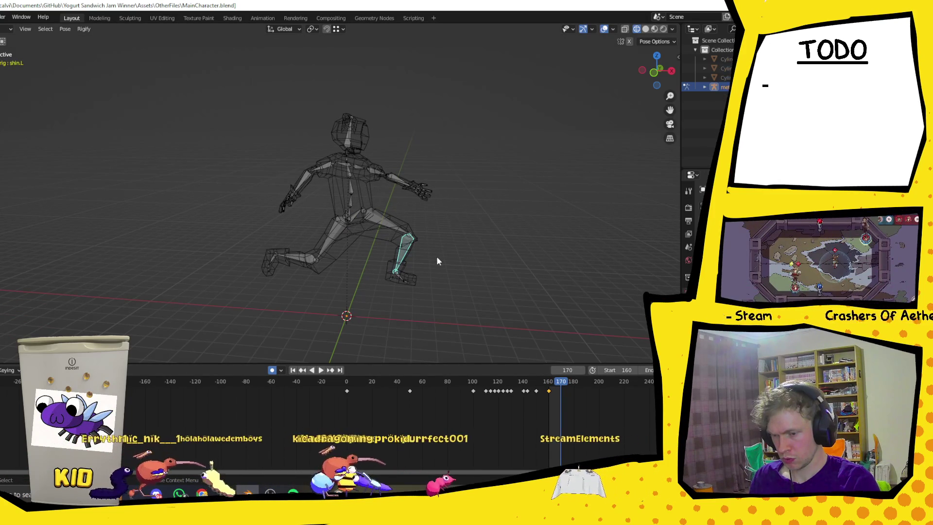
pyautogui.press('r')
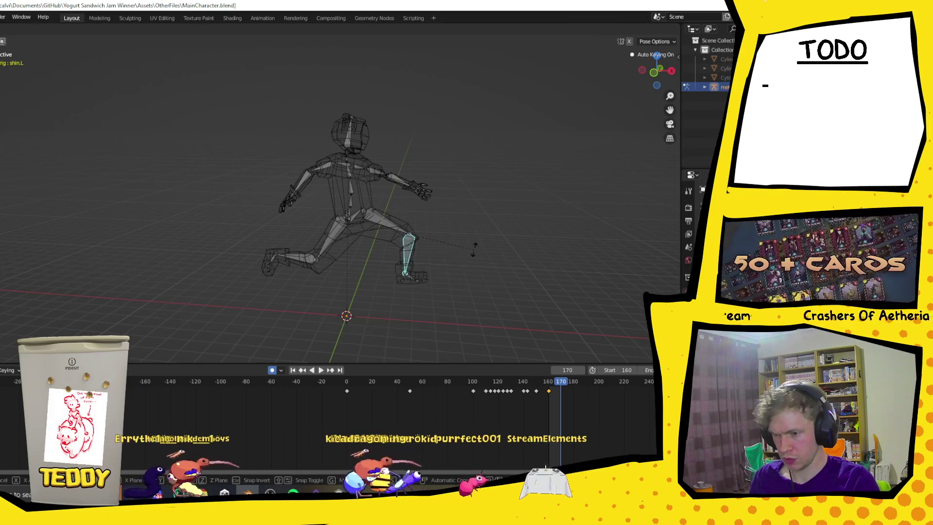
pyautogui.click(464, 223)
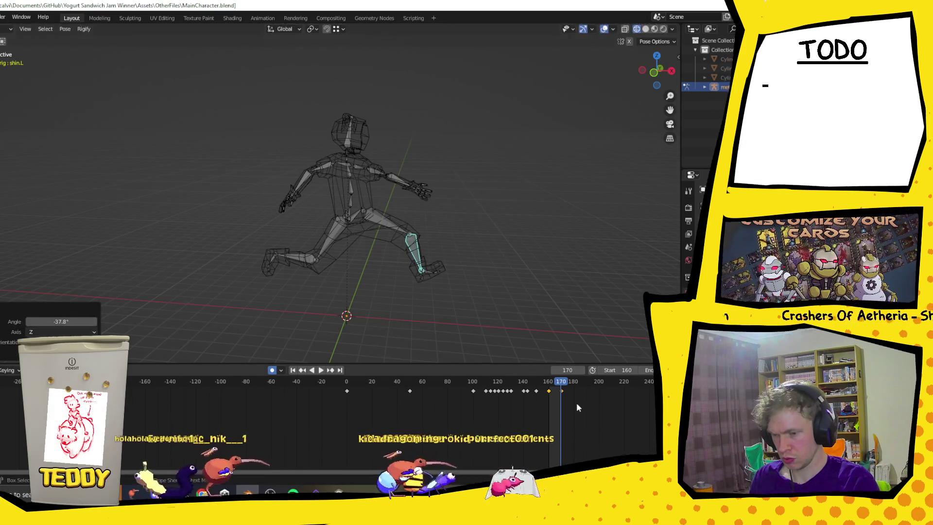
# Play the run from frame 161 to check the stride, then stop playback
pyautogui.moveTo(561, 383); pyautogui.dragTo(551, 389)
pyautogui.click(320, 370)
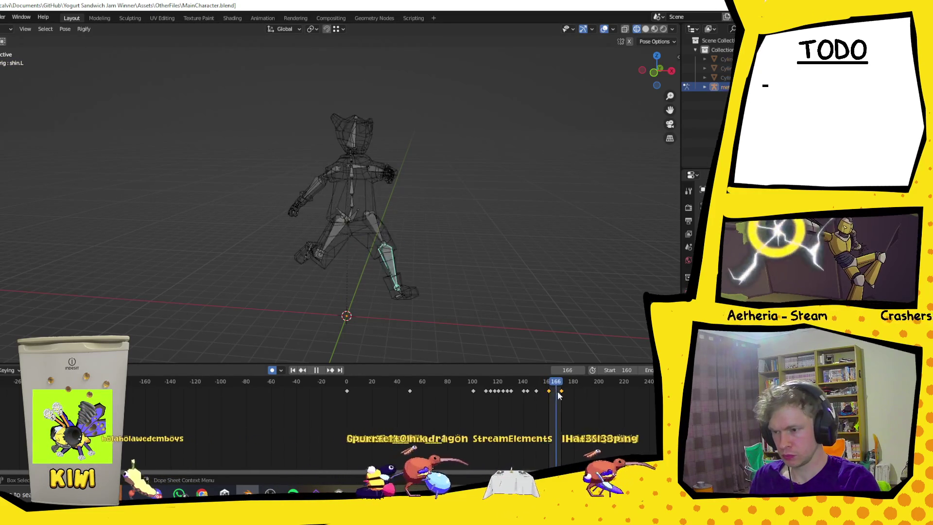
pyautogui.press('space')
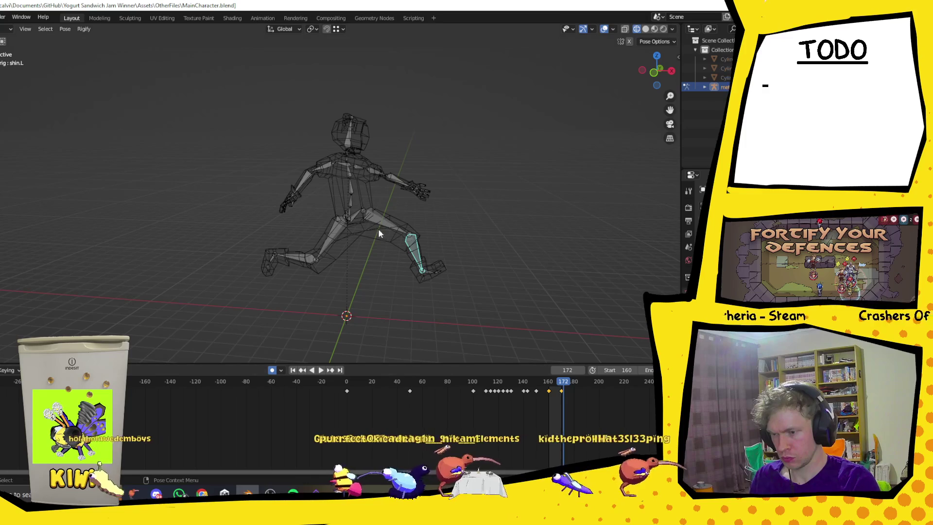
pyautogui.click(354, 198)
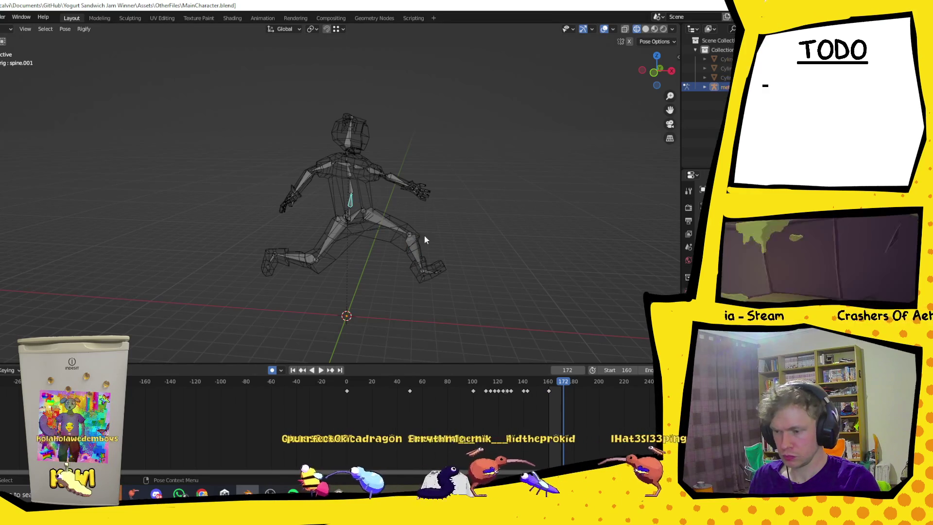
# Bend spine.001 by 17.7° and spine.002 by 19.8° around global Y
pyautogui.press('r')
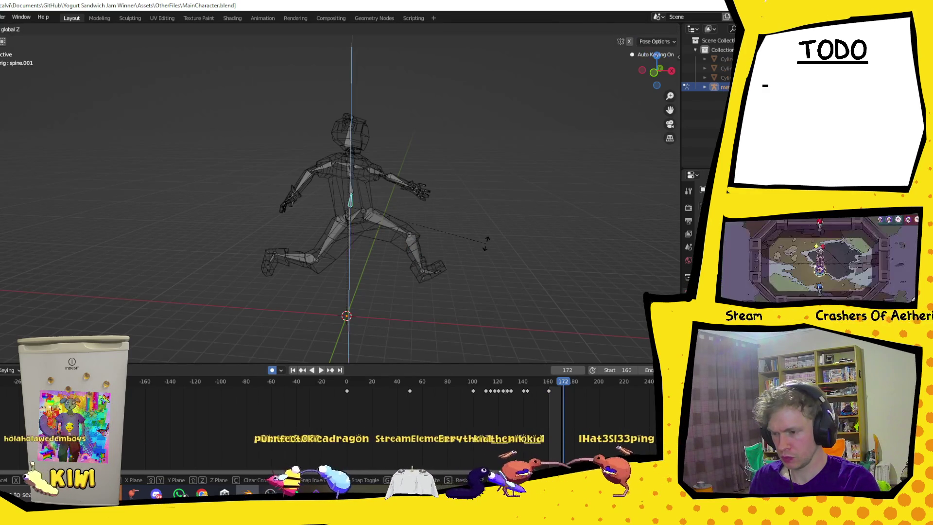
pyautogui.press('y')
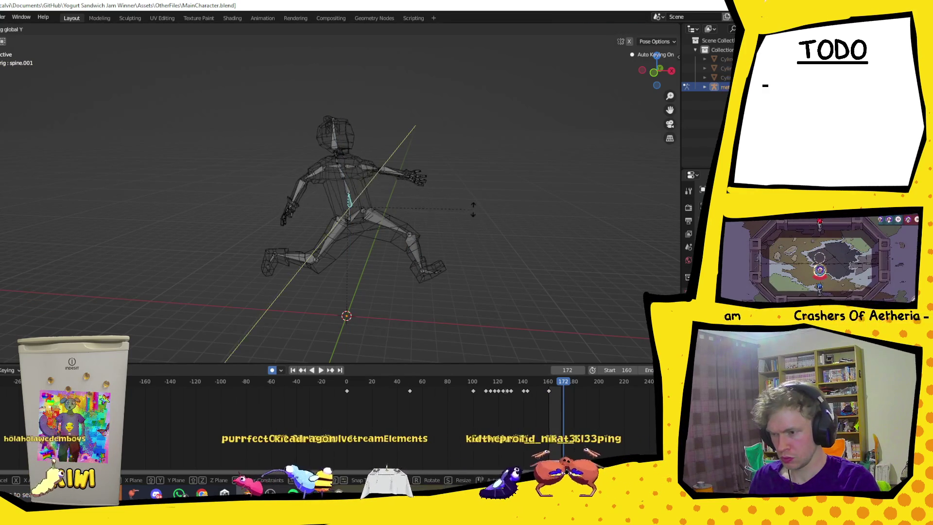
pyautogui.click(457, 267)
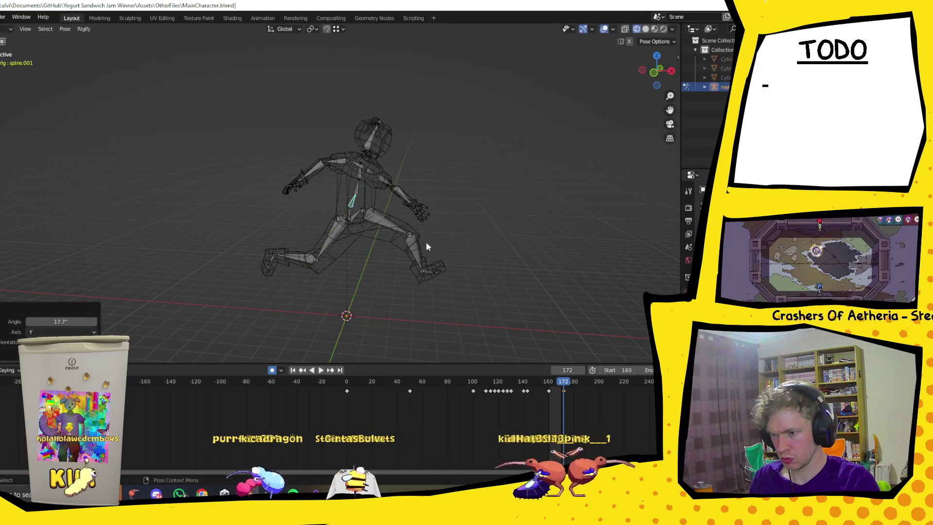
pyautogui.click(372, 199)
pyautogui.press('r')
pyautogui.press('y')
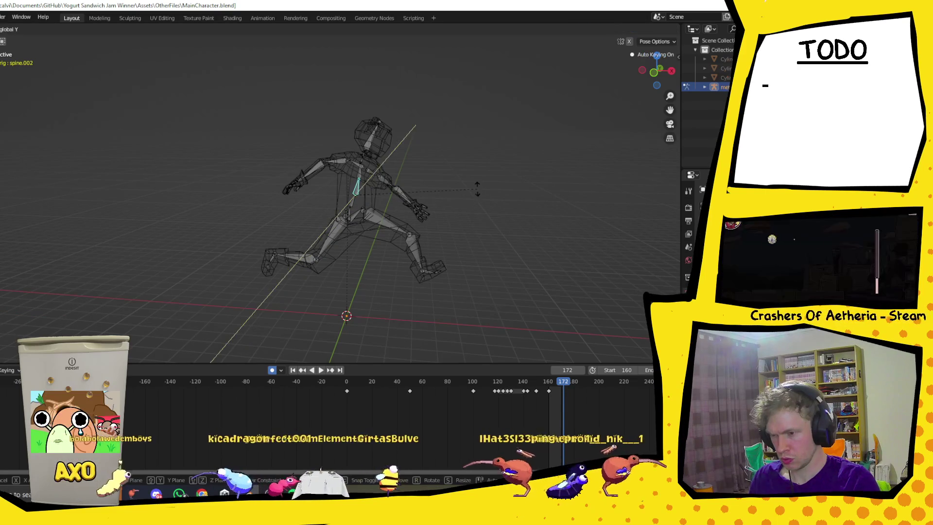
pyautogui.click(489, 233)
# Tilt the whole selected rig -19.7° around global Y
pyautogui.moveTo(203, 83)
pyautogui.mouseDown()
pyautogui.moveTo(462, 338)
pyautogui.moveTo(522, 334)
pyautogui.mouseUp()
pyautogui.press('r')
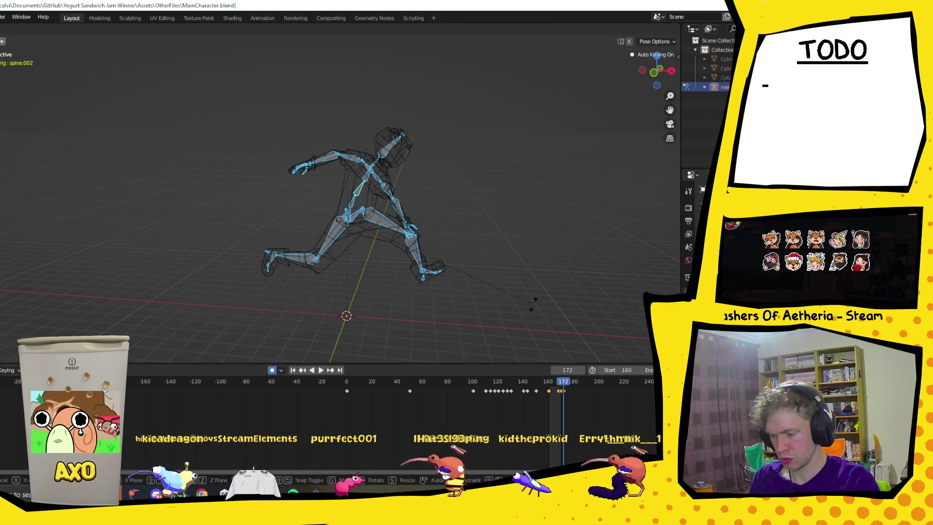
pyautogui.press('y')
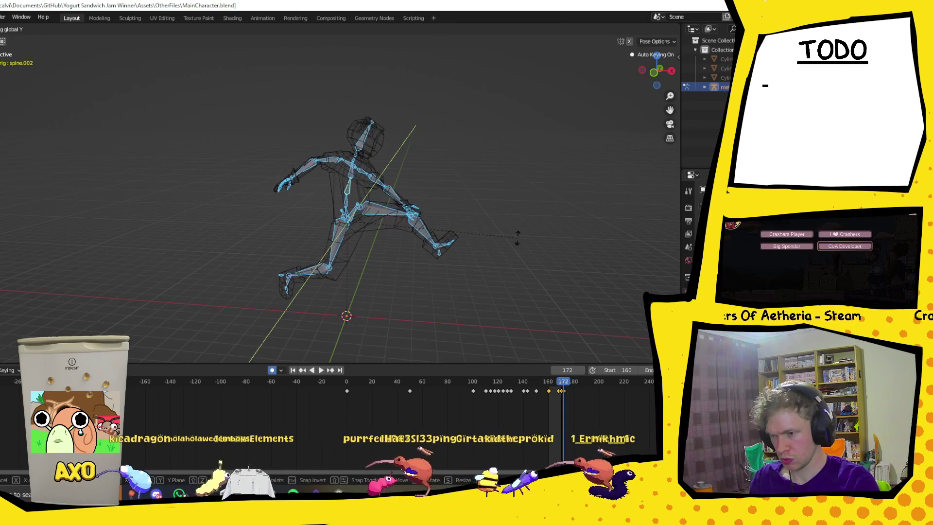
pyautogui.click(396, 195)
# Rotate spine.003 by 12°, then adjust spine.001 and spine.002 (6.06°) around global Y
pyautogui.click(352, 174)
pyautogui.press('r')
pyautogui.press('y')
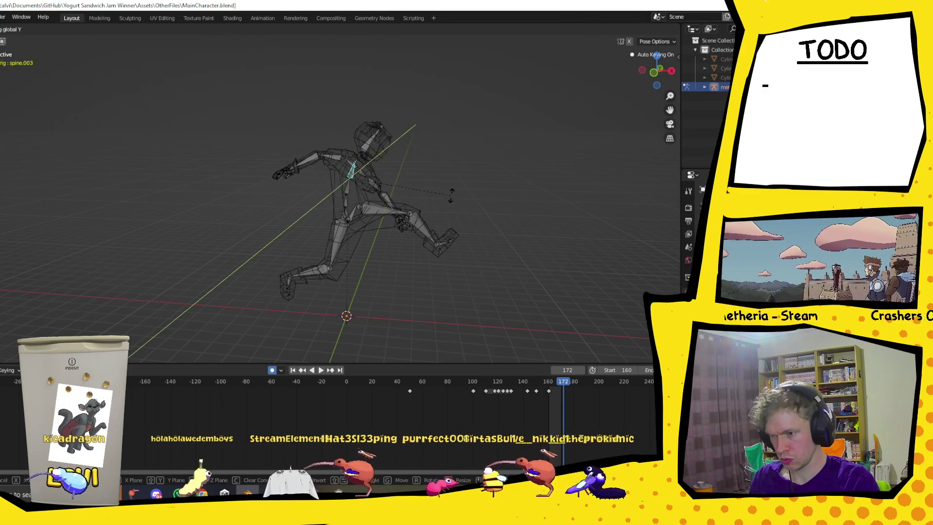
pyautogui.click(450, 194)
pyautogui.click(346, 203)
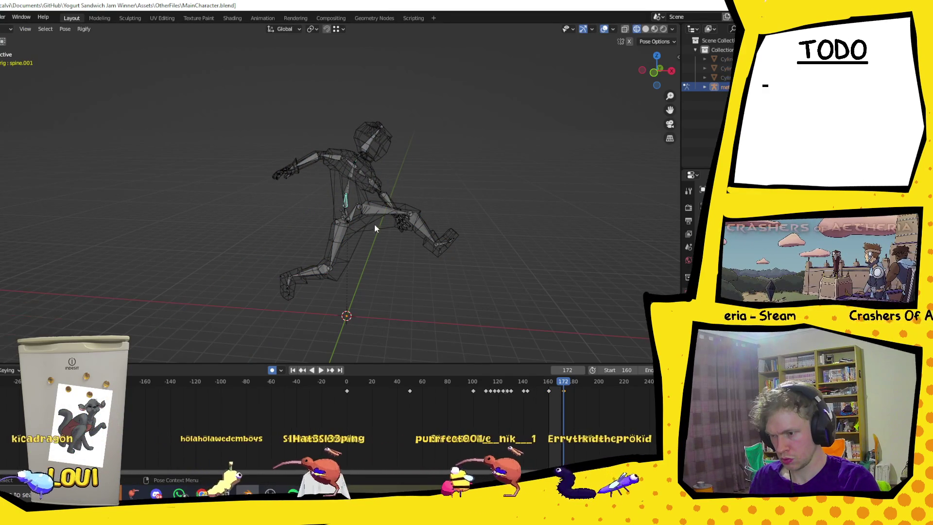
pyautogui.press('r')
pyautogui.press('y')
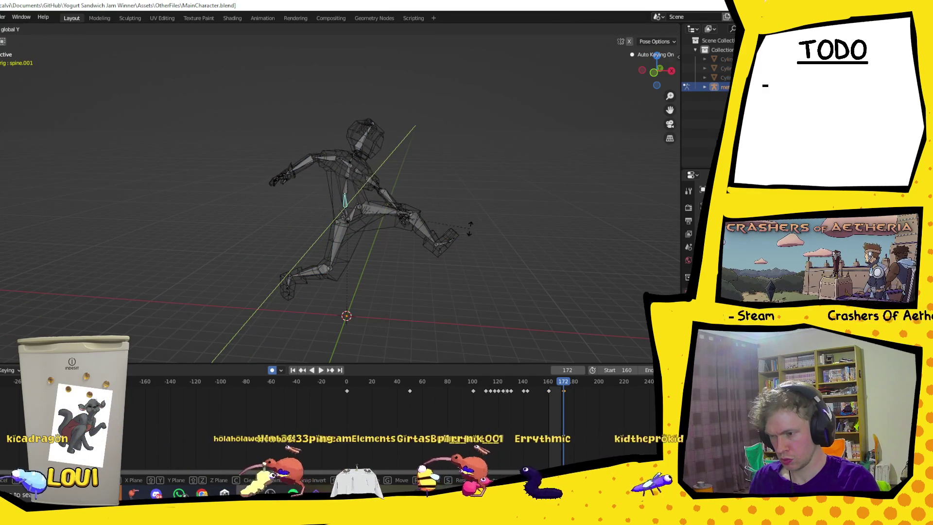
pyautogui.click(472, 267)
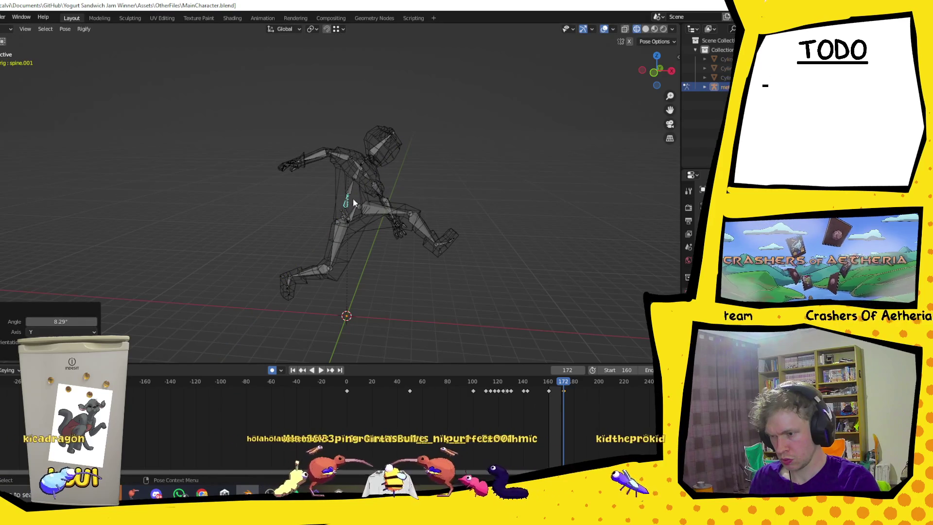
pyautogui.click(353, 191)
pyautogui.press('r')
pyautogui.press('y')
pyautogui.click(484, 214)
# Tilt the entire pose -13.6° around Y and play the running animation
pyautogui.moveTo(254, 97)
pyautogui.mouseDown()
pyautogui.moveTo(371, 257)
pyautogui.moveTo(523, 332)
pyautogui.mouseUp()
pyautogui.press('r')
pyautogui.press('y')
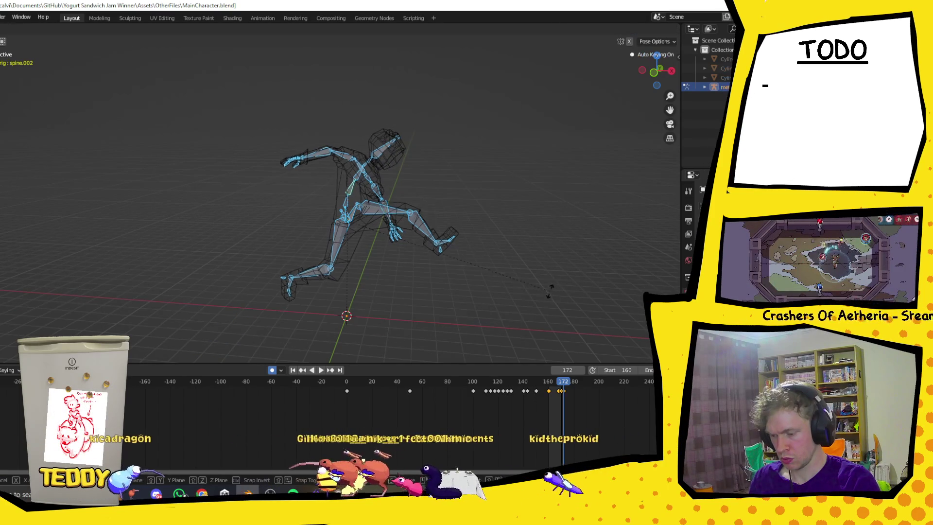
pyautogui.click(532, 242)
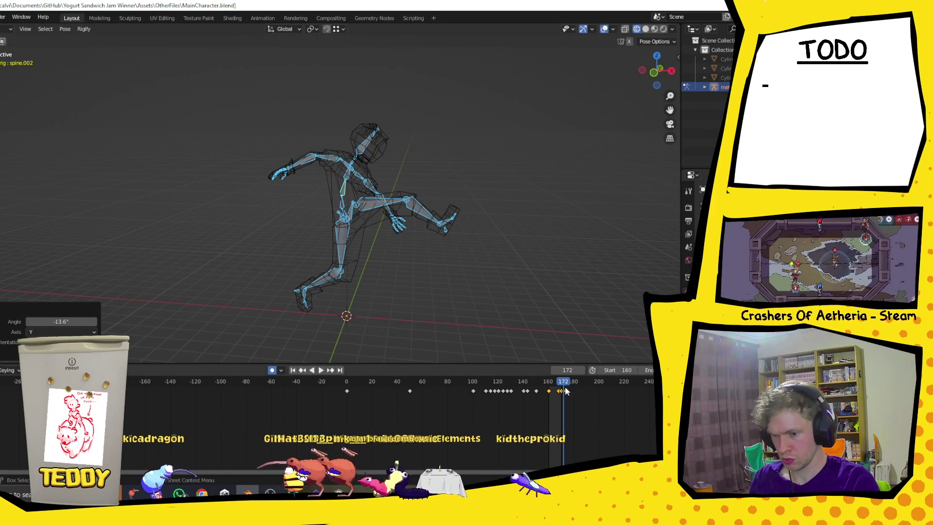
pyautogui.press('space')
# Scrub to frames 167 and 170, comparing the kick pose via undo and redo
pyautogui.moveTo(554, 385); pyautogui.dragTo(558, 397)
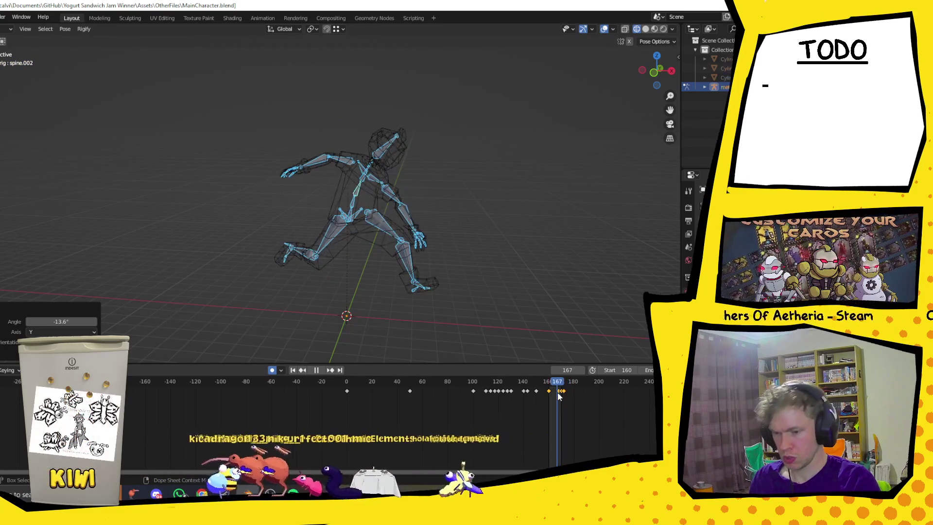
pyautogui.press('space')
pyautogui.scroll(1, 568, 406)
pyautogui.scroll(-1, 572, 411)
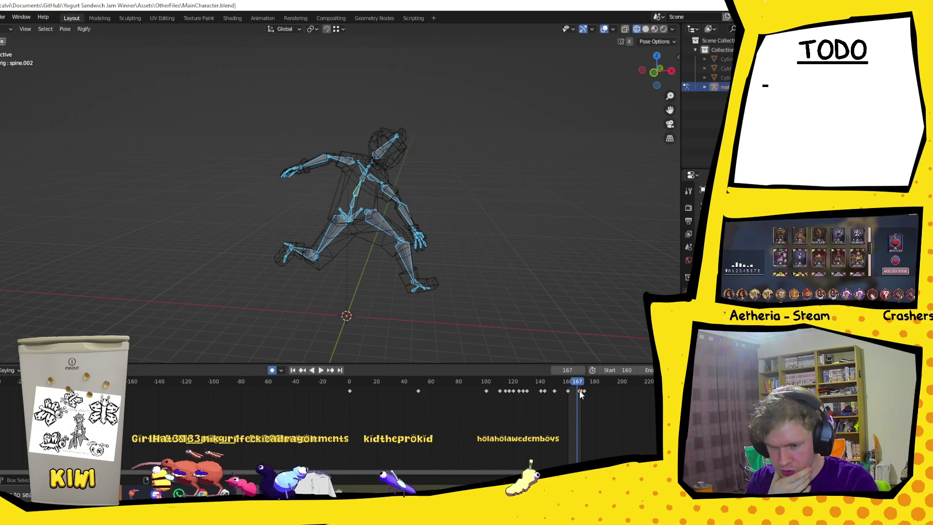
pyautogui.moveTo(581, 391); pyautogui.dragTo(581, 384)
pyautogui.press('space')
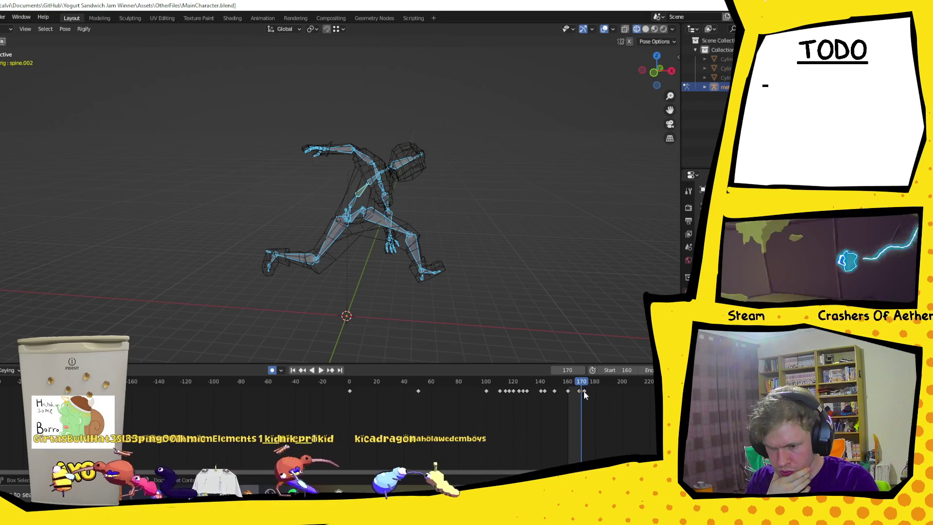
pyautogui.hotkey('ctrl', 'z')
pyautogui.hotkey('ctrl', 'z')
pyautogui.hotkey('ctrl', 'shift', 'z')
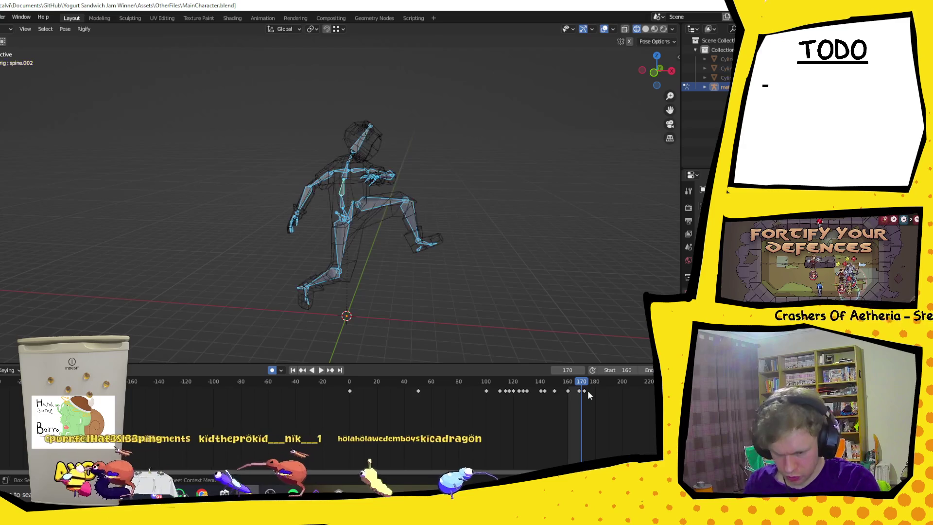
# Replay the running loop, pausing at frame 168, then resume playback
pyautogui.press('space')
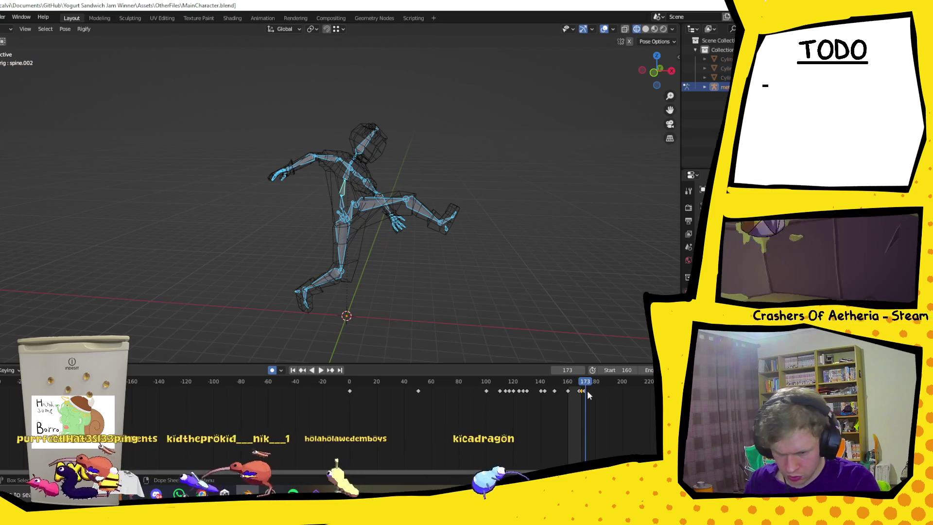
pyautogui.press('space')
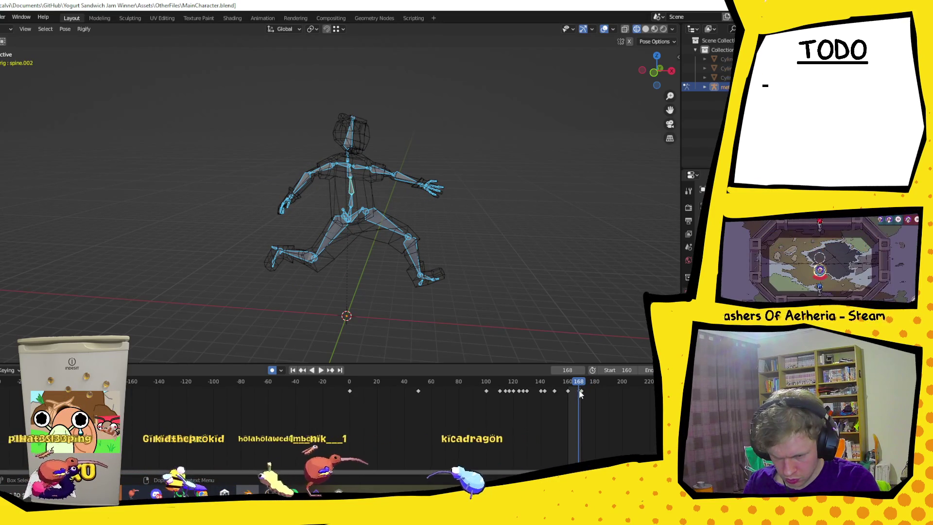
pyautogui.press('space')
pyautogui.press('space')
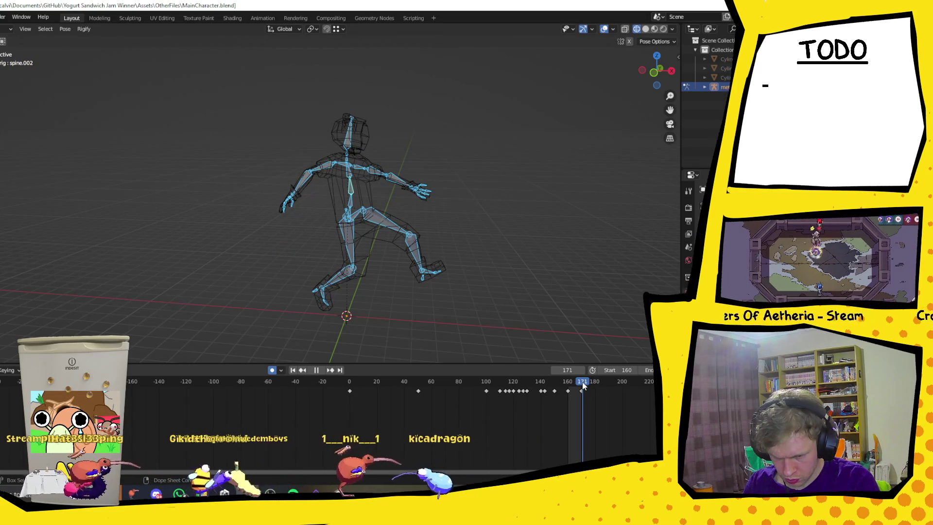
pyautogui.press('space')
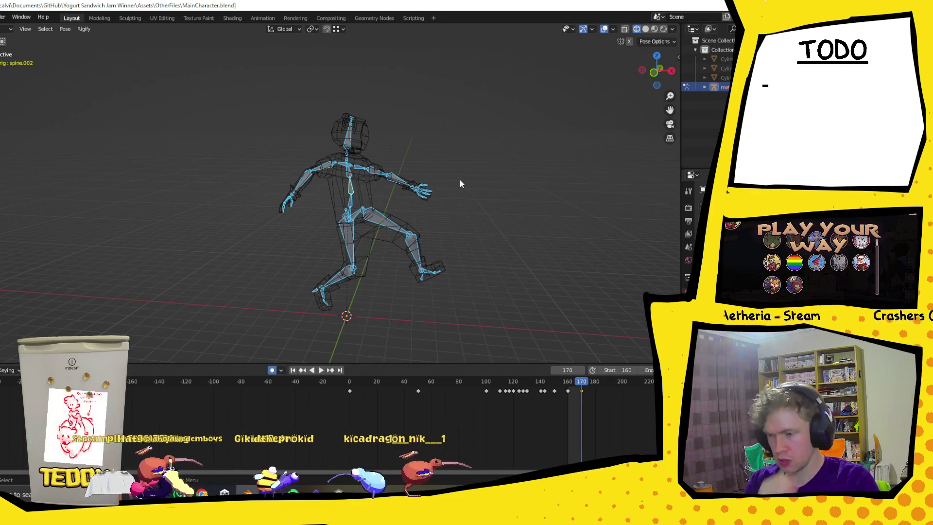
pyautogui.click(351, 194)
# Rotate spine.002, spine.001 (4.97°) and spine.003 (21.4°) around global Y
pyautogui.press('r')
pyautogui.press('y')
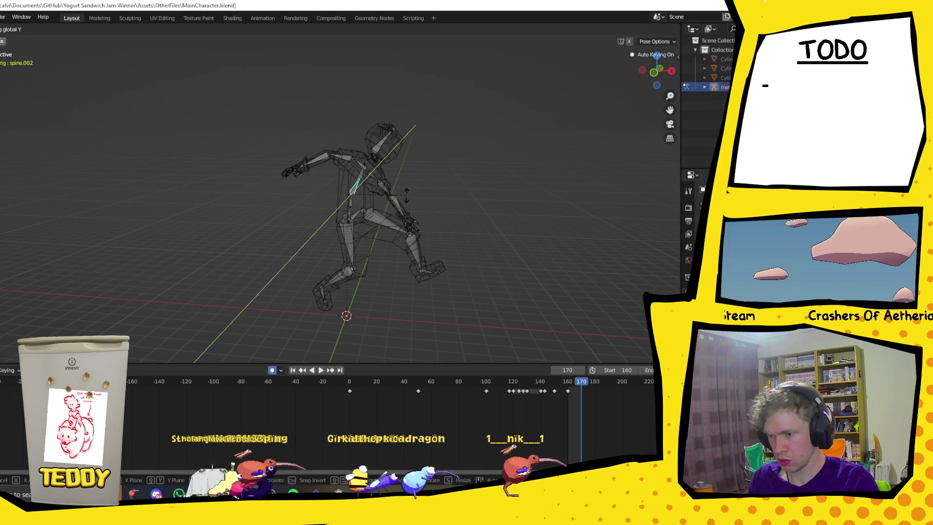
pyautogui.click(355, 197)
pyautogui.click(350, 201)
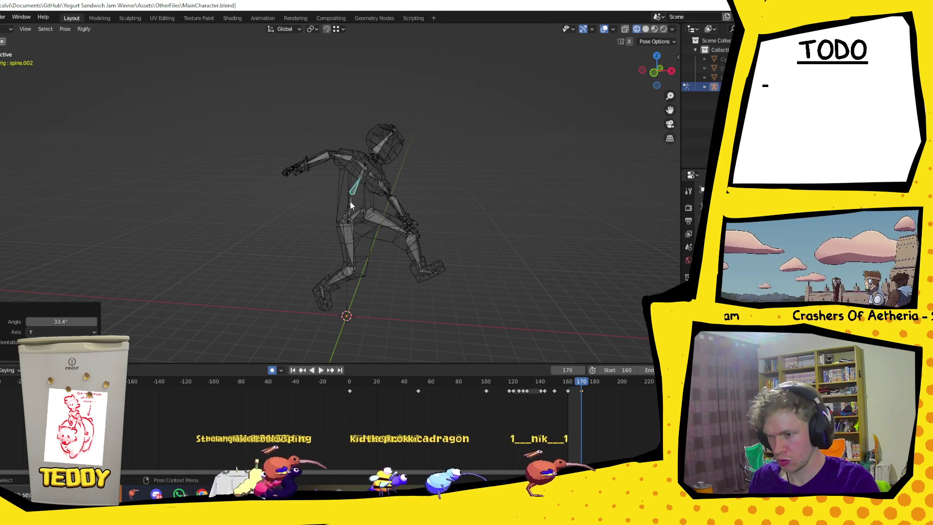
pyautogui.press('r')
pyautogui.press('y')
pyautogui.click(423, 185)
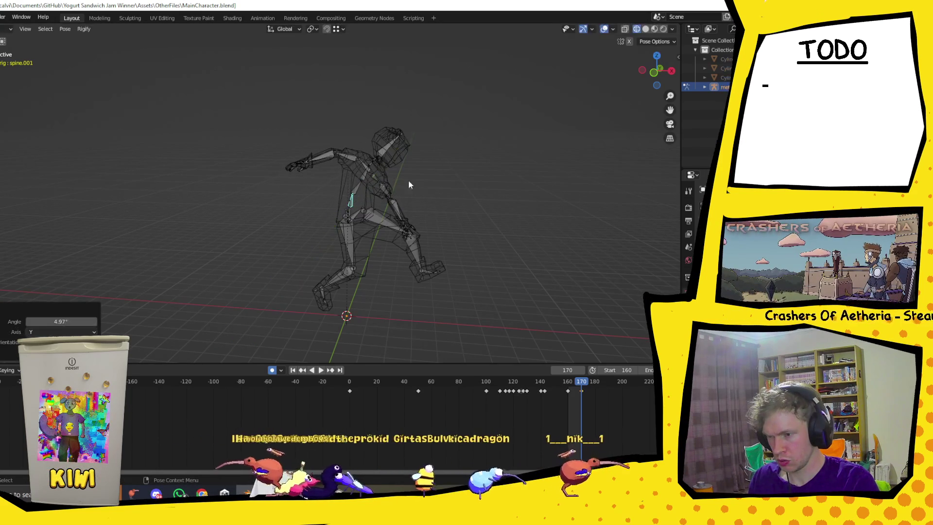
pyautogui.click(365, 180)
pyautogui.press('r')
pyautogui.press('y')
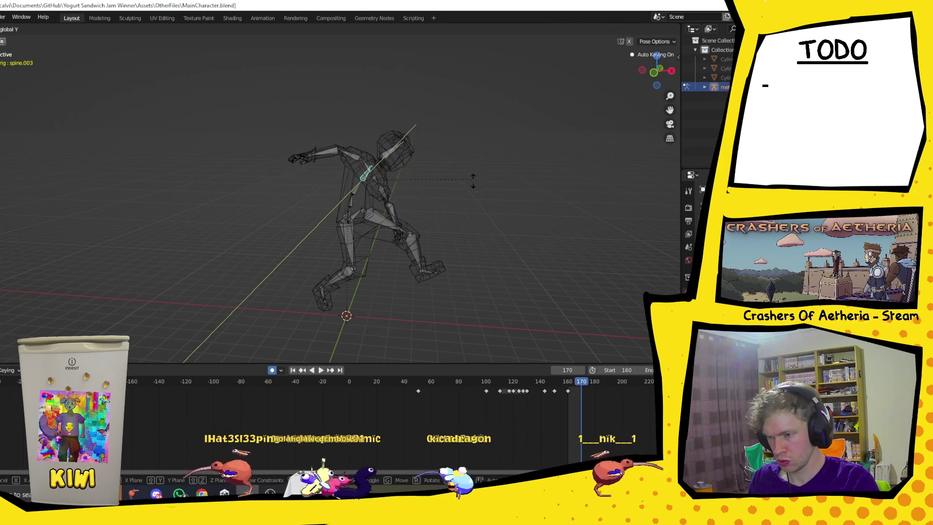
pyautogui.click(478, 210)
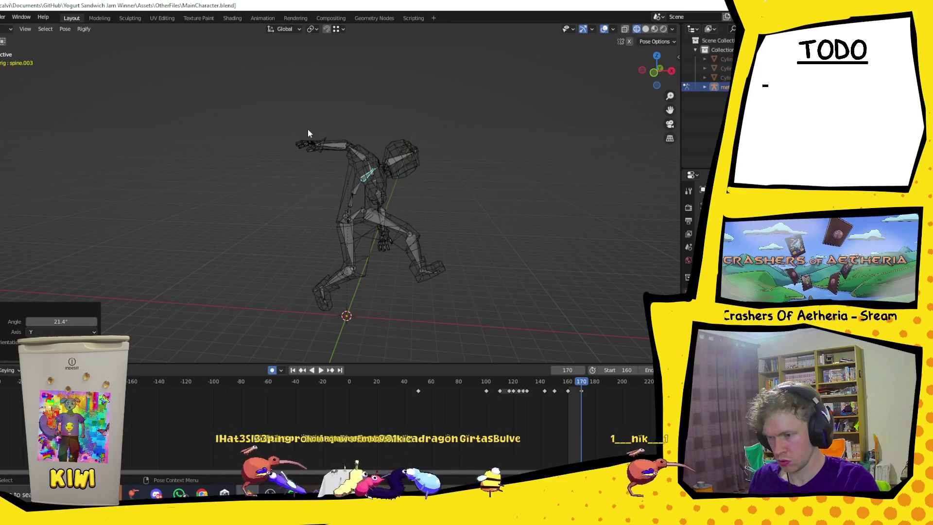
# Rotate the base spine -25.6° and the left upper arm -8.8° around Y
pyautogui.click(350, 215)
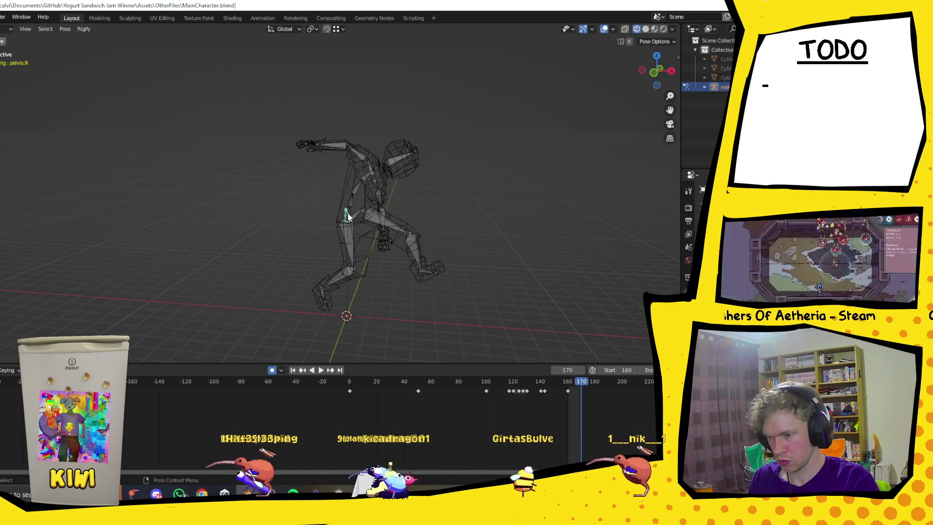
pyautogui.press('r')
pyautogui.press('y')
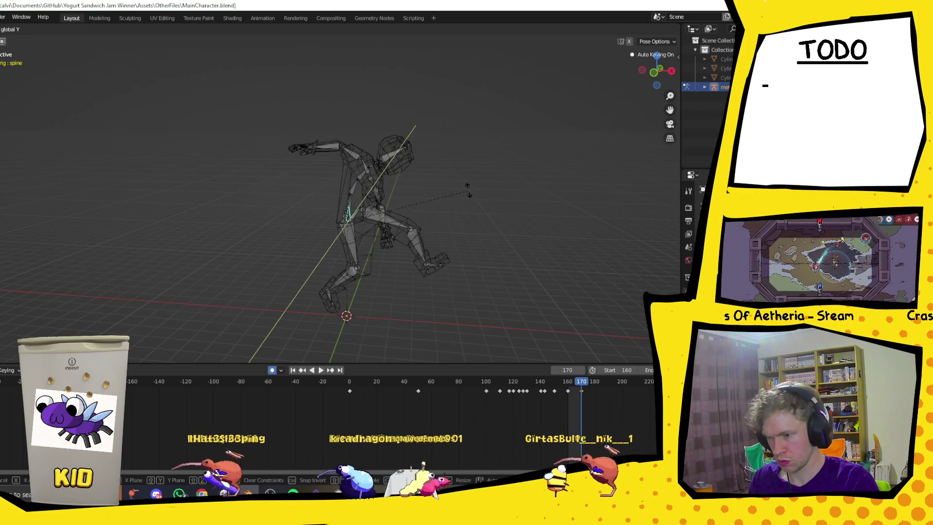
pyautogui.click(451, 155)
pyautogui.moveTo(450, 155)
pyautogui.mouseDown(button='middle')
pyautogui.moveTo(436, 176)
pyautogui.moveTo(315, 173)
pyautogui.moveTo(449, 174)
pyautogui.mouseUp(button='middle')
pyautogui.click(382, 189)
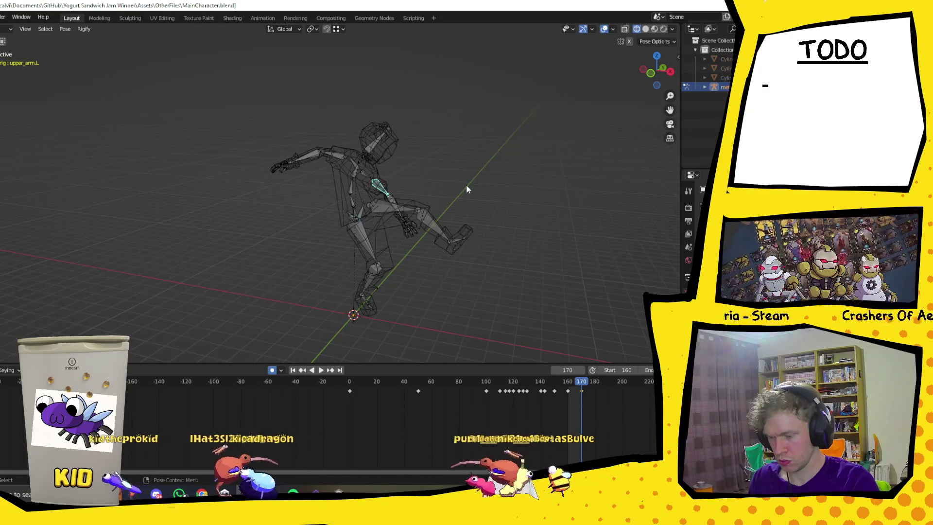
pyautogui.press('r')
pyautogui.press('y')
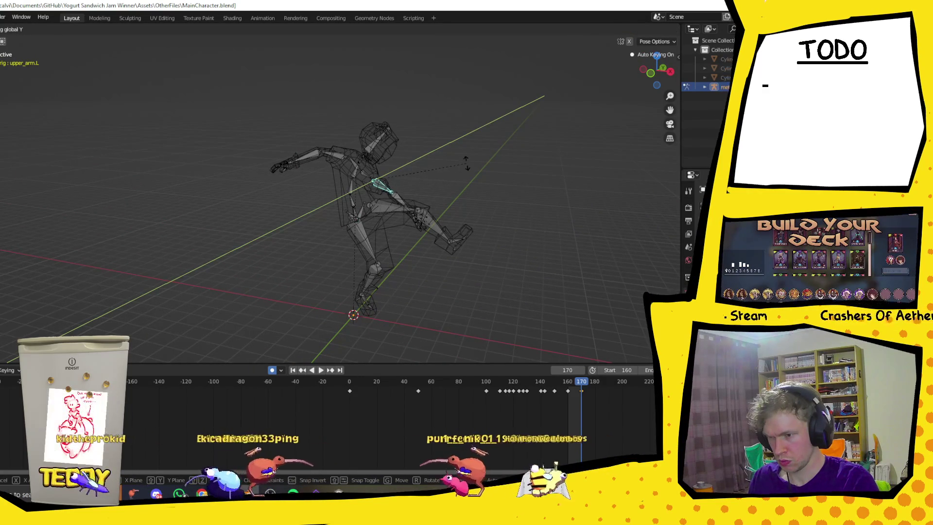
pyautogui.click(464, 175)
# Tilt the left and right shoulders around Y by -10.4° and -12.8°
pyautogui.click(366, 175)
pyautogui.press('r')
pyautogui.press('y')
pyautogui.click(458, 167)
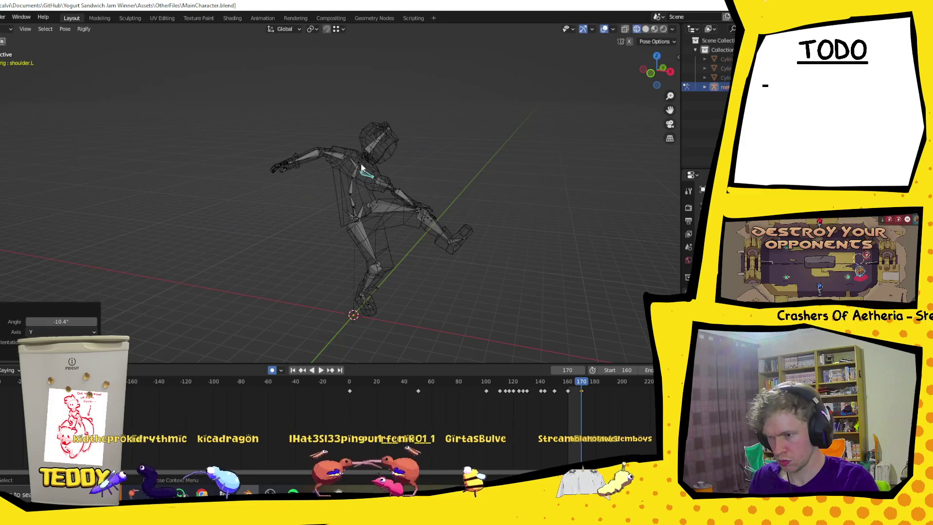
pyautogui.click(351, 160)
pyautogui.press('r')
pyautogui.press('y')
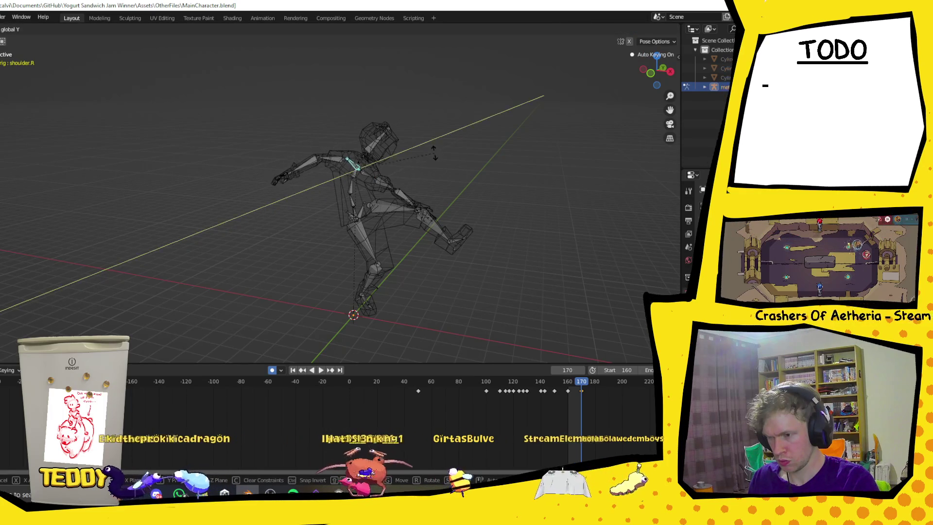
pyautogui.click(430, 164)
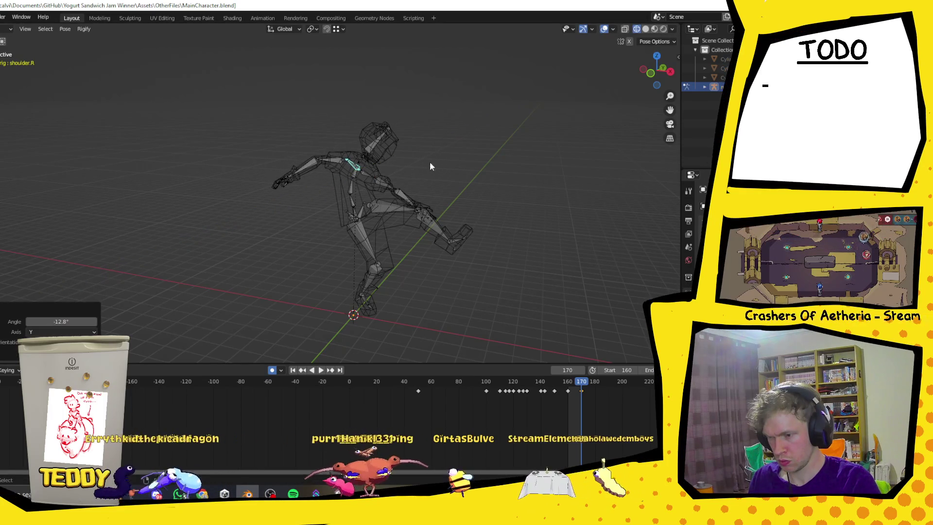
# Swing the right thigh 48.7° around global Y
pyautogui.click(370, 236)
pyautogui.press('r')
pyautogui.press('y')
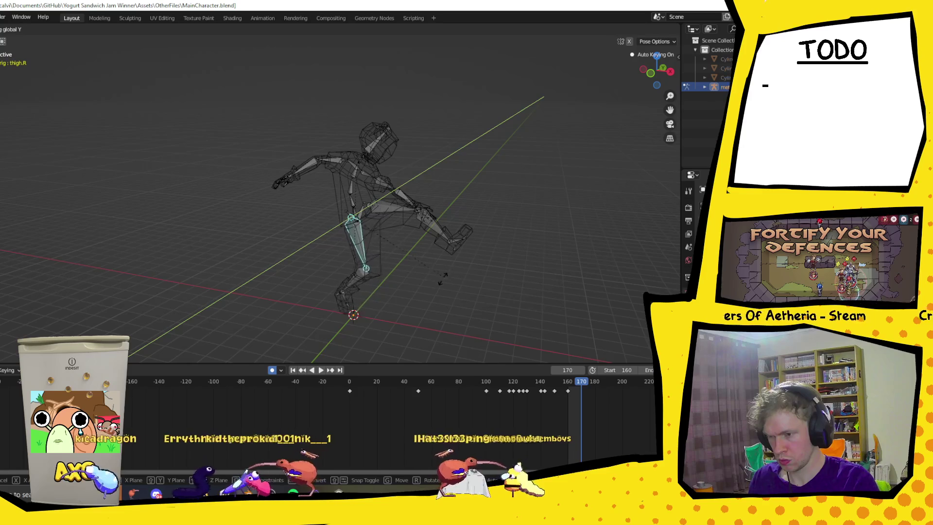
pyautogui.click(389, 305)
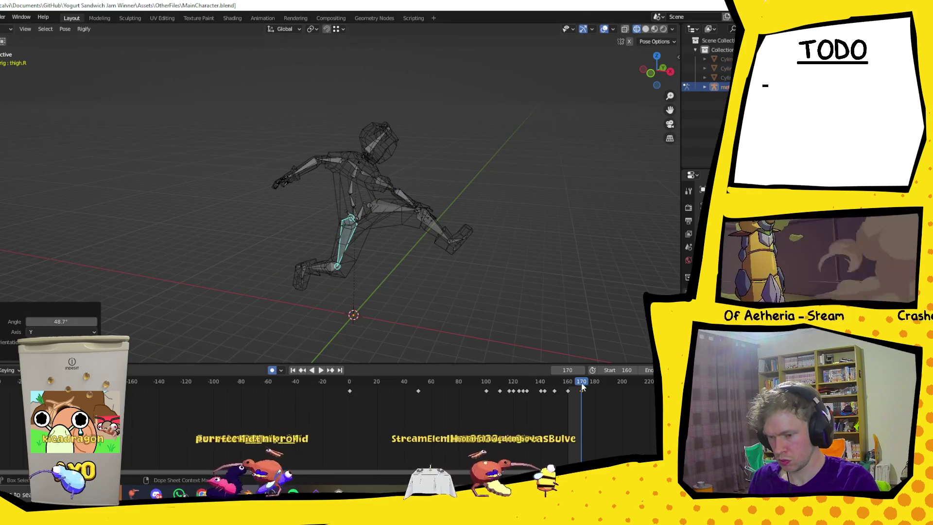
# Preview the run, stop at frame 169, and insert a keyframe there
pyautogui.press('space')
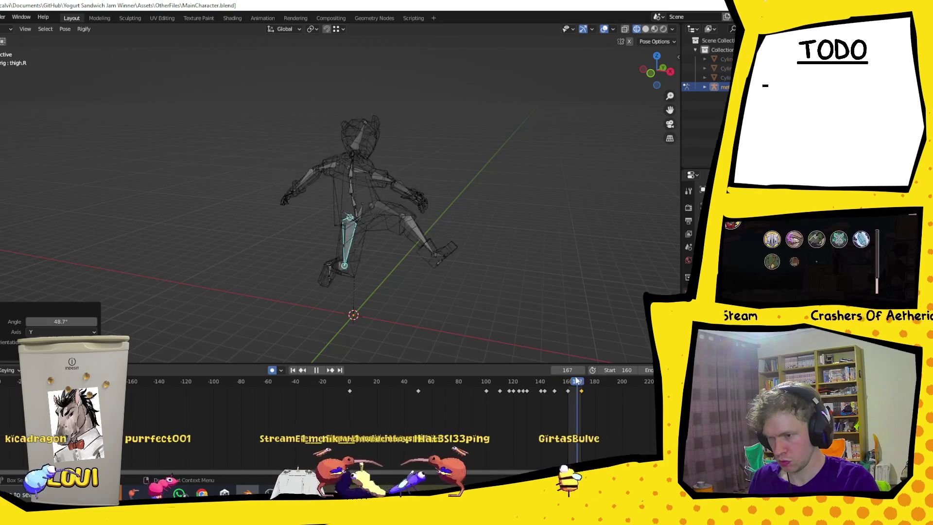
pyautogui.moveTo(411, 231)
pyautogui.mouseDown(button='middle')
pyautogui.moveTo(481, 221)
pyautogui.moveTo(406, 210)
pyautogui.moveTo(557, 411)
pyautogui.mouseUp(button='middle')
pyautogui.press('space')
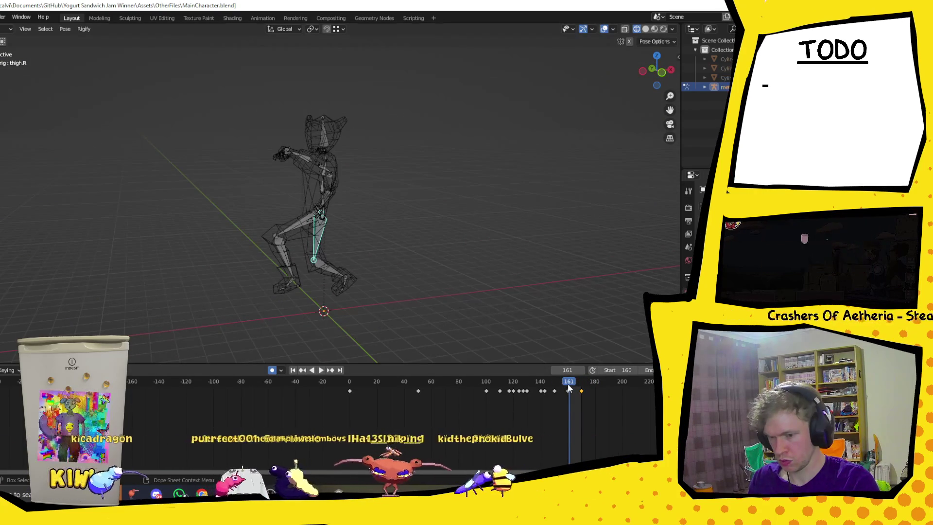
pyautogui.press('space')
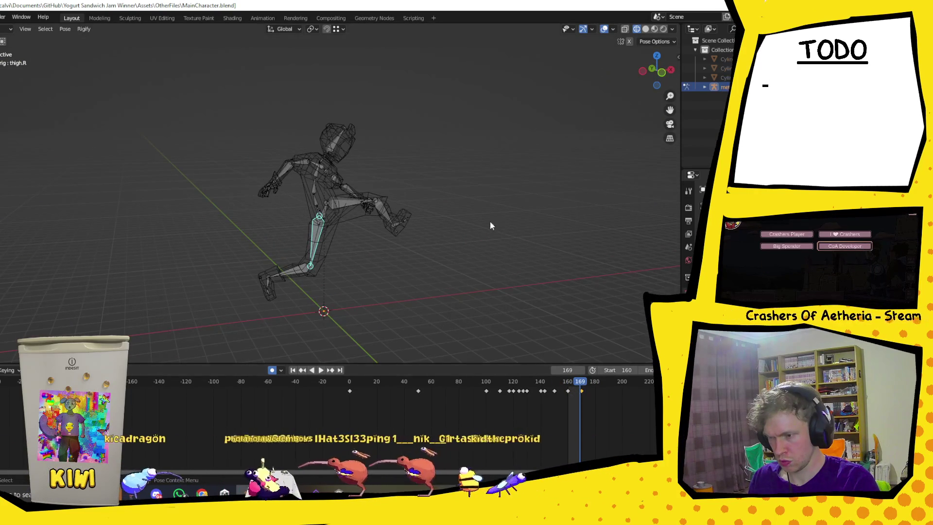
pyautogui.moveTo(495, 222); pyautogui.dragTo(333, 197, button='middle')
pyautogui.press('i')
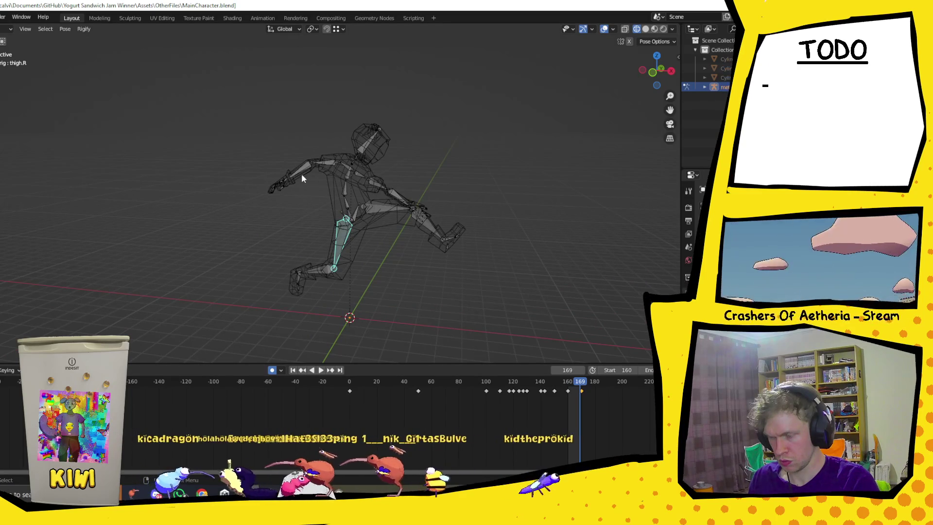
# Bend the right forearm 22.2° around global Y and play to check it
pyautogui.click(304, 180)
pyautogui.press('g')
pyautogui.press('y')
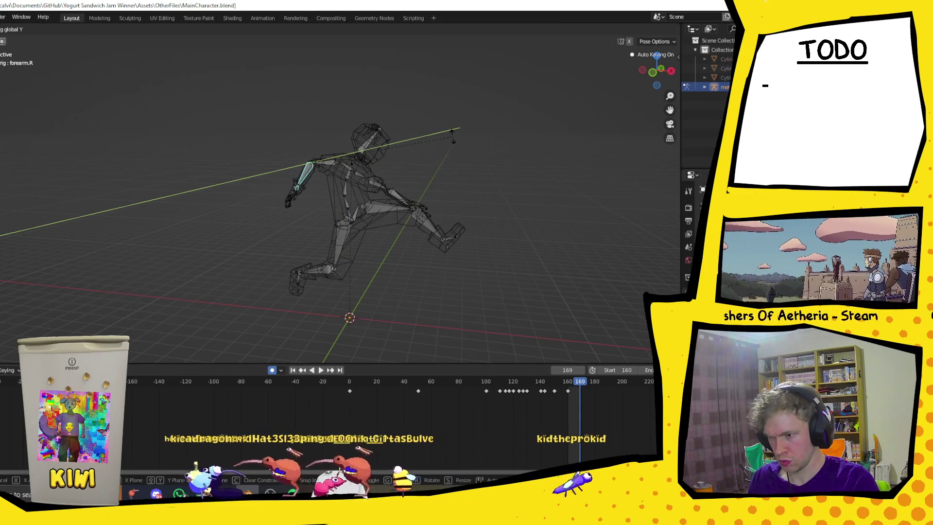
pyautogui.click(384, 225)
pyautogui.press('space')
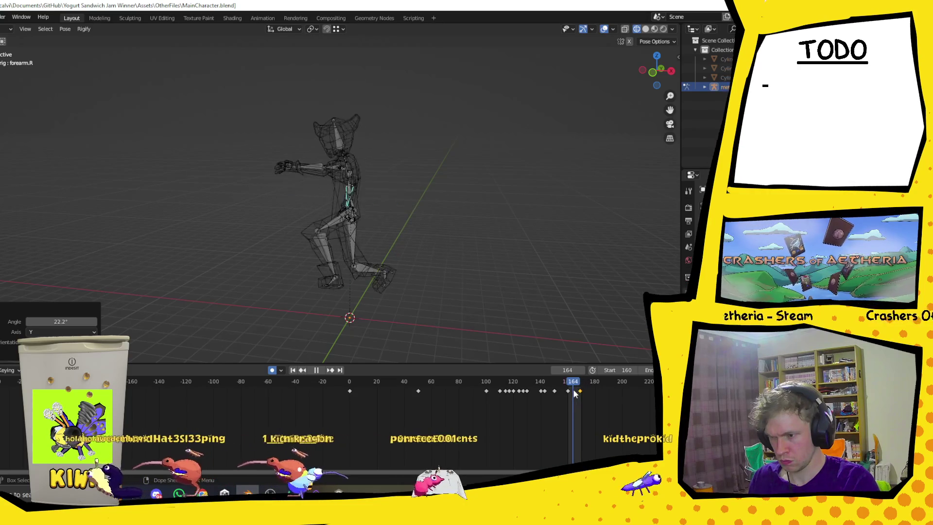
pyautogui.press('space')
# At frame 160, rotate the right forearm again to 38.6°
pyautogui.moveTo(200, 240); pyautogui.dragTo(249, 210, button='middle')
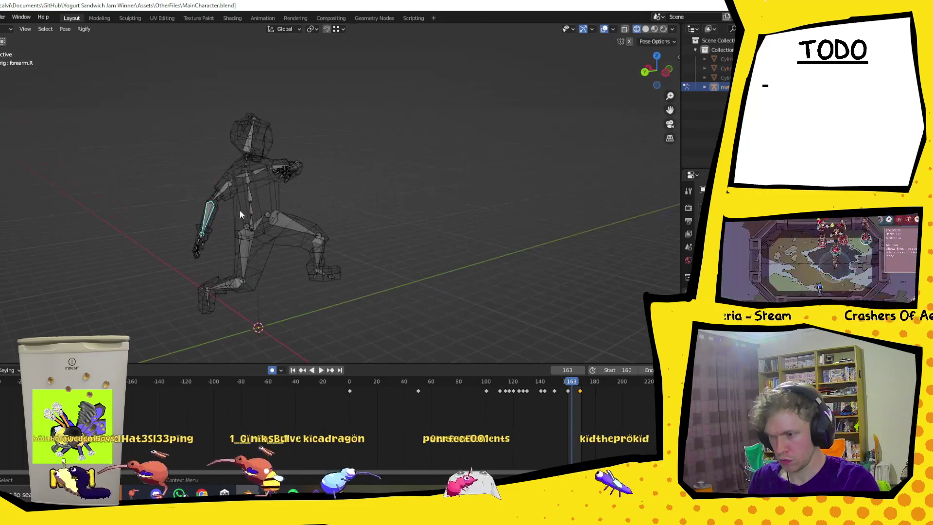
pyautogui.click(569, 384)
pyautogui.press('space')
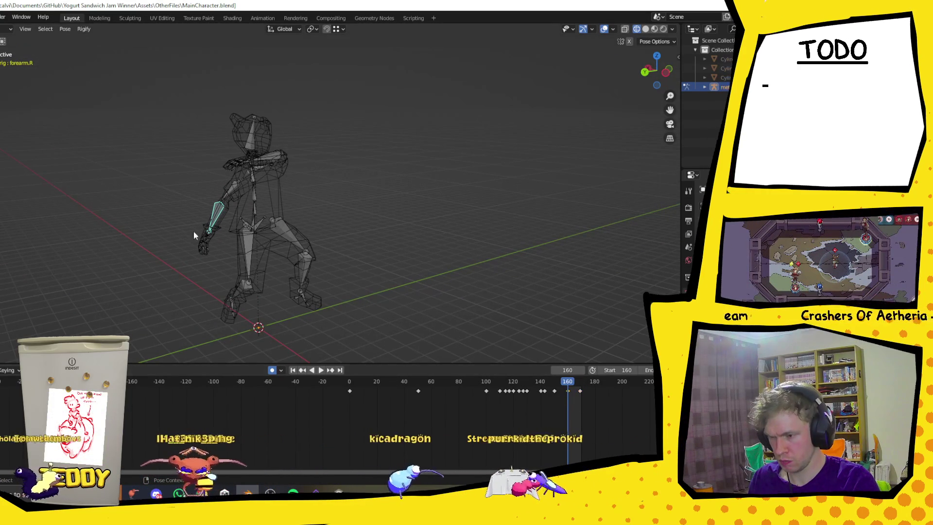
pyautogui.moveTo(237, 227); pyautogui.dragTo(401, 226, button='middle')
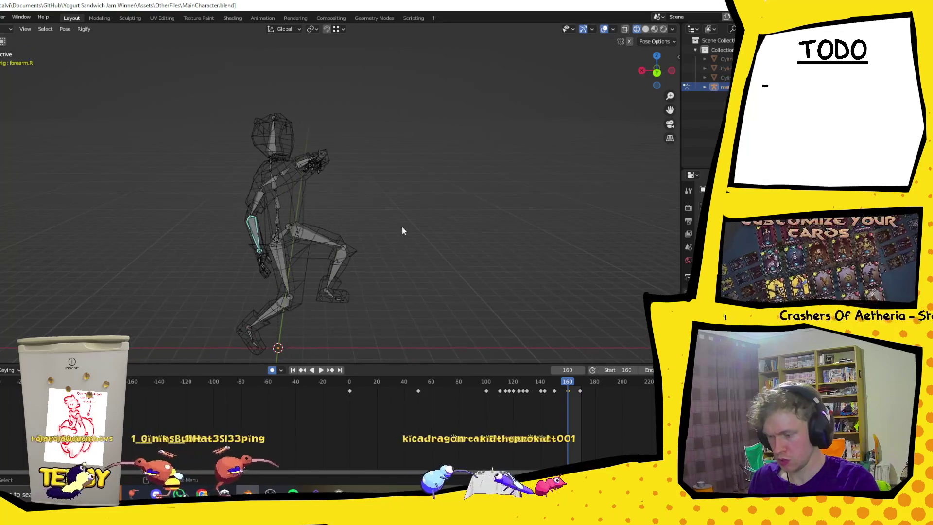
pyautogui.press('r')
pyautogui.click(405, 107)
pyautogui.moveTo(405, 107)
pyautogui.mouseDown(button='middle')
pyautogui.moveTo(350, 168)
pyautogui.moveTo(284, 149)
pyautogui.moveTo(325, 184)
pyautogui.moveTo(319, 199)
pyautogui.mouseUp(button='middle')
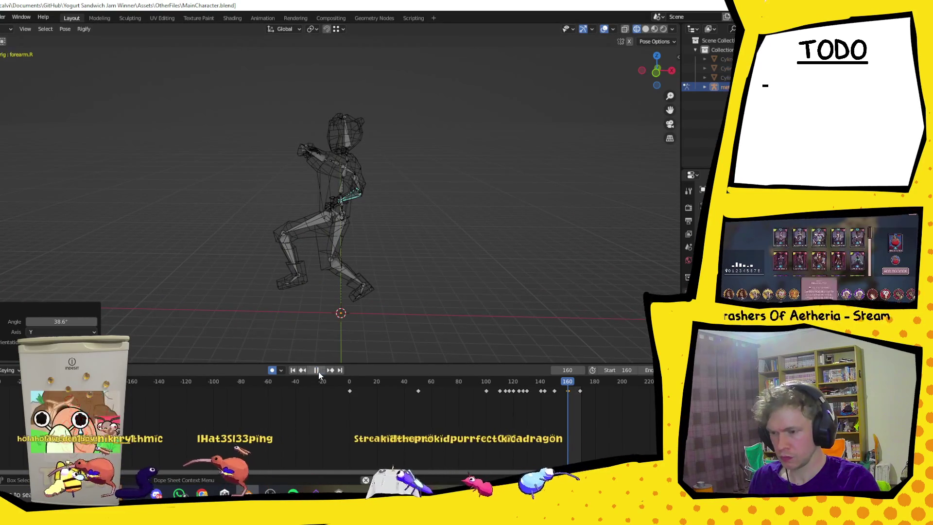
# Preview the loop from frame 159 through 170, then stop playback
pyautogui.click(320, 371)
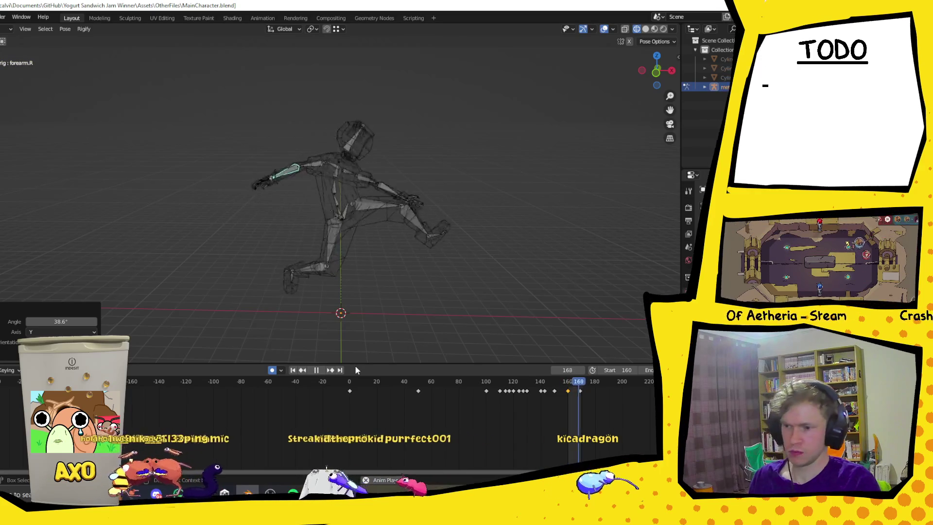
pyautogui.click(569, 386)
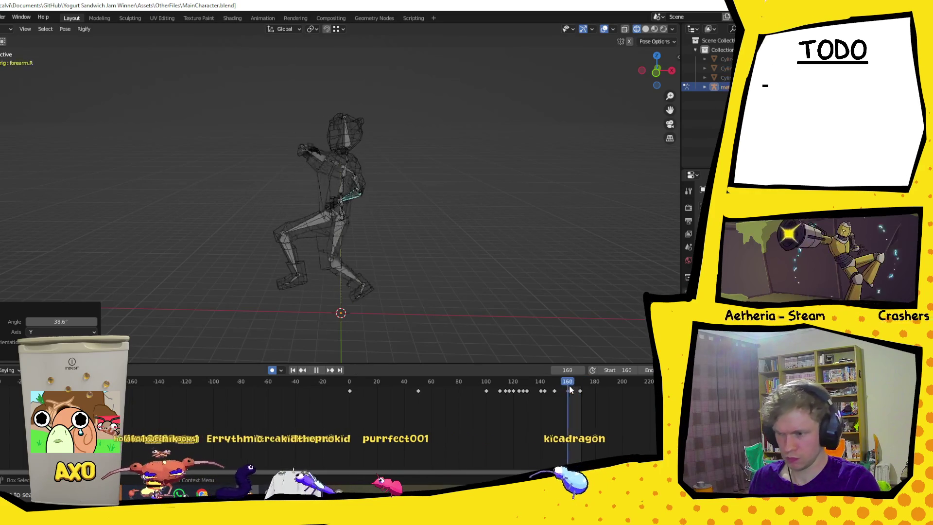
pyautogui.click(582, 390)
pyautogui.press('space')
pyautogui.click(362, 140)
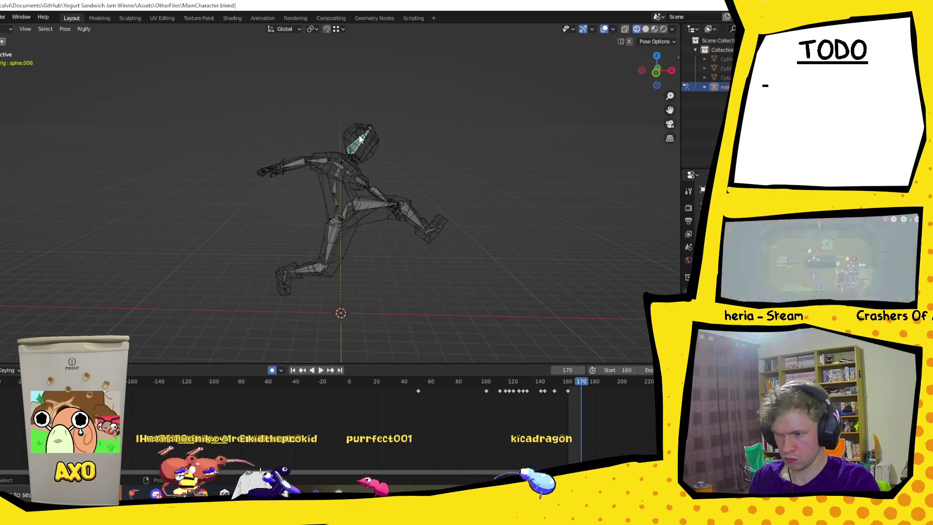
# Try a -47° head turn around Z, then cancel it
pyautogui.press('r')
pyautogui.press('x')
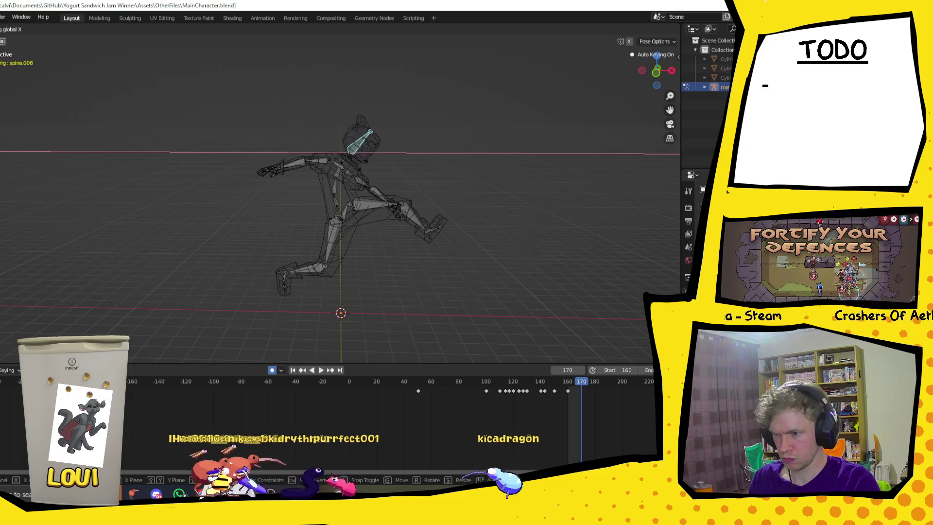
pyautogui.press('y')
pyautogui.press('z')
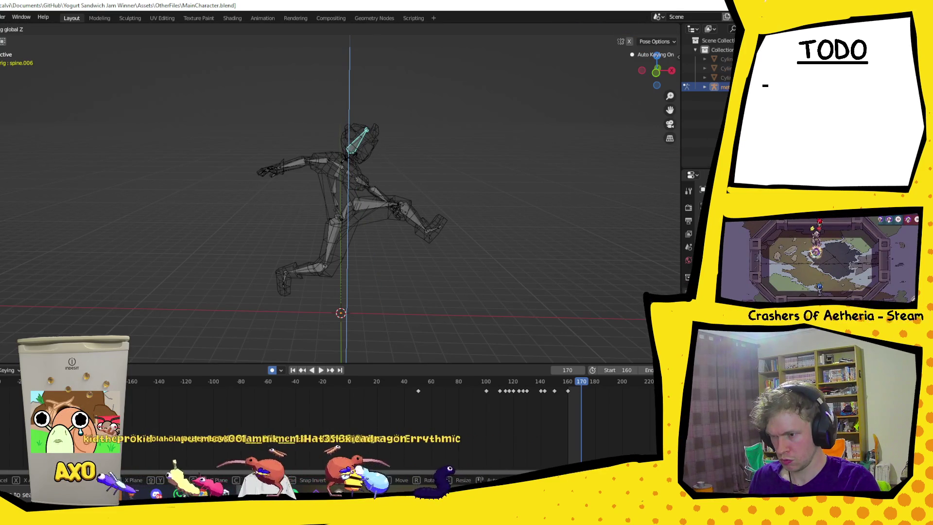
pyautogui.click(352, 160)
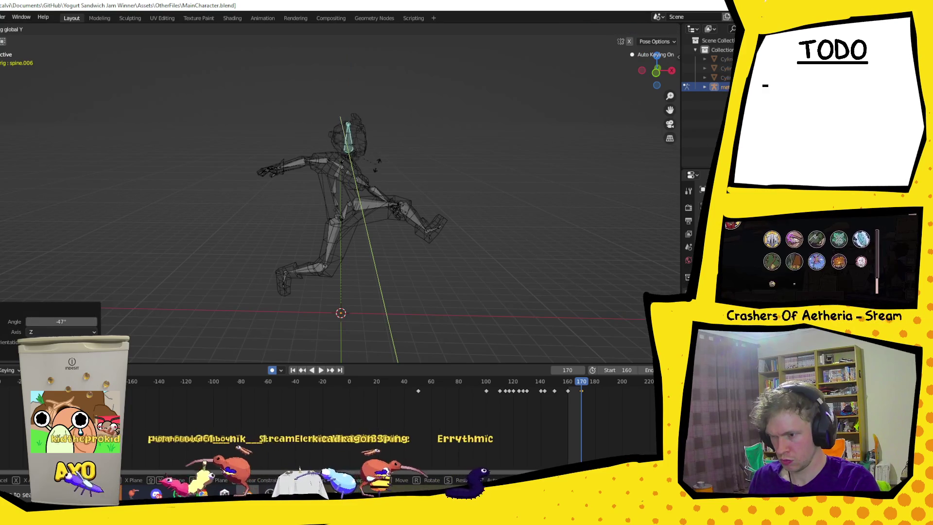
pyautogui.press('Escape')
pyautogui.moveTo(468, 230)
pyautogui.mouseDown(button='middle')
pyautogui.moveTo(441, 95)
pyautogui.moveTo(457, 145)
pyautogui.mouseUp(button='middle')
# Turn the head -27.8° around Z and tilt it -15.4° around X
pyautogui.press('r')
pyautogui.press('z')
pyautogui.click(392, 163)
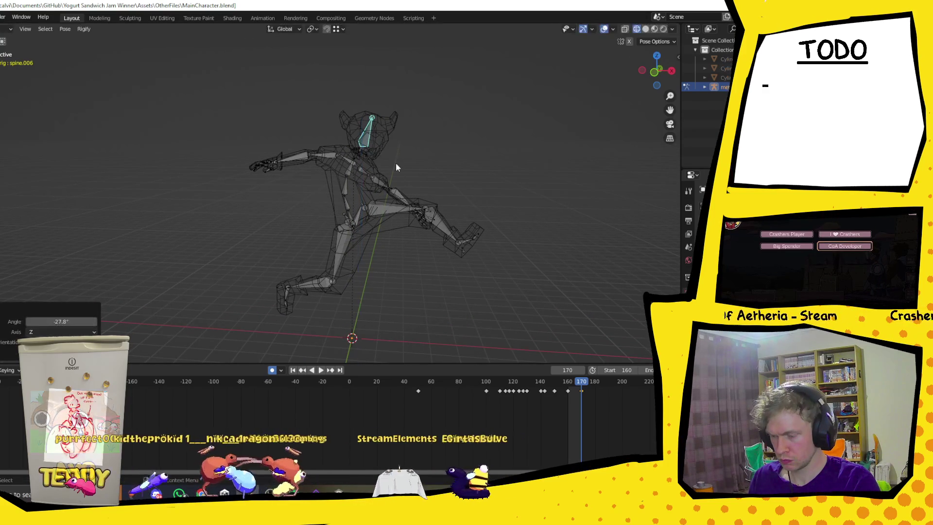
pyautogui.press('r')
pyautogui.press('x')
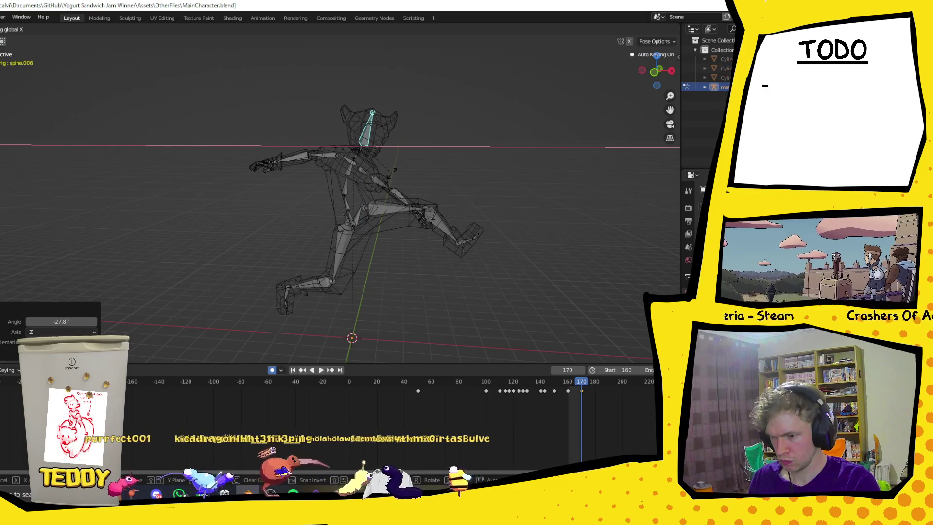
pyautogui.click(394, 170)
# Scrub the timeline to review the motion, stopping on the frame-166 keyframe
pyautogui.moveTo(583, 385); pyautogui.dragTo(575, 392)
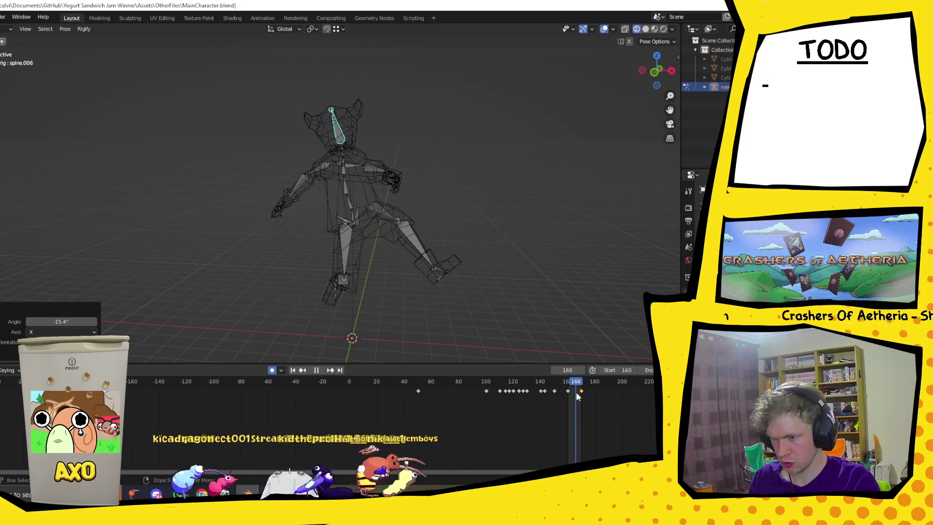
pyautogui.press('space')
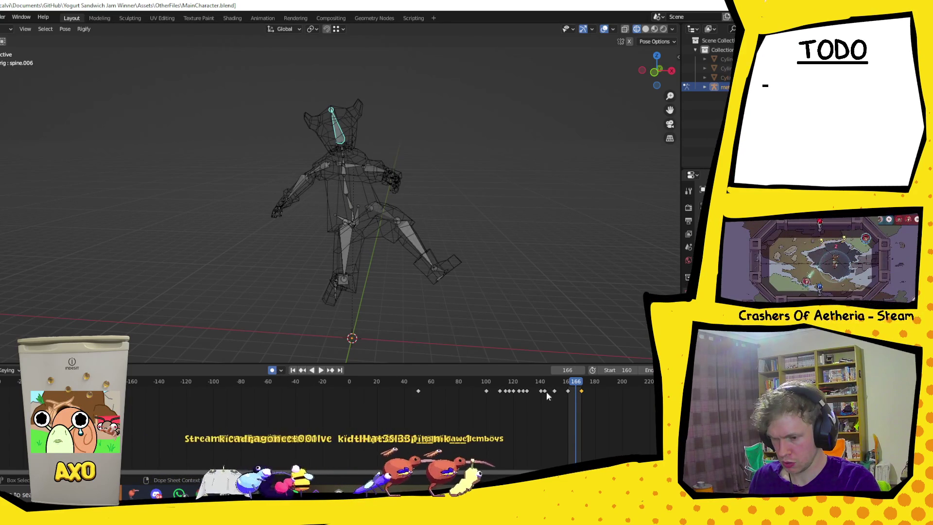
pyautogui.click(567, 391)
pyautogui.click(387, 262)
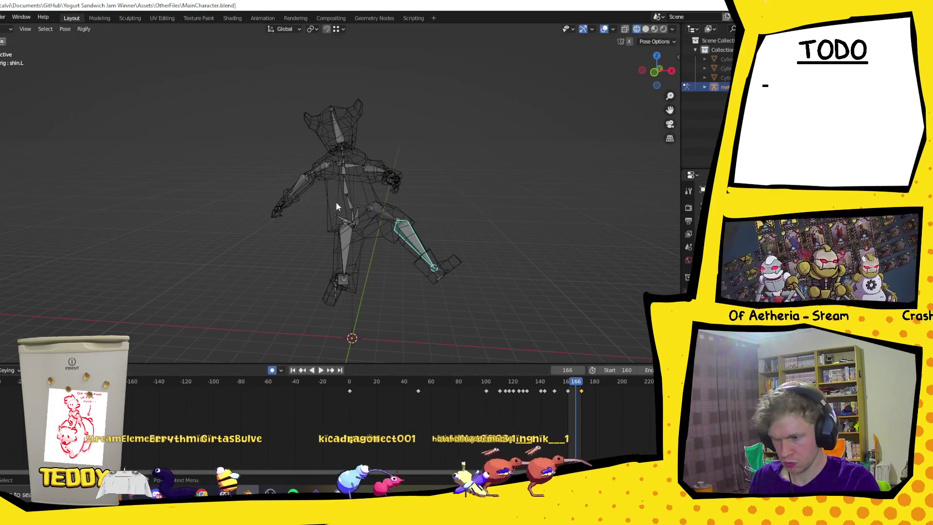
# Select every bone of the rig and key the whole pose at frame 166
pyautogui.moveTo(229, 89); pyautogui.dragTo(456, 268)
pyautogui.rightClick(417, 239)
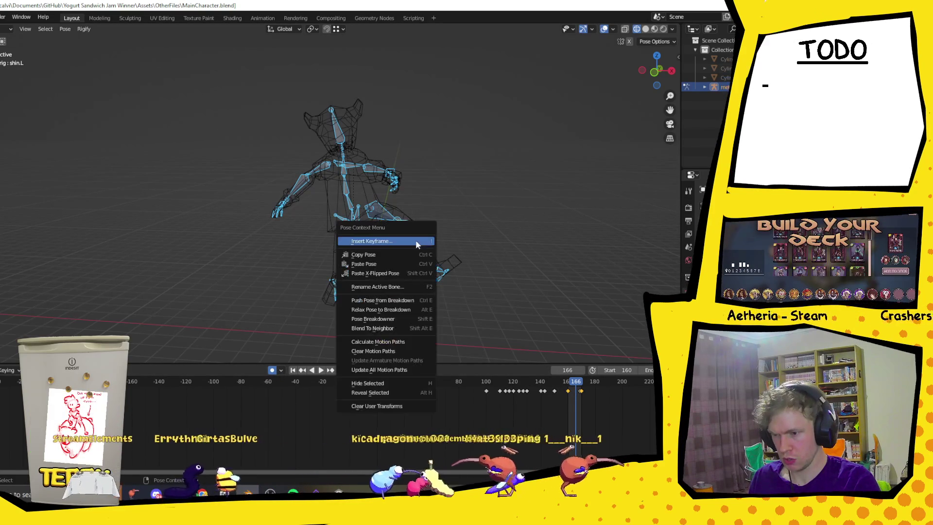
pyautogui.click(415, 240)
pyautogui.rightClick(384, 229)
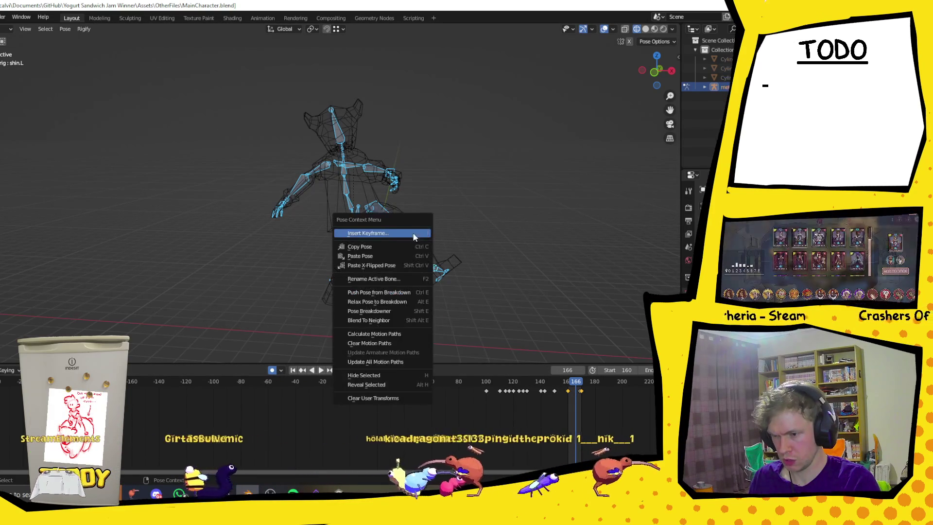
pyautogui.click(384, 232)
pyautogui.click(384, 229)
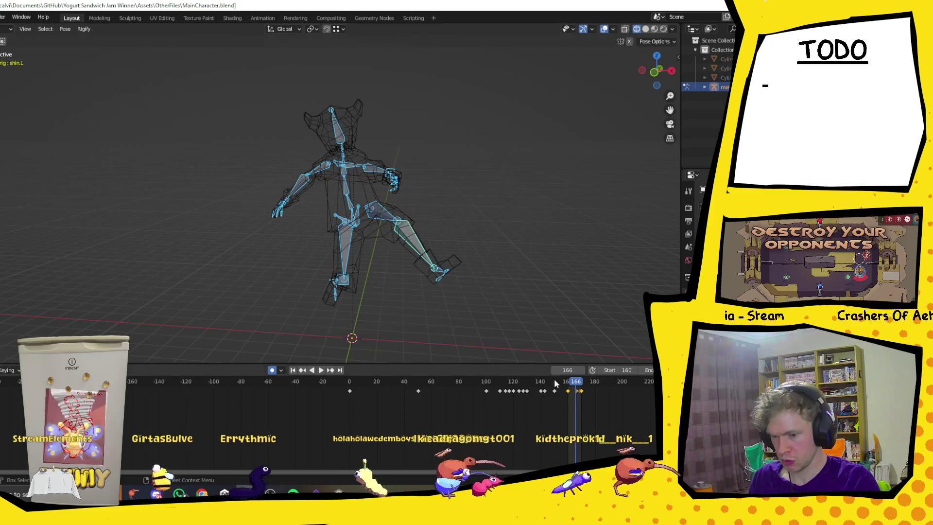
# Play the run briefly, jump to the keyframe at frame 169 and play from there
pyautogui.press('space')
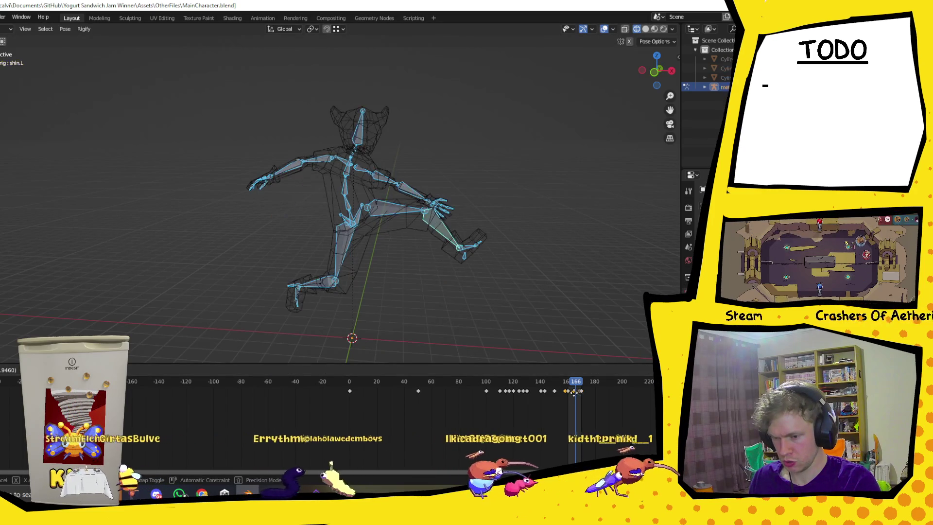
pyautogui.press('Escape')
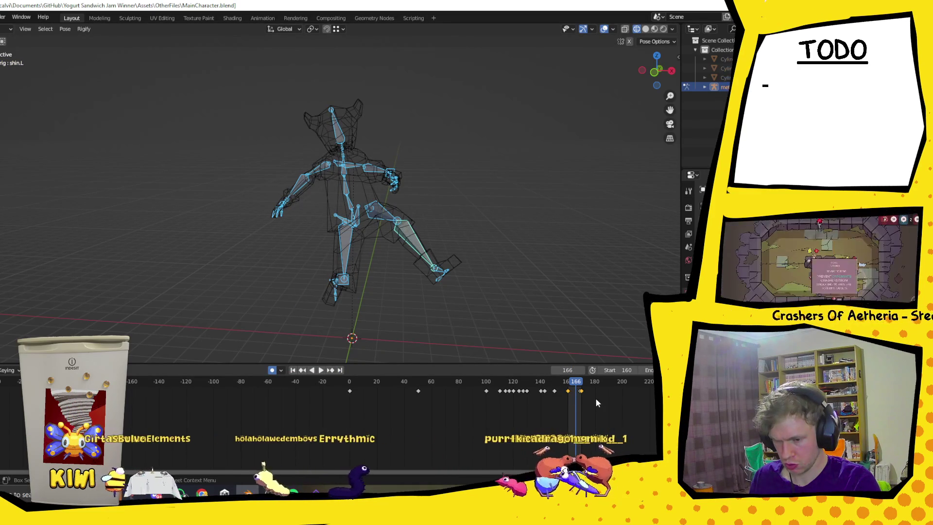
pyautogui.click(580, 391)
pyautogui.press('Up')
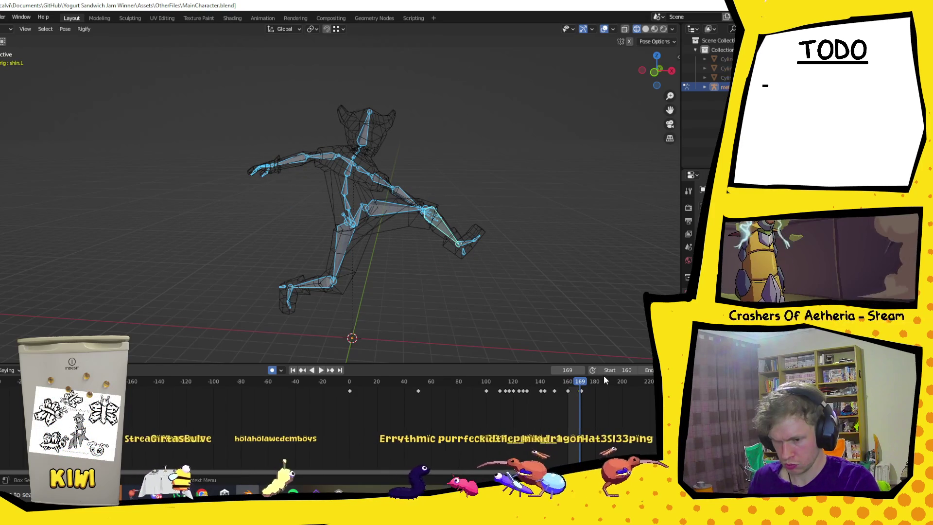
pyautogui.click(585, 388)
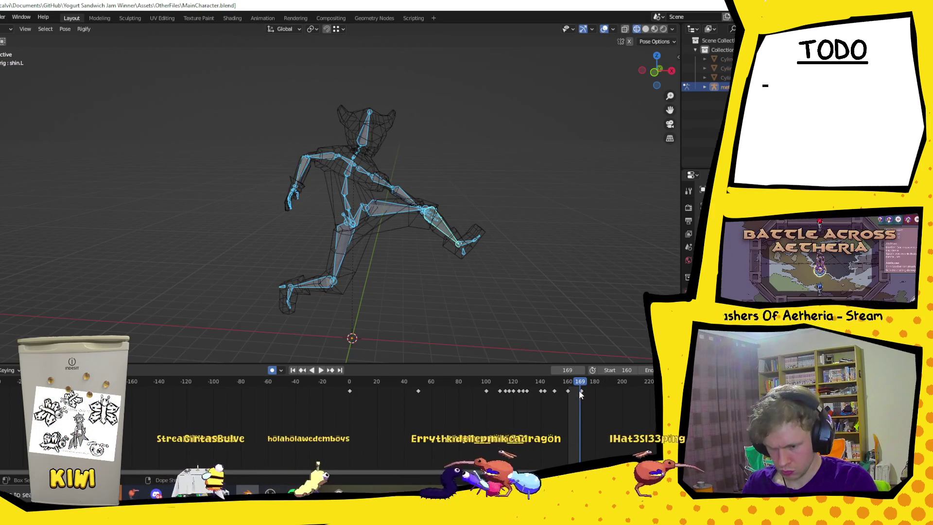
pyautogui.press('space')
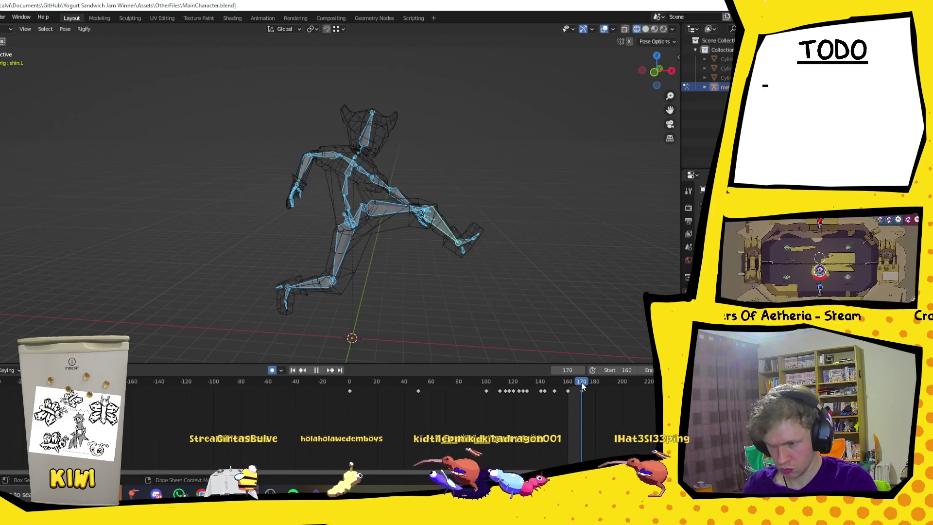
pyautogui.click(302, 173)
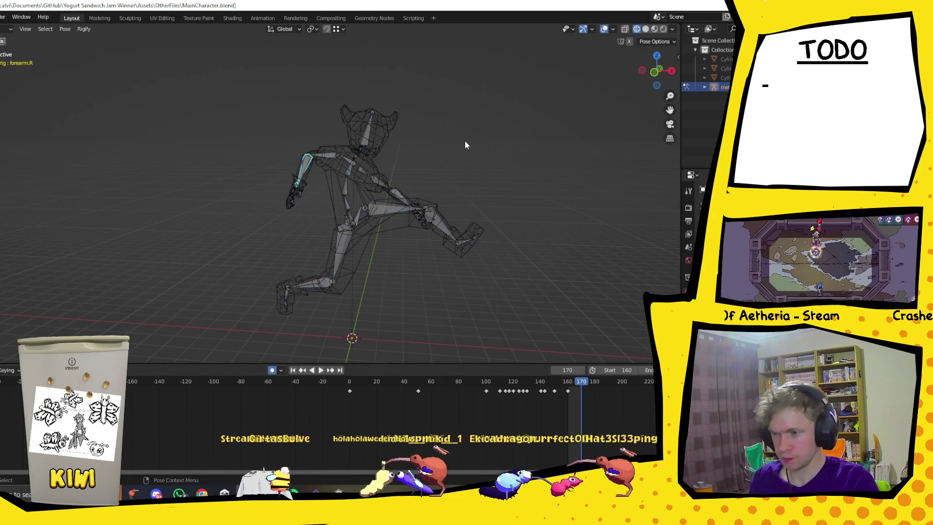
# Rotate the right forearm 42.5° around Y and play back, stopping at frame 167
pyautogui.press('r')
pyautogui.press('y')
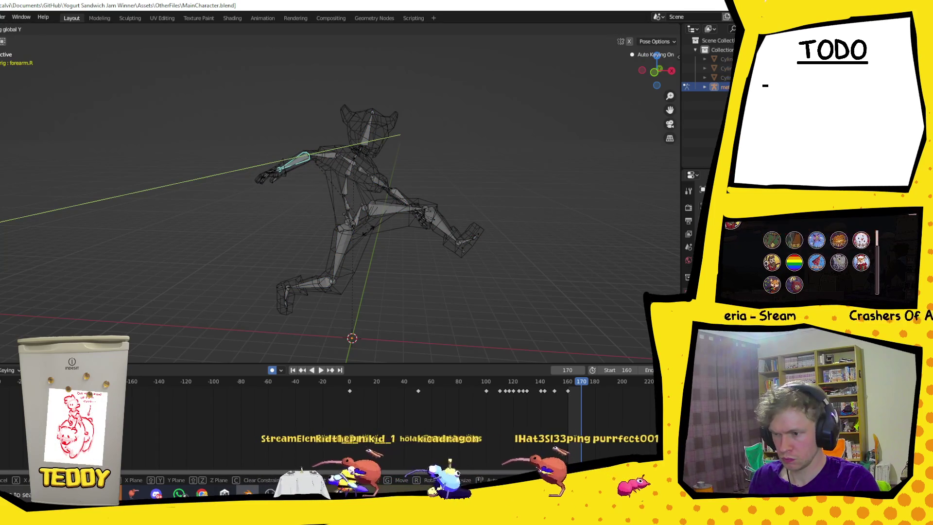
pyautogui.click(454, 267)
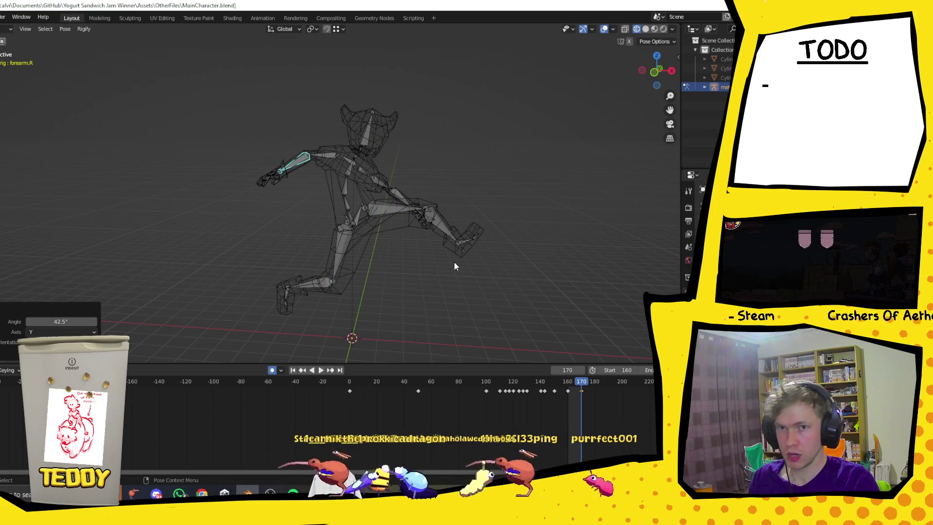
pyautogui.click(581, 392)
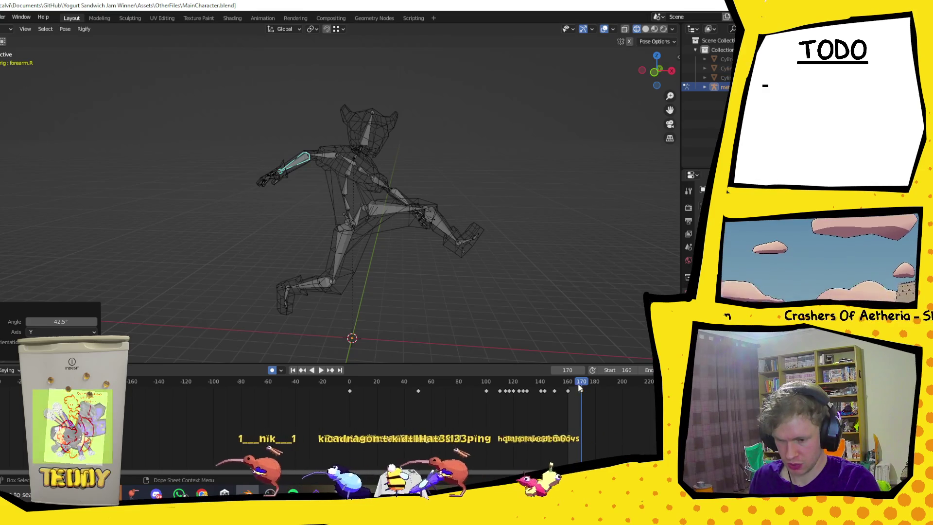
pyautogui.press('space')
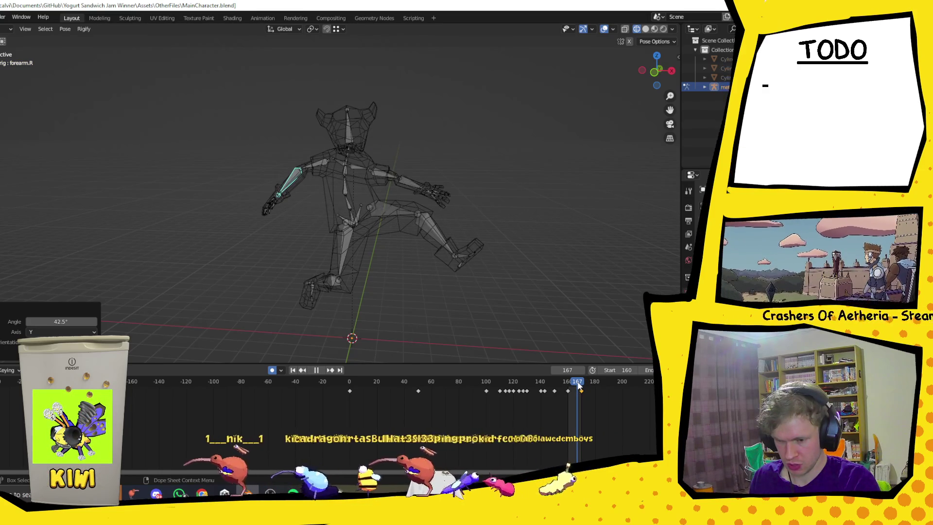
pyautogui.press('space')
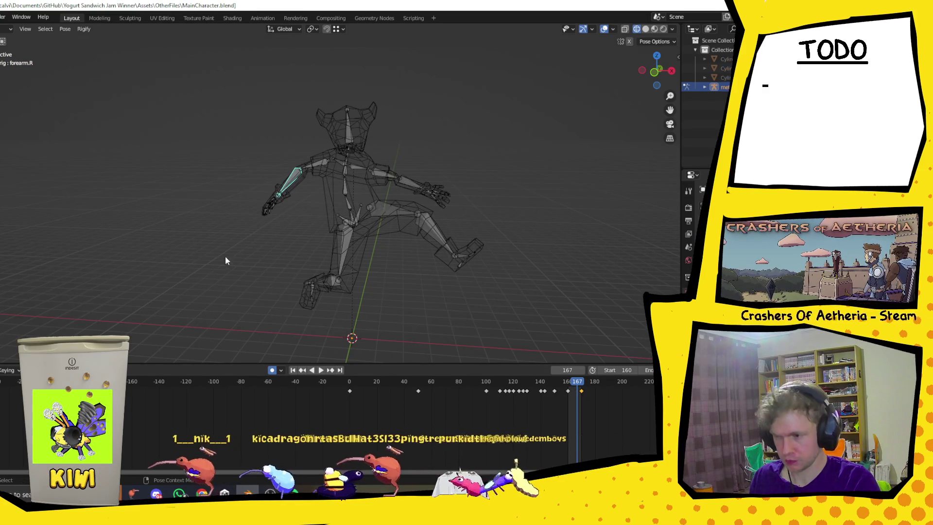
# Box-select all bones and insert a Location, Rotation & Scale keyframe
pyautogui.moveTo(198, 80); pyautogui.dragTo(519, 323)
pyautogui.rightClick(384, 203)
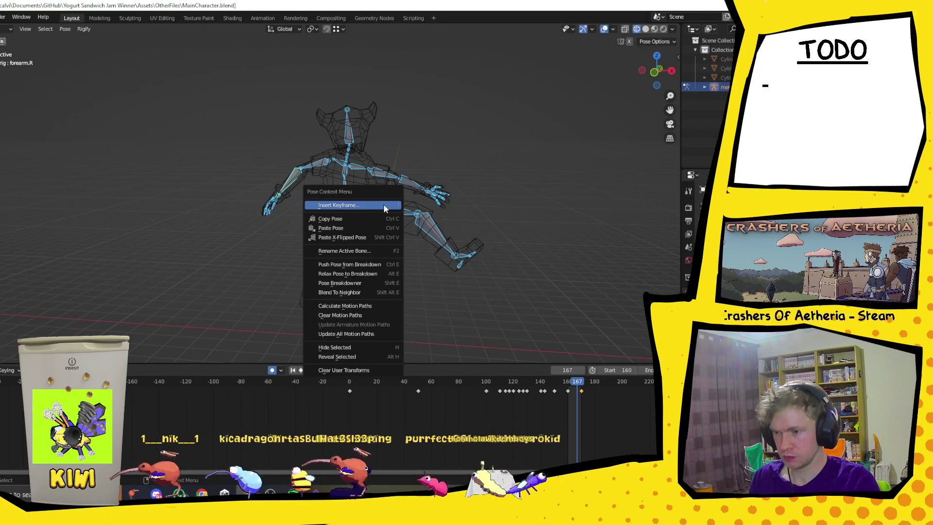
pyautogui.rightClick(384, 206)
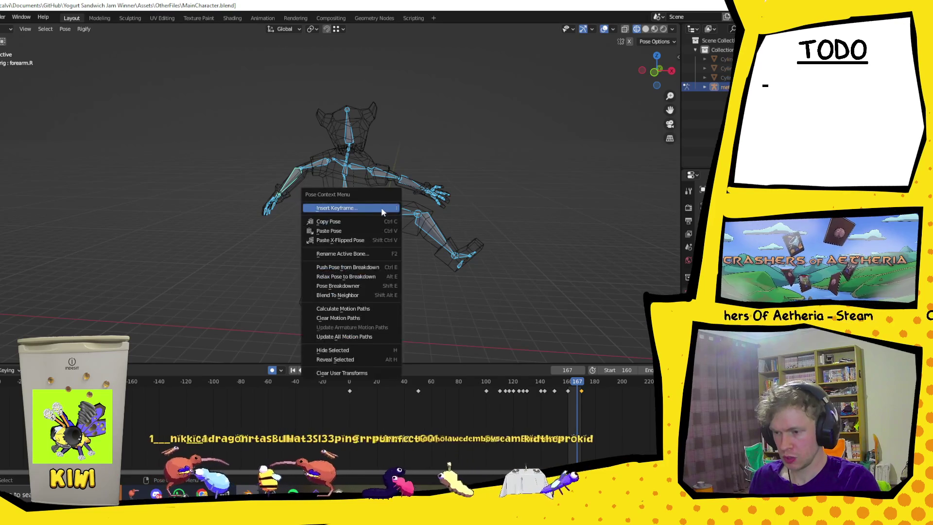
pyautogui.click(380, 206)
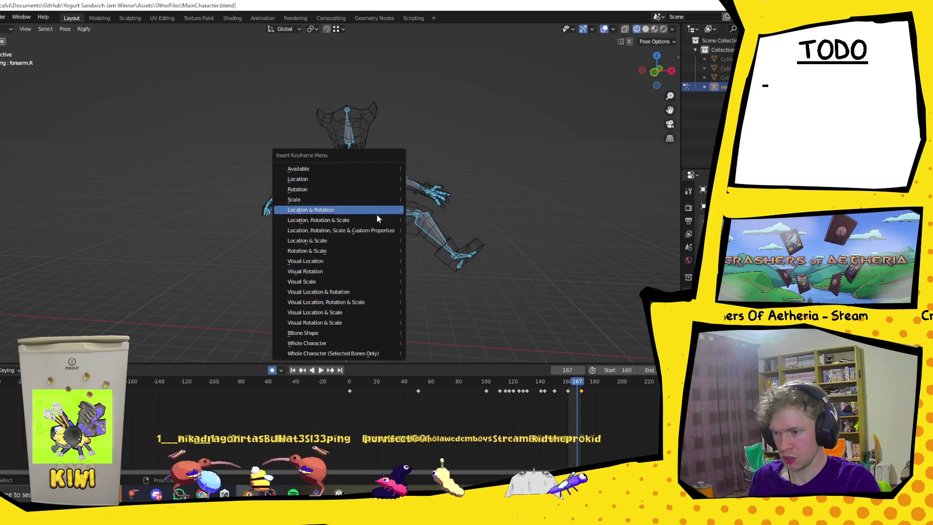
pyautogui.click(334, 210)
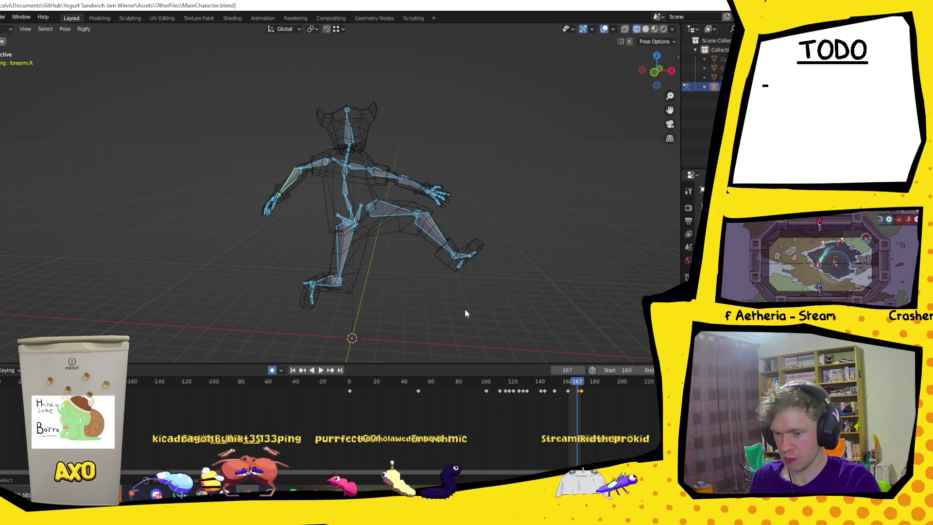
# Key location, rotation and scale again, shift that keyframe slightly earlier, and replay
pyautogui.click(576, 388)
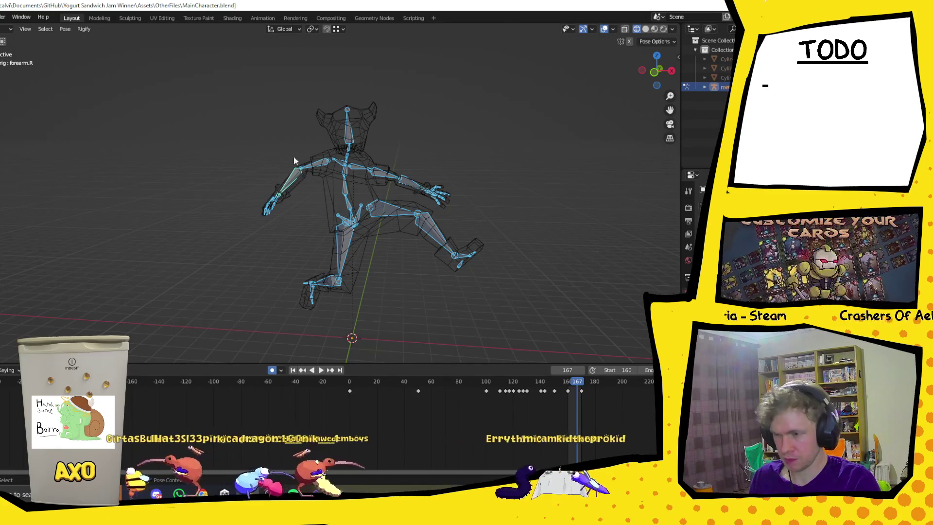
pyautogui.rightClick(352, 168)
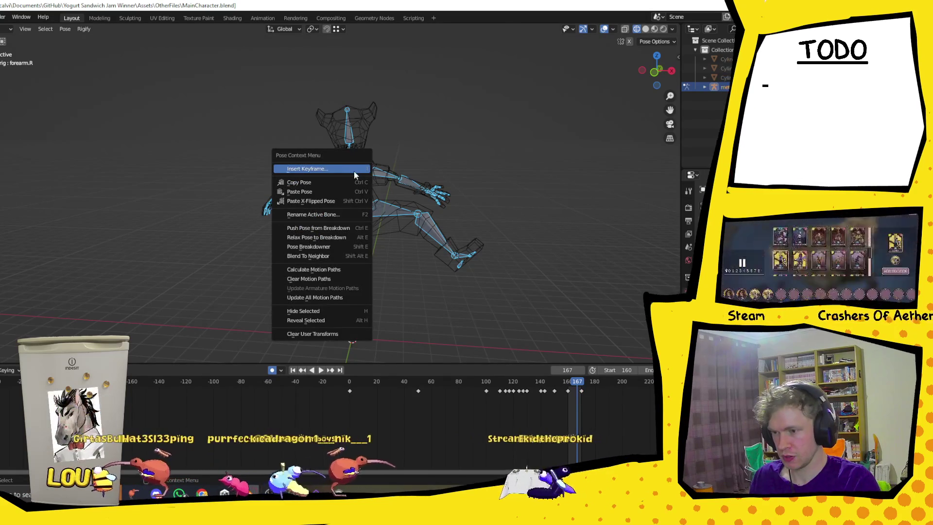
pyautogui.click(355, 173)
pyautogui.click(335, 181)
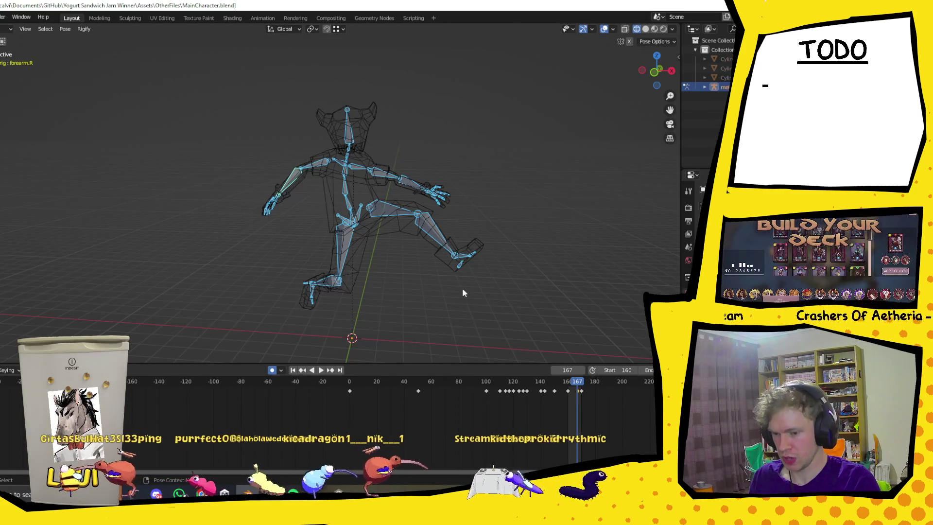
pyautogui.press('g')
pyautogui.click(572, 394)
pyautogui.press('space')
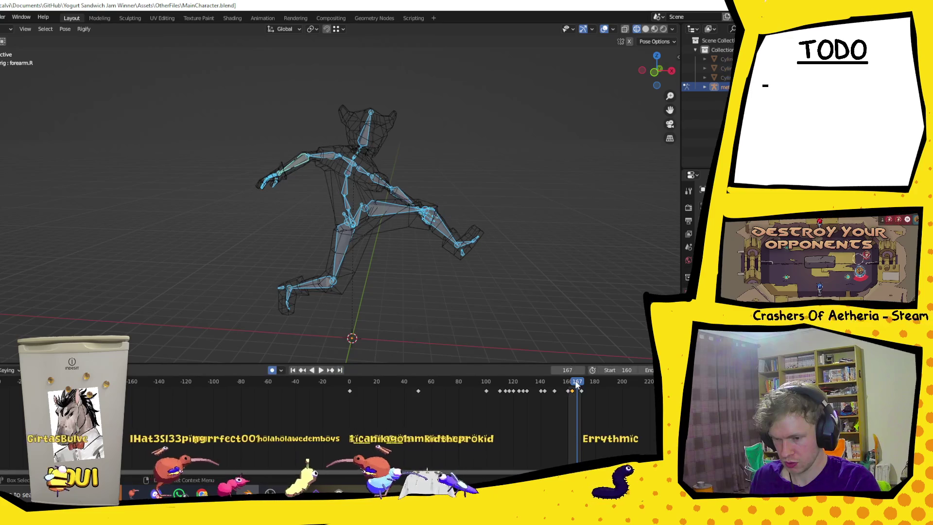
# Restart the looping run playback from frame 160 and switch the viewport to Rendered shading
pyautogui.press('space')
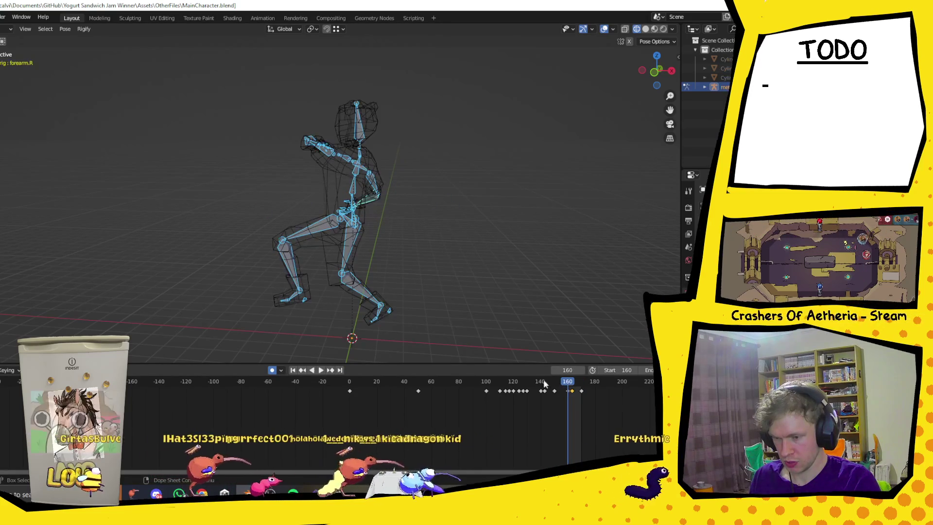
pyautogui.click(321, 371)
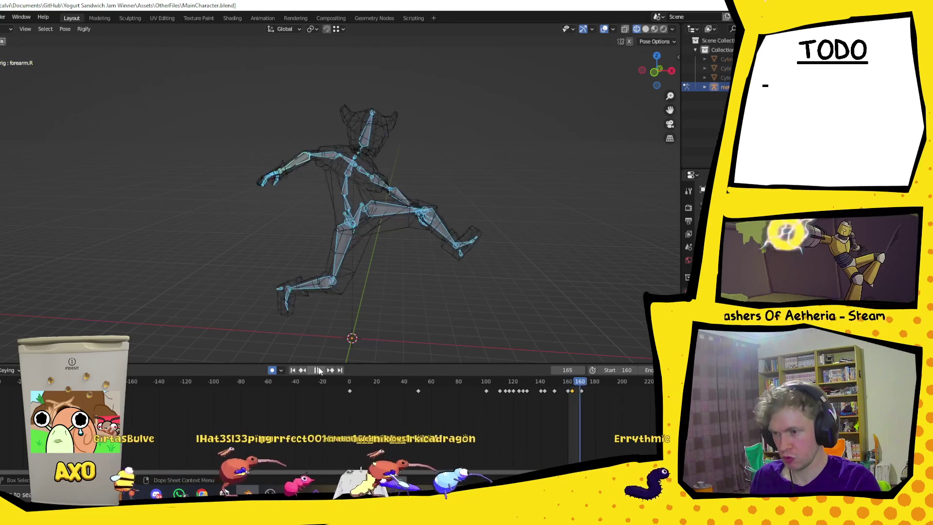
pyautogui.click(662, 29)
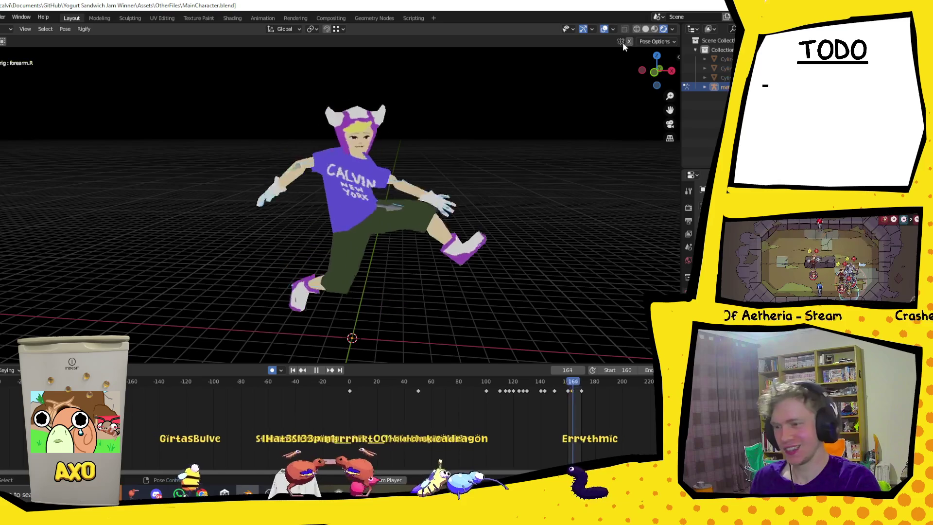
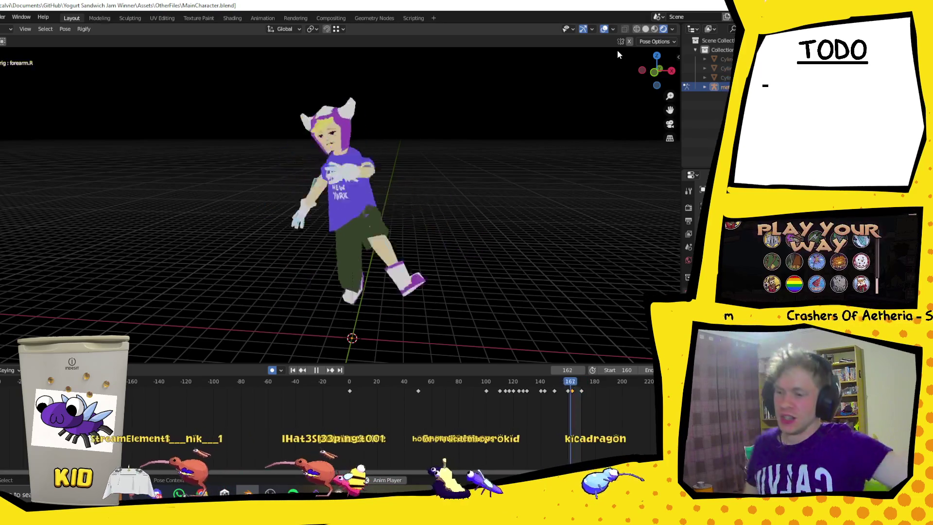
# Play the run cycle and orbit around the running character to review it
pyautogui.scroll(-8, 346, 258)
pyautogui.moveTo(243, 227)
pyautogui.mouseDown(button='middle')
pyautogui.moveTo(352, 205)
pyautogui.moveTo(283, 219)
pyautogui.moveTo(337, 199)
pyautogui.moveTo(309, 205)
pyautogui.mouseUp(button='middle')
pyautogui.scroll(2, 308, 201)
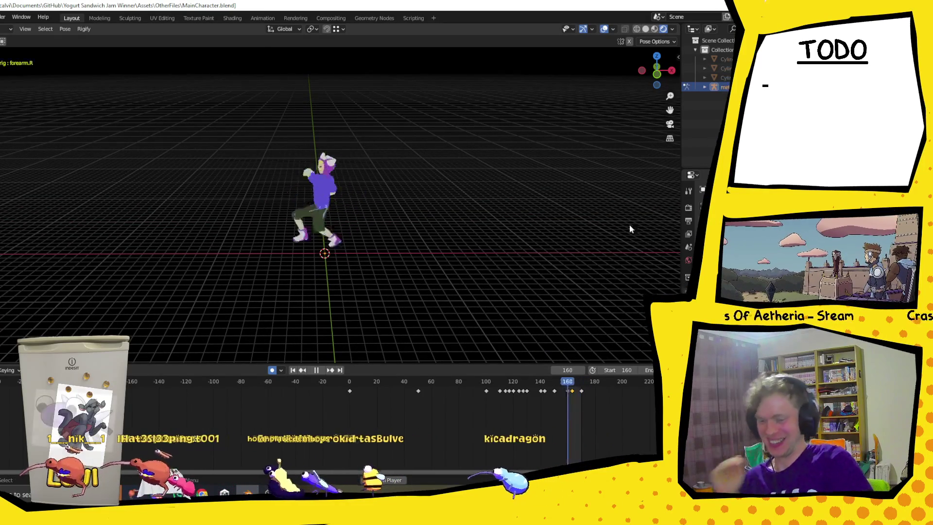
pyautogui.press('space')
pyautogui.moveTo(311, 323)
pyautogui.mouseDown(button='middle')
pyautogui.moveTo(323, 237)
pyautogui.moveTo(270, 246)
pyautogui.mouseUp(button='middle')
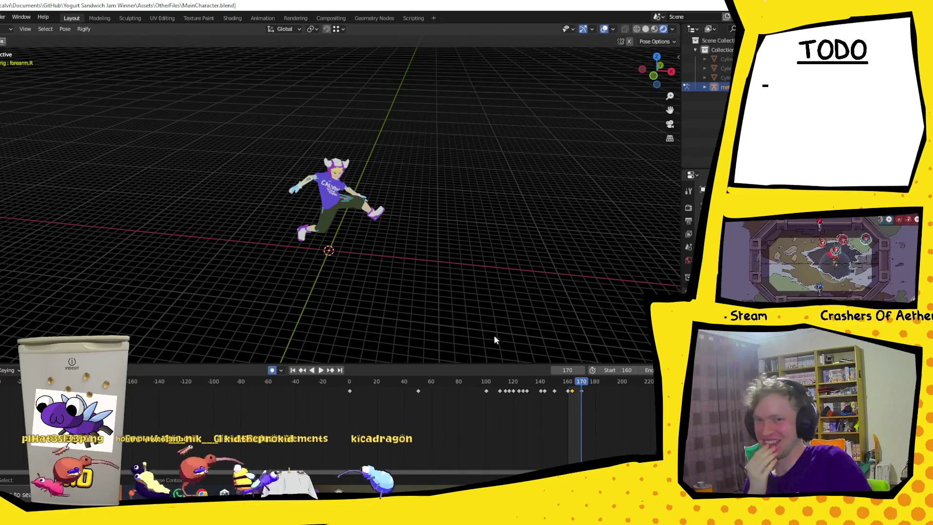
# Go back to frame 160 and switch the rig from Pose Mode to Object Mode
pyautogui.press('space')
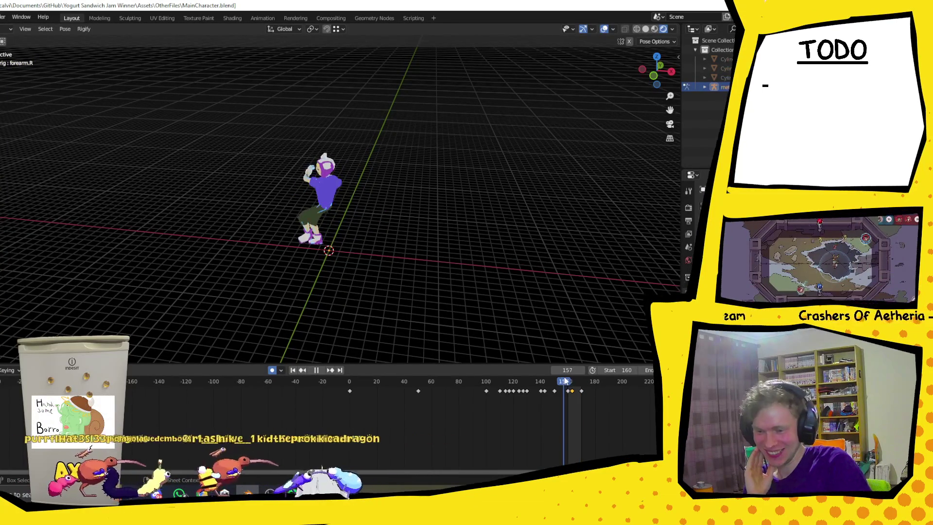
pyautogui.click(567, 384)
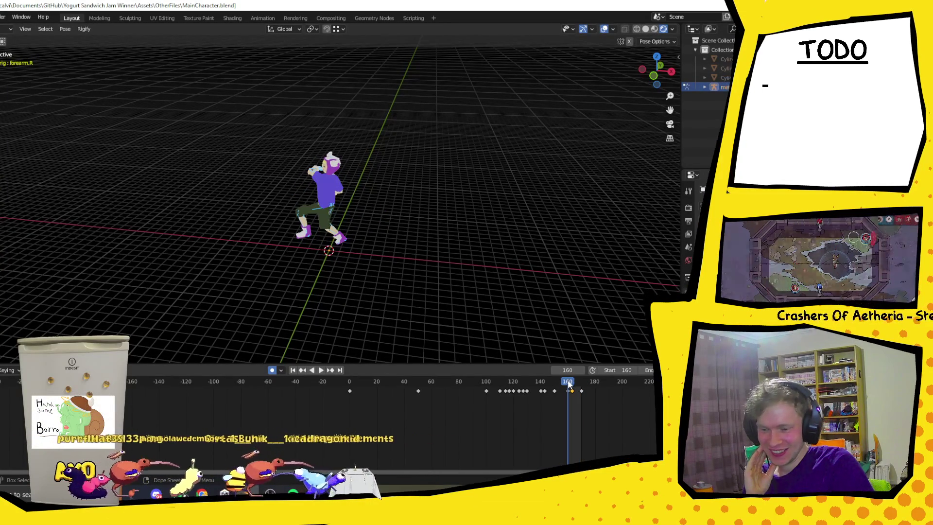
pyautogui.hotkey('ctrl', 'Tab')
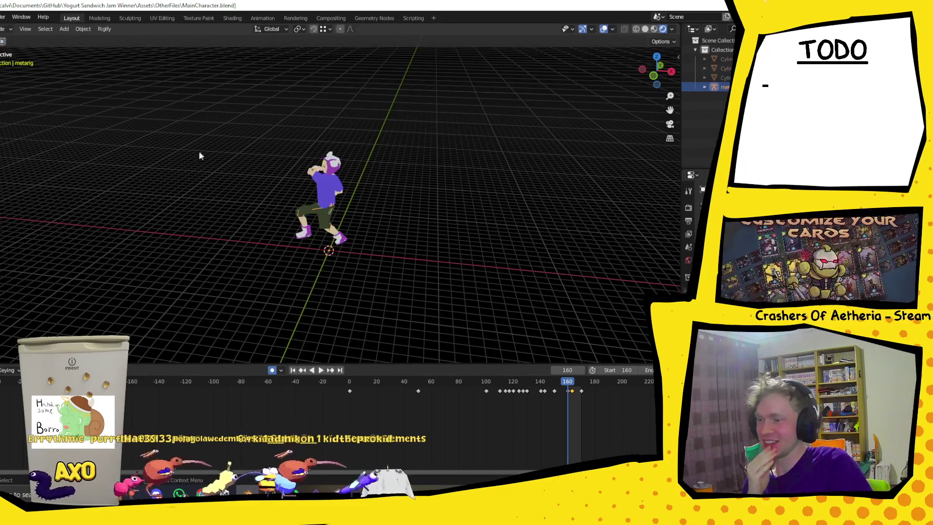
# Deselect the rig and add a new cylinder mesh to the scene
pyautogui.click(443, 172)
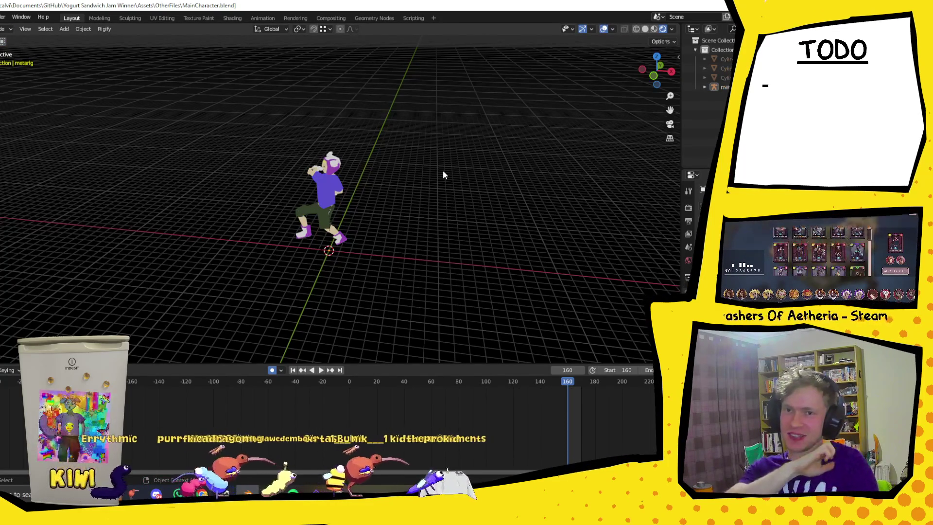
pyautogui.moveTo(443, 175); pyautogui.dragTo(348, 184, button='middle')
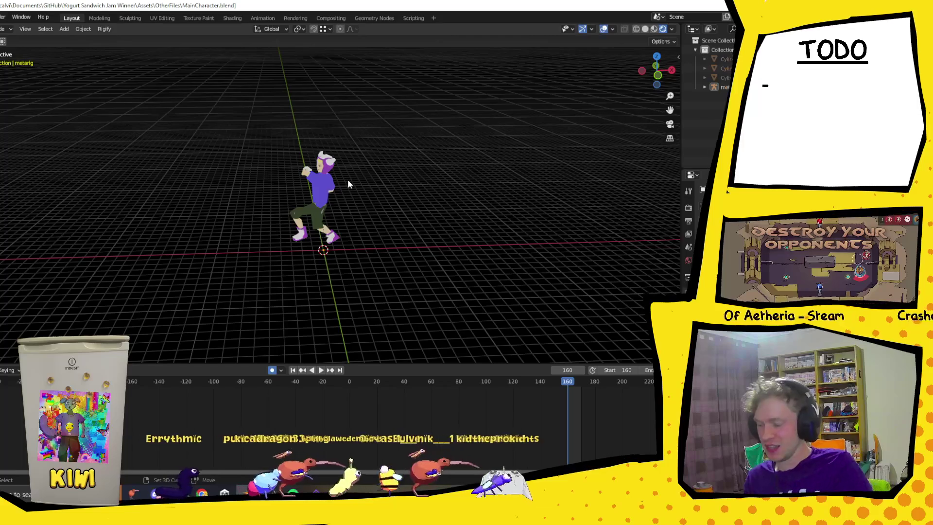
pyautogui.hotkey('shift', 'a')
pyautogui.moveTo(348, 184)
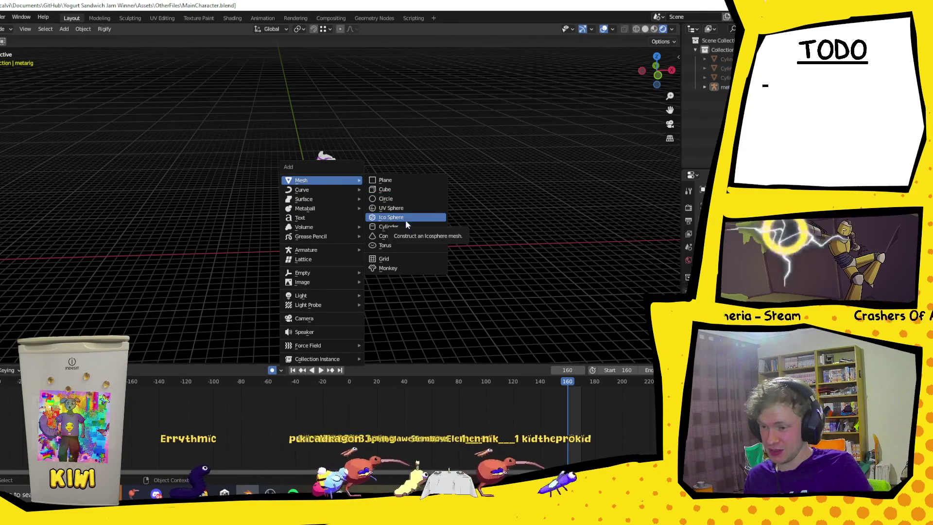
pyautogui.click(397, 226)
pyautogui.moveTo(397, 226); pyautogui.dragTo(413, 207, button='middle')
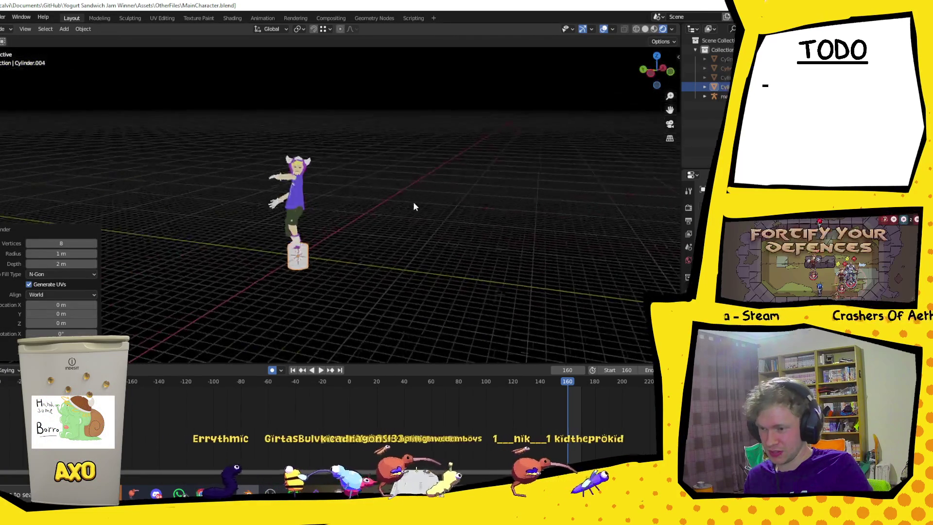
# Flatten the cylinder along the Z axis into a thin disc
pyautogui.press('g')
pyautogui.press('z')
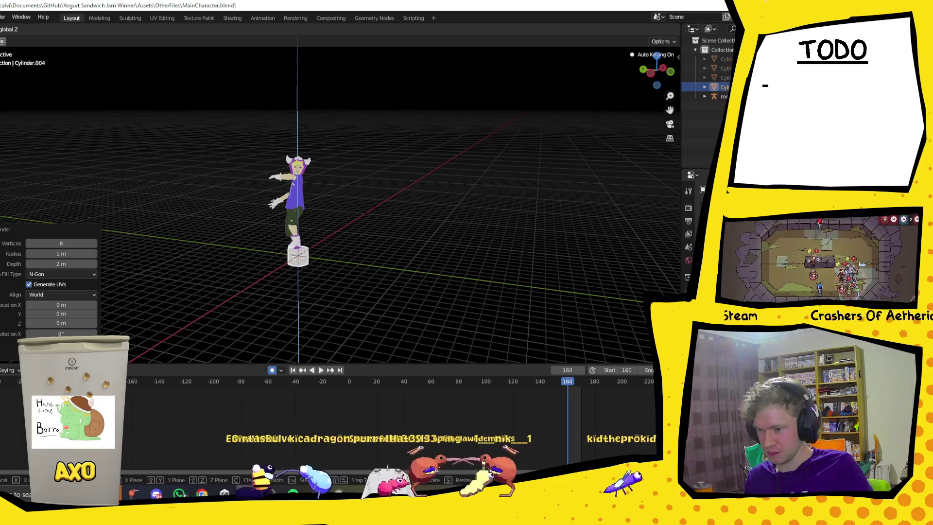
pyautogui.click(337, 230)
pyautogui.moveTo(337, 230)
pyautogui.mouseDown(button='middle')
pyautogui.moveTo(296, 249)
pyautogui.moveTo(229, 256)
pyautogui.moveTo(333, 264)
pyautogui.moveTo(373, 248)
pyautogui.mouseUp(button='middle')
# Move the disc beside the character and scale it down to 0.706
pyautogui.press('g')
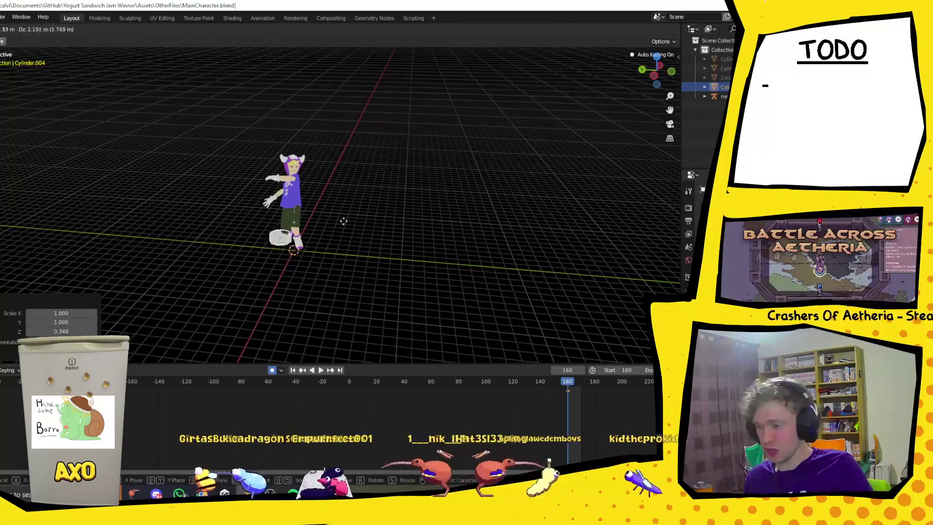
pyautogui.click(314, 169)
pyautogui.moveTo(314, 169)
pyautogui.mouseDown(button='middle')
pyautogui.moveTo(386, 168)
pyautogui.moveTo(305, 181)
pyautogui.moveTo(327, 177)
pyautogui.mouseUp(button='middle')
pyautogui.press('g')
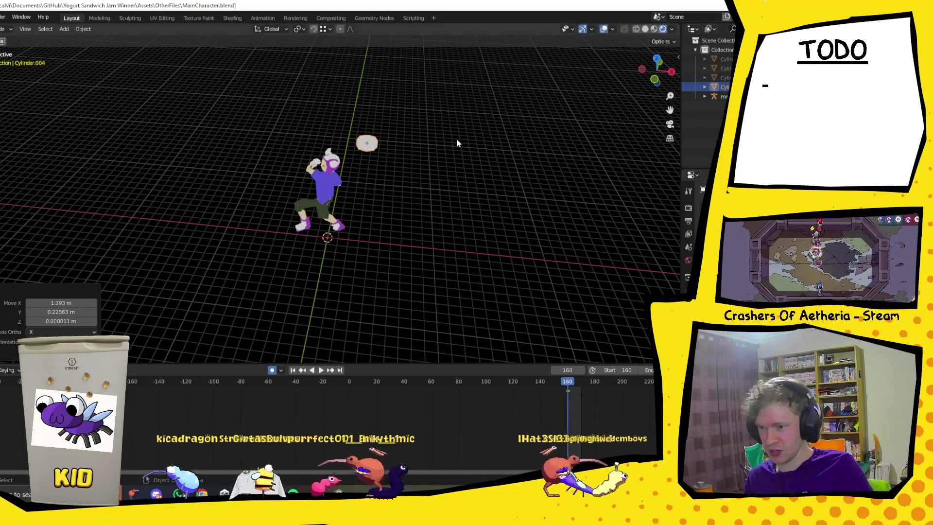
pyautogui.click(429, 137)
pyautogui.moveTo(429, 137)
pyautogui.mouseDown(button='middle')
pyautogui.moveTo(363, 176)
pyautogui.moveTo(462, 159)
pyautogui.mouseUp(button='middle')
pyautogui.moveTo(268, 218)
pyautogui.mouseDown(button='middle')
pyautogui.moveTo(467, 212)
pyautogui.moveTo(305, 214)
pyautogui.moveTo(384, 213)
pyautogui.mouseUp(button='middle')
# Tilt the disc -13° about X and shift it -0.053, -0.184, -0.291 m beside the head
pyautogui.press('g')
pyautogui.press('y')
pyautogui.press('y')
pyautogui.press('y')
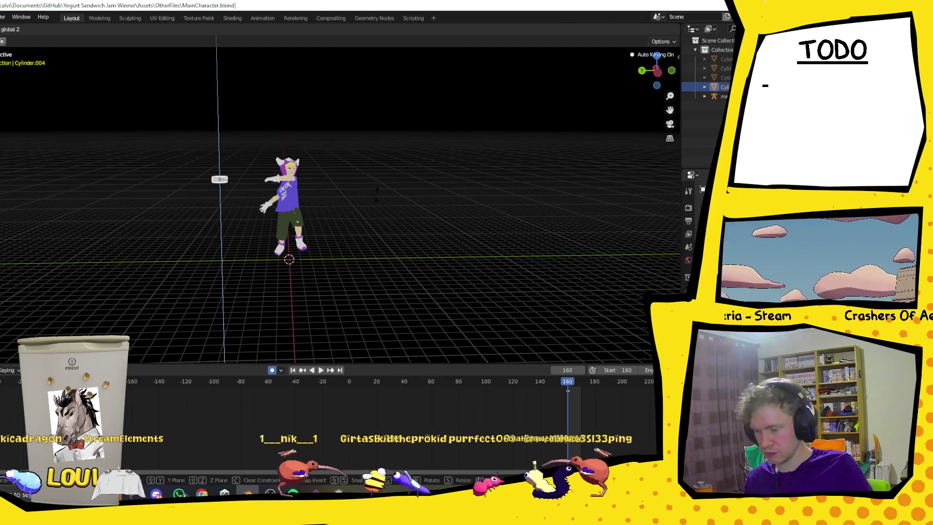
pyautogui.press('z')
pyautogui.press('z')
pyautogui.scroll(3, 212, 167)
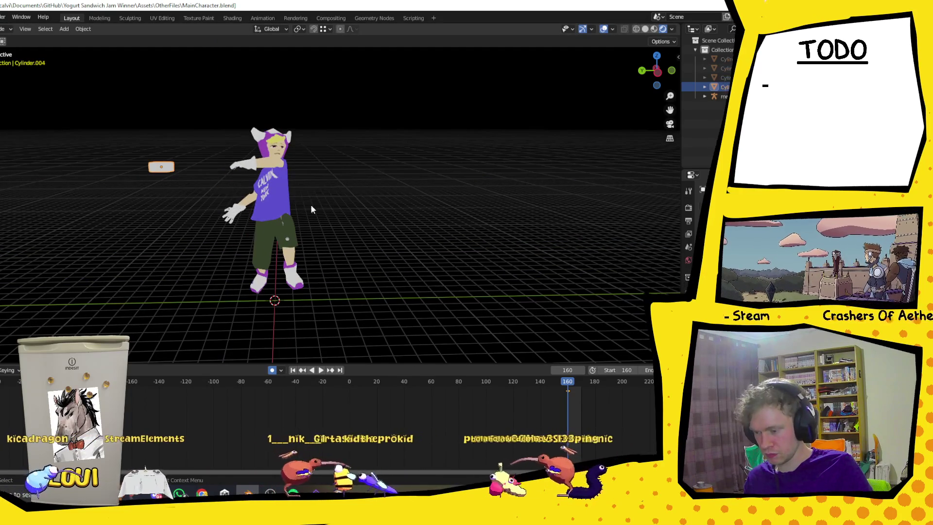
pyautogui.press('x')
pyautogui.click(275, 168)
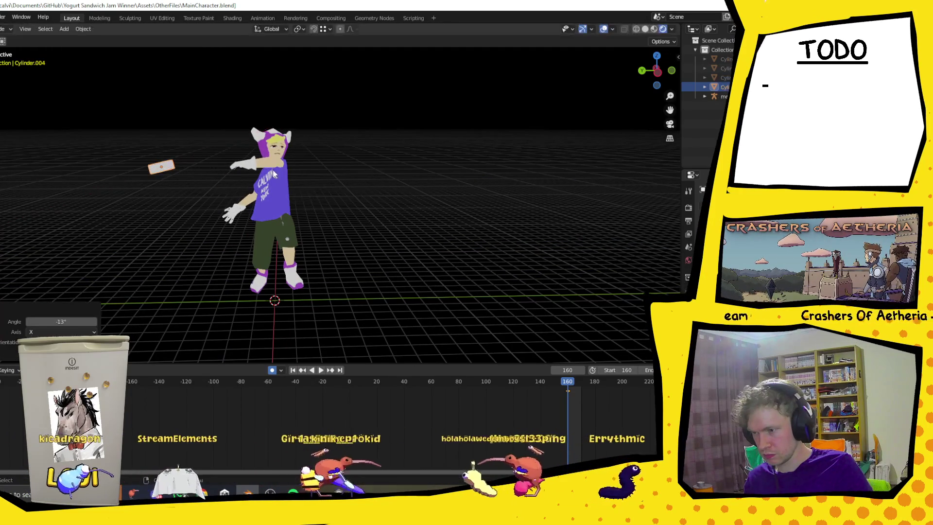
pyautogui.moveTo(273, 170)
pyautogui.mouseDown(button='middle')
pyautogui.moveTo(376, 194)
pyautogui.moveTo(316, 179)
pyautogui.mouseUp(button='middle')
pyautogui.scroll(-2, 316, 180)
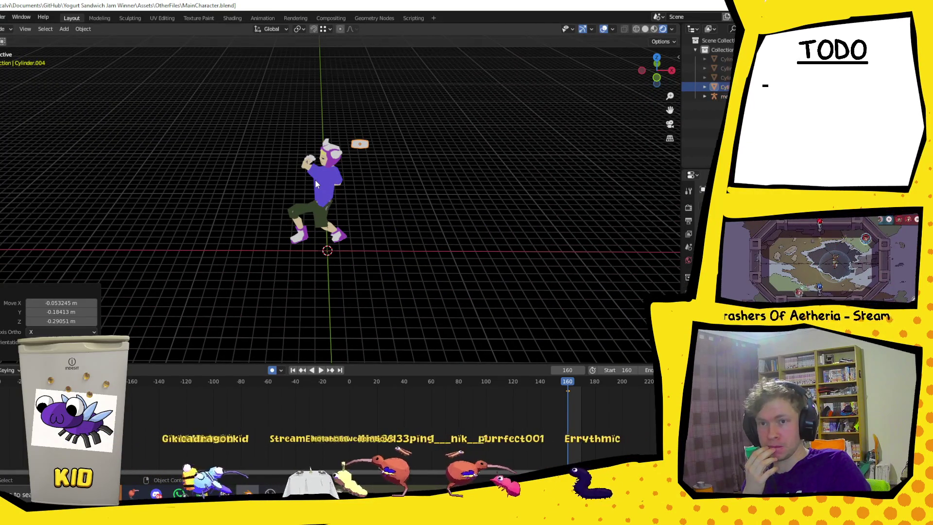
pyautogui.moveTo(229, 214)
pyautogui.mouseDown(button='middle')
pyautogui.moveTo(280, 186)
pyautogui.moveTo(261, 188)
pyautogui.mouseUp(button='middle')
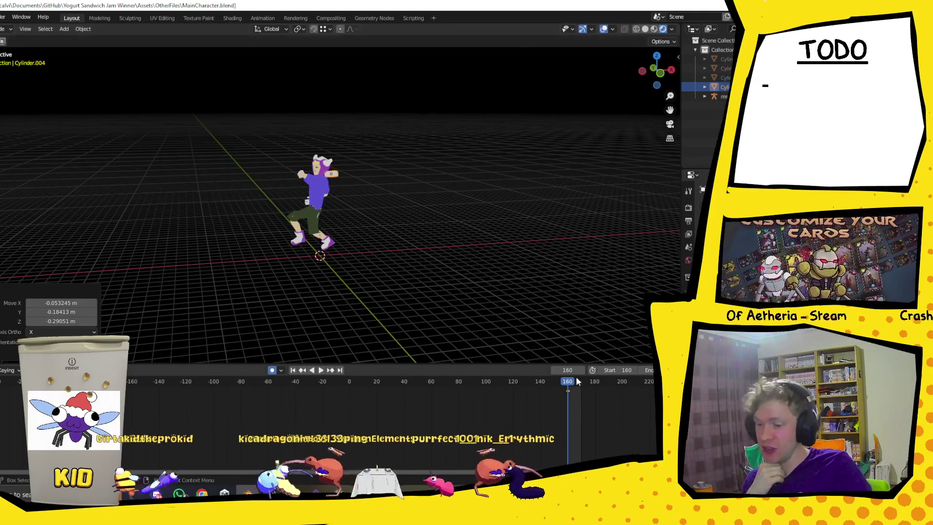
# Play the animation, go to frame 162 and reposition the disc there
pyautogui.press('space')
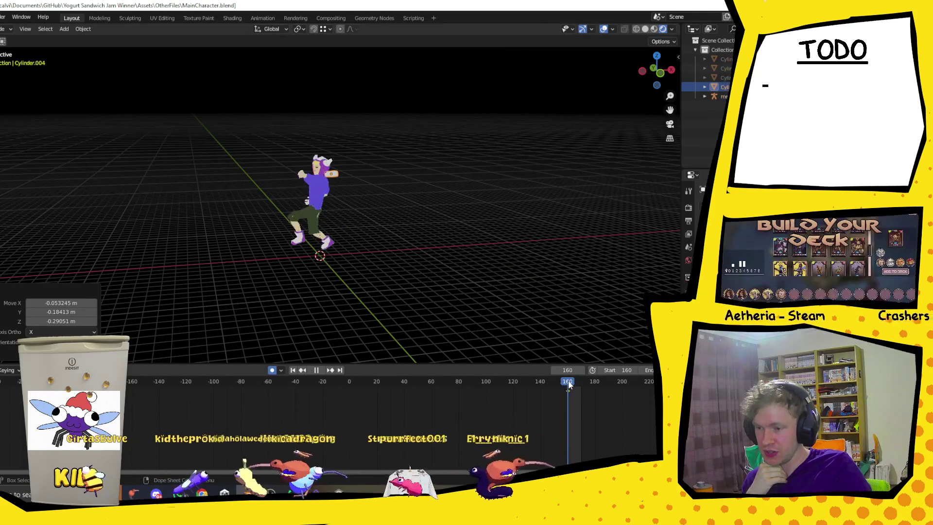
pyautogui.press('space')
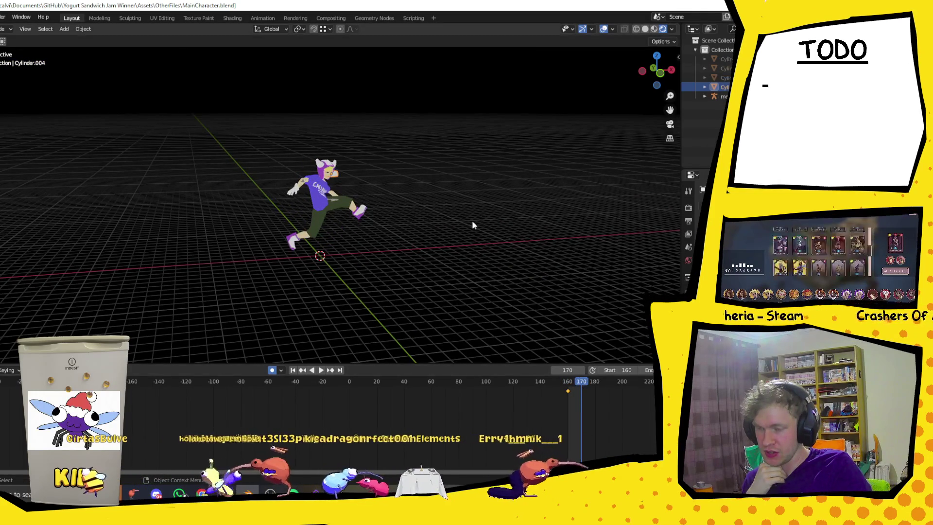
pyautogui.press('space')
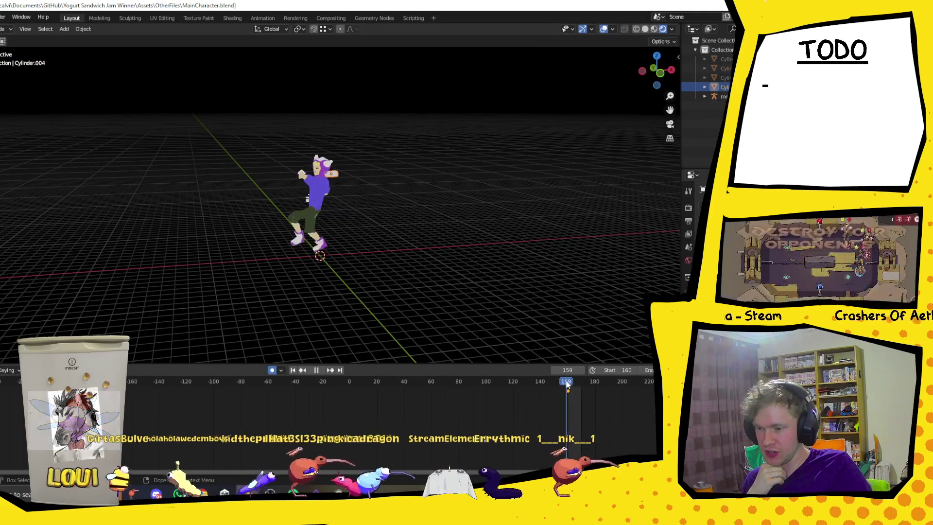
pyautogui.moveTo(572, 384); pyautogui.dragTo(571, 383)
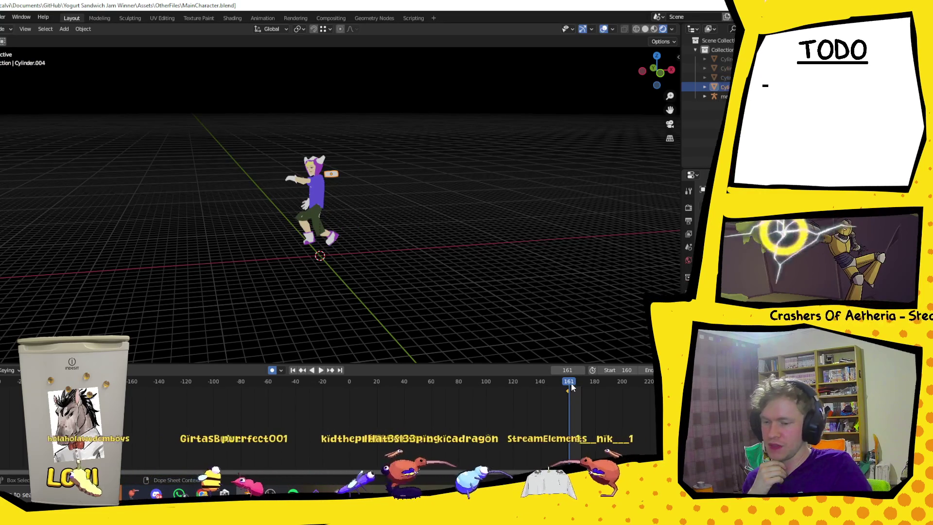
pyautogui.press('space')
pyautogui.press('space')
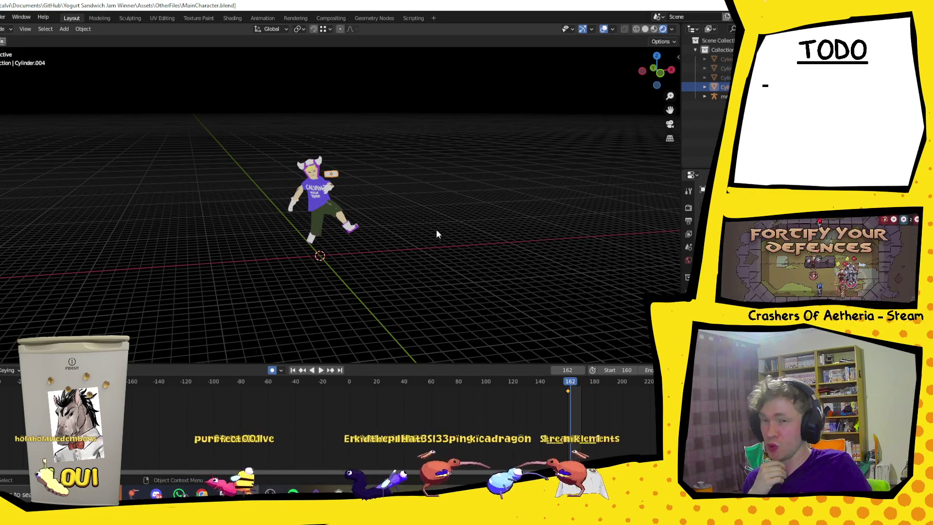
pyautogui.moveTo(439, 227); pyautogui.dragTo(426, 242, button='middle')
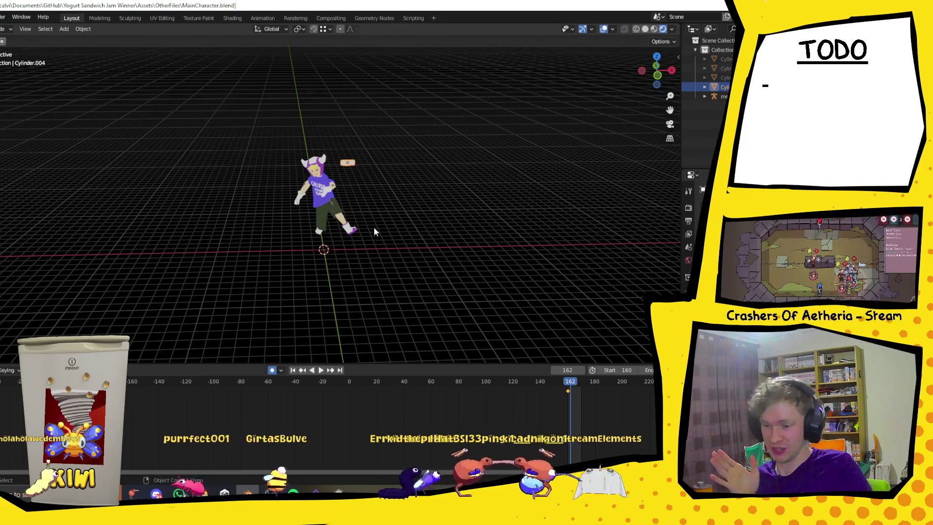
pyautogui.rightClick(354, 166)
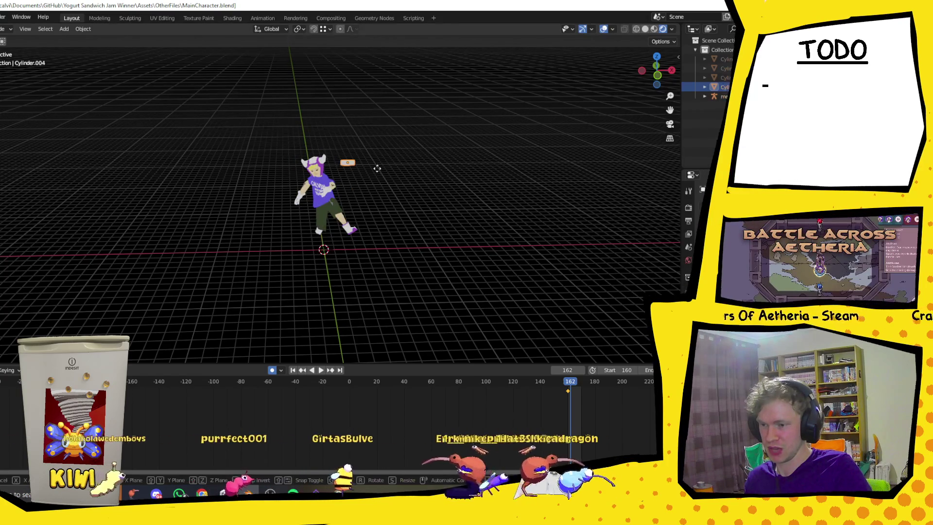
pyautogui.click(292, 169)
pyautogui.moveTo(292, 168)
pyautogui.mouseDown(button='middle')
pyautogui.moveTo(365, 203)
pyautogui.moveTo(438, 291)
pyautogui.mouseUp(button='middle')
# Play from frame 161, stop at frame 165 and place the disc for that frame
pyautogui.click(569, 386)
pyautogui.press('space')
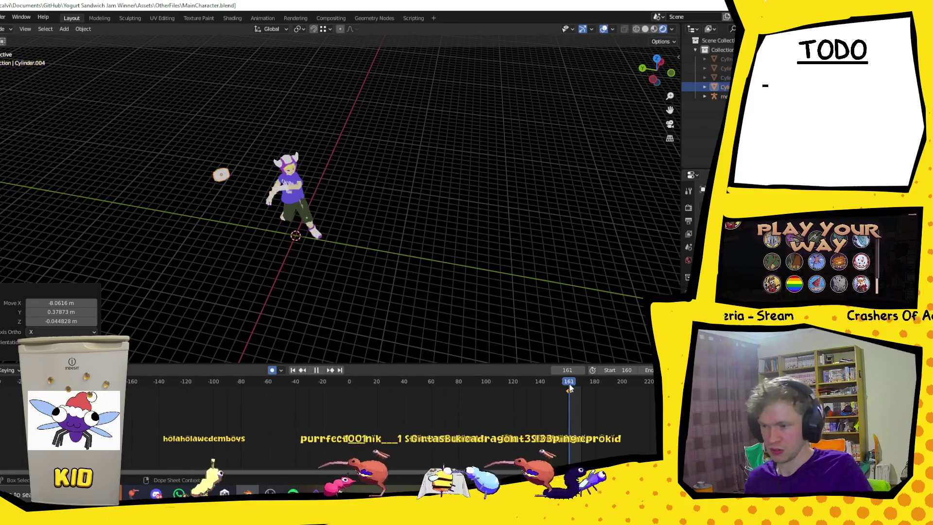
pyautogui.press('space')
pyautogui.press('g')
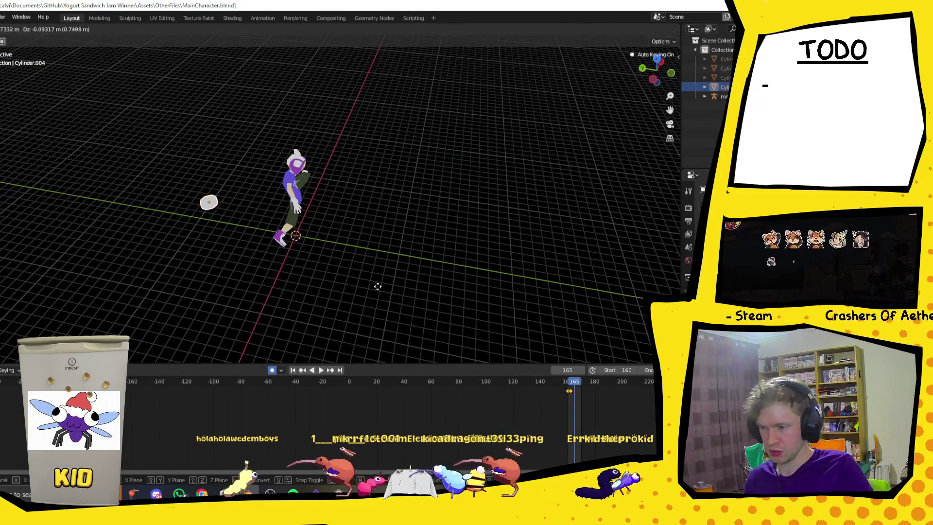
pyautogui.click(392, 287)
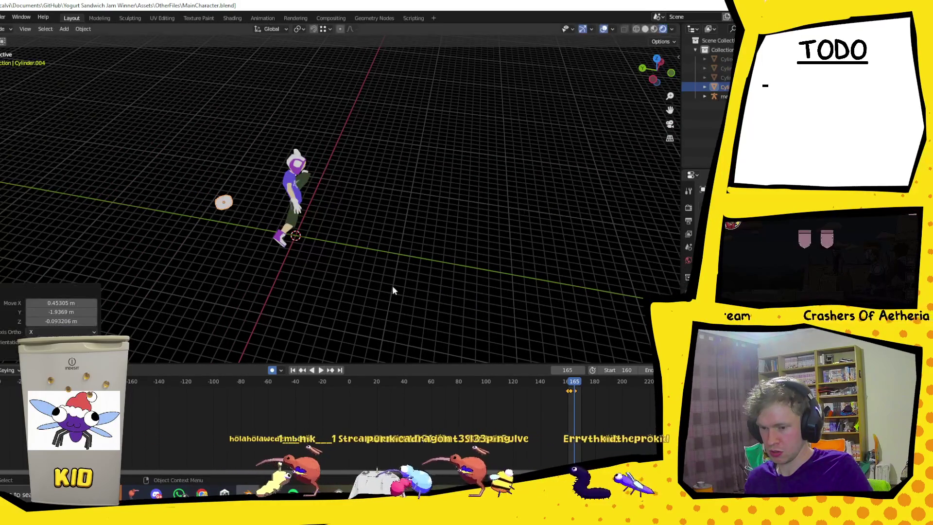
# Replay to check, then move the disc again by 0.476, -1.931, 0.062 m
pyautogui.press('space')
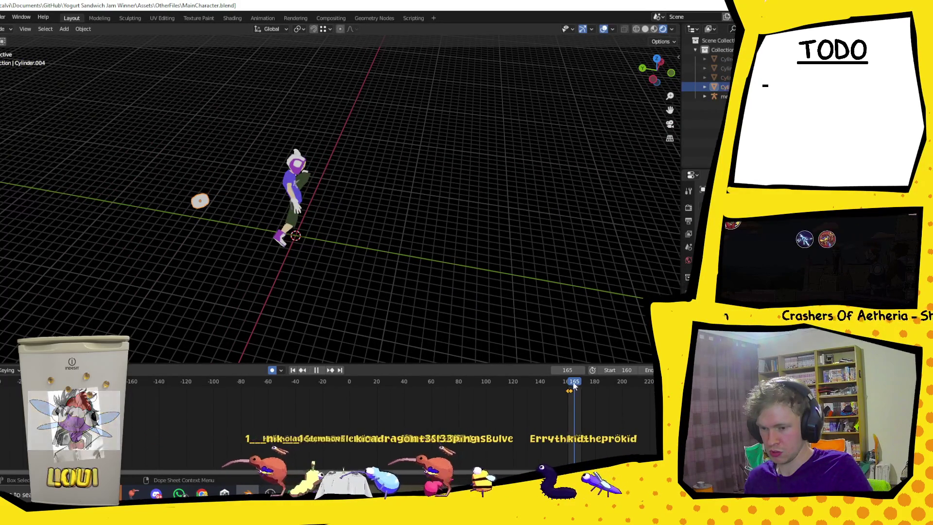
pyautogui.press('space')
pyautogui.press('g')
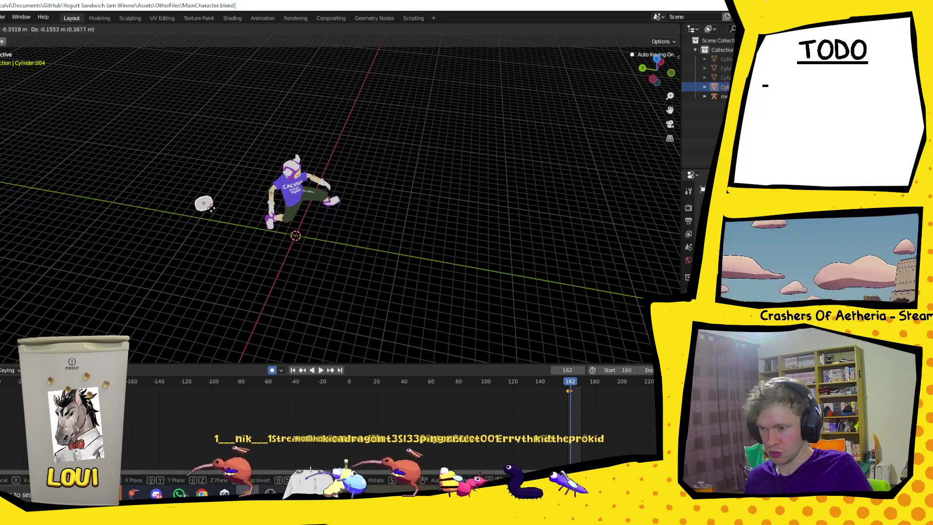
pyautogui.click(230, 207)
pyautogui.moveTo(230, 206)
pyautogui.mouseDown(button='middle')
pyautogui.moveTo(402, 184)
pyautogui.moveTo(353, 176)
pyautogui.moveTo(335, 193)
pyautogui.mouseUp(button='middle')
# Play the animation, raise the disc, then shift it along the Y axis
pyautogui.press('space')
pyautogui.press('space')
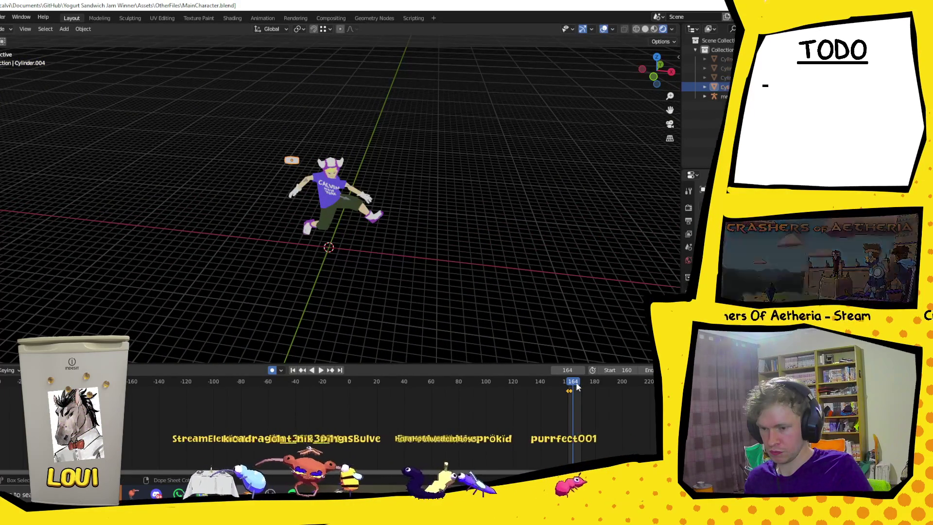
pyautogui.moveTo(303, 203); pyautogui.dragTo(379, 165, button='middle')
pyautogui.press('g')
pyautogui.click(305, 209)
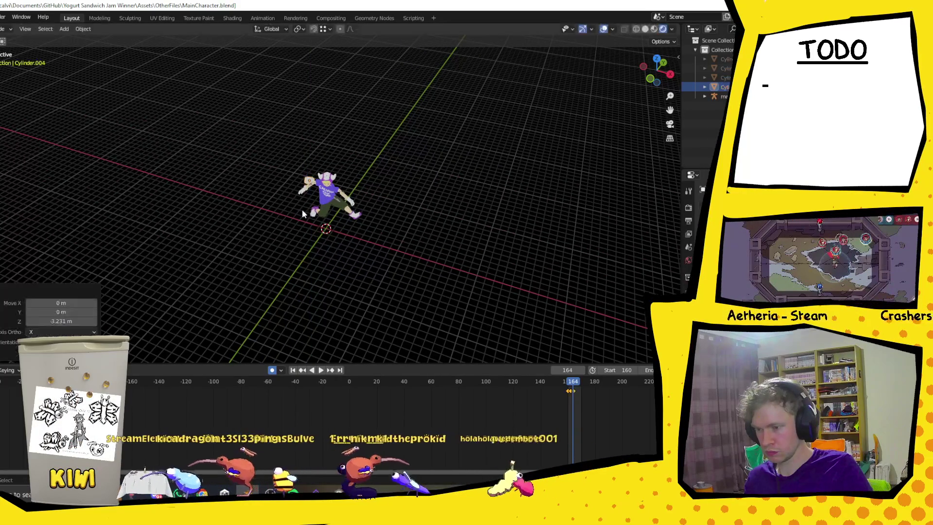
pyautogui.press('g')
pyautogui.press('y')
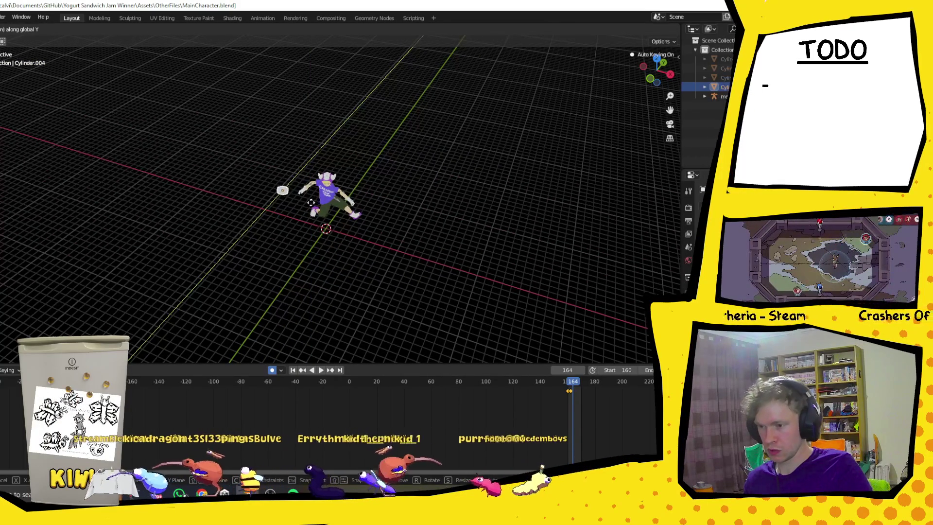
pyautogui.click(307, 205)
pyautogui.moveTo(315, 212)
pyautogui.mouseDown(button='middle')
pyautogui.moveTo(358, 179)
pyautogui.moveTo(328, 191)
pyautogui.mouseUp(button='middle')
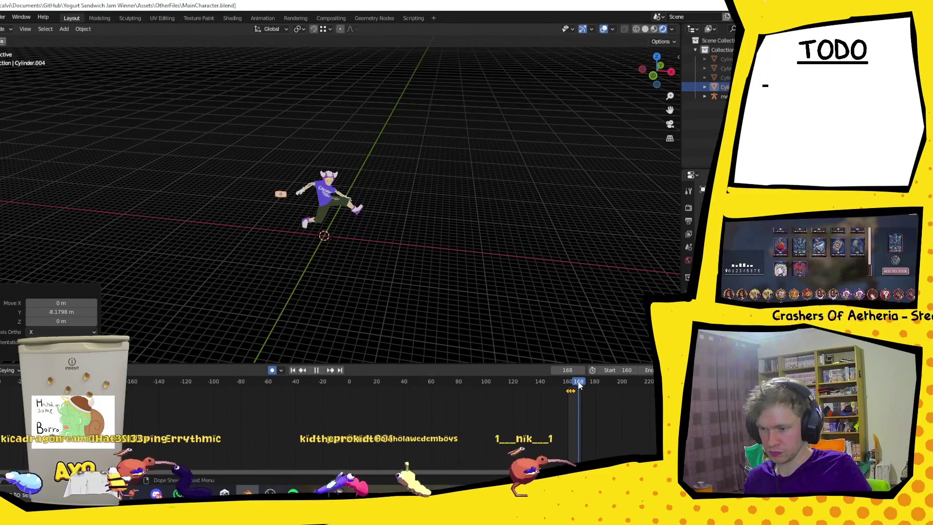
# Stop playback, place the disc on the character's hand and adjust its height
pyautogui.press('space')
pyautogui.moveTo(369, 204)
pyautogui.mouseDown(button='middle')
pyautogui.moveTo(388, 186)
pyautogui.moveTo(379, 199)
pyautogui.moveTo(377, 191)
pyautogui.moveTo(366, 225)
pyautogui.mouseUp(button='middle')
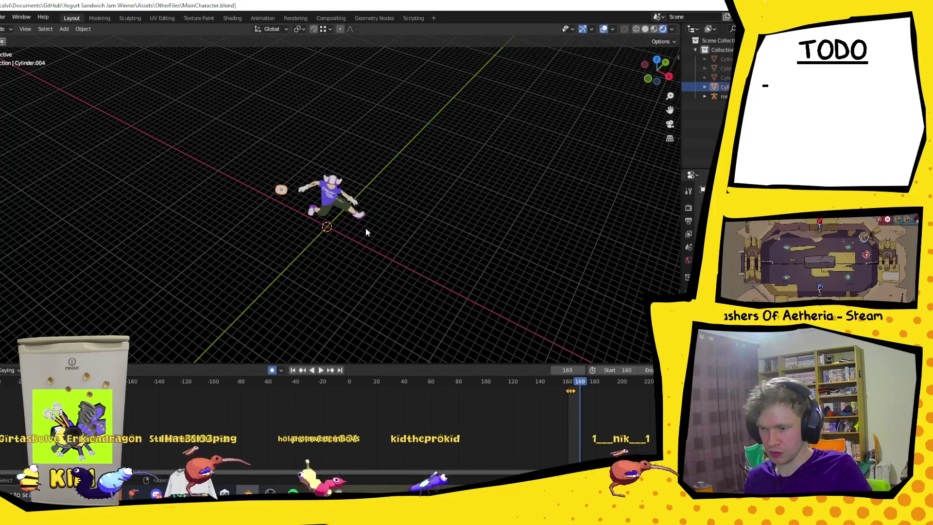
pyautogui.press('g')
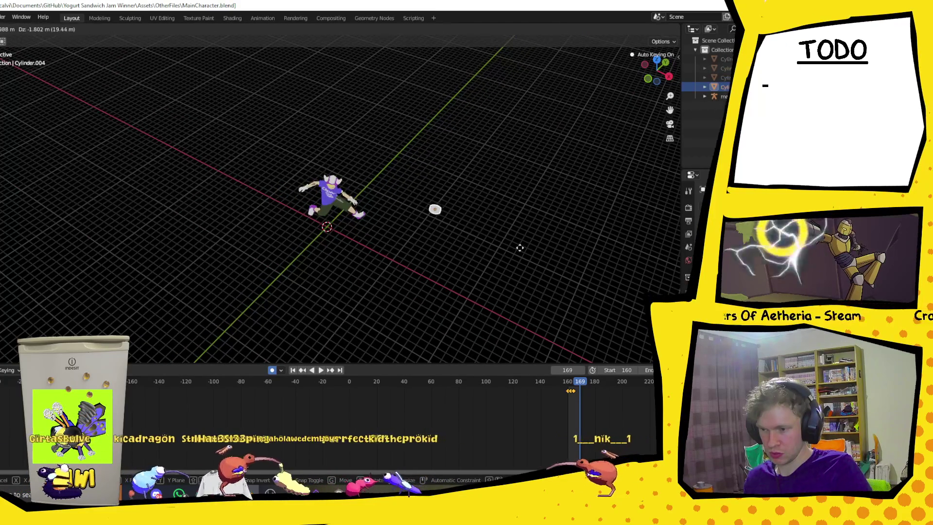
pyautogui.click(506, 247)
pyautogui.moveTo(507, 247)
pyautogui.mouseDown(button='middle')
pyautogui.moveTo(456, 272)
pyautogui.moveTo(483, 244)
pyautogui.mouseUp(button='middle')
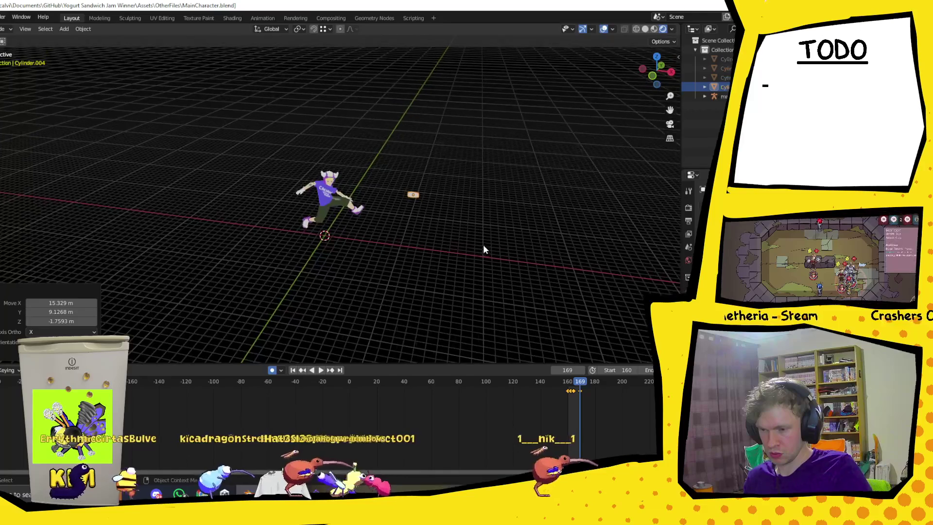
pyautogui.press('g')
pyautogui.press('z')
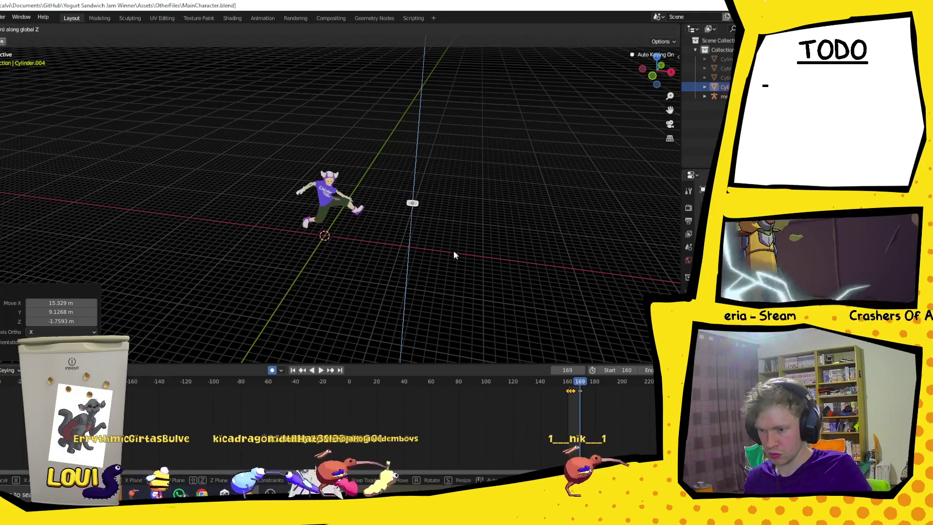
pyautogui.click(453, 251)
# Stop at frame 167 and adjust the disc's height and Y position
pyautogui.press('space')
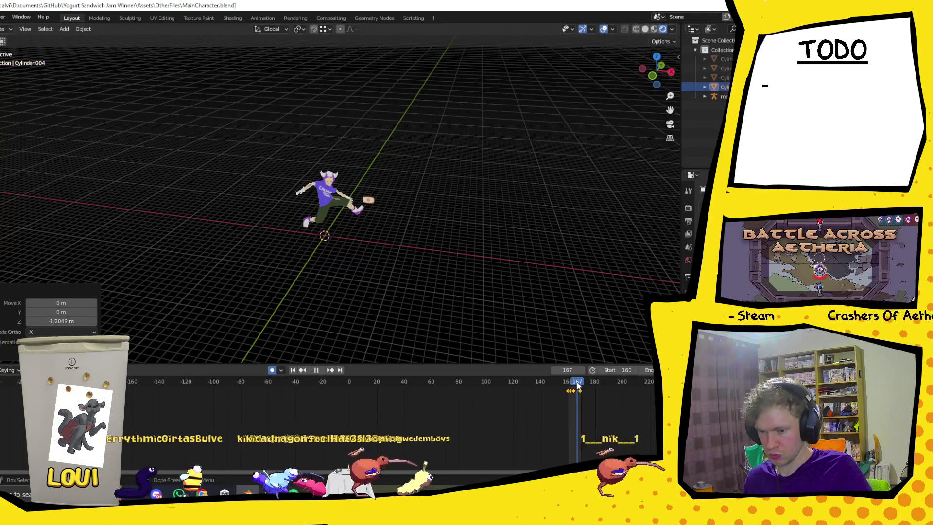
pyautogui.press('Escape')
pyautogui.moveTo(418, 224)
pyautogui.mouseDown(button='middle')
pyautogui.moveTo(397, 208)
pyautogui.moveTo(350, 202)
pyautogui.mouseUp(button='middle')
pyautogui.press('g')
pyautogui.press('z')
pyautogui.click(346, 207)
pyautogui.press('g')
pyautogui.press('y')
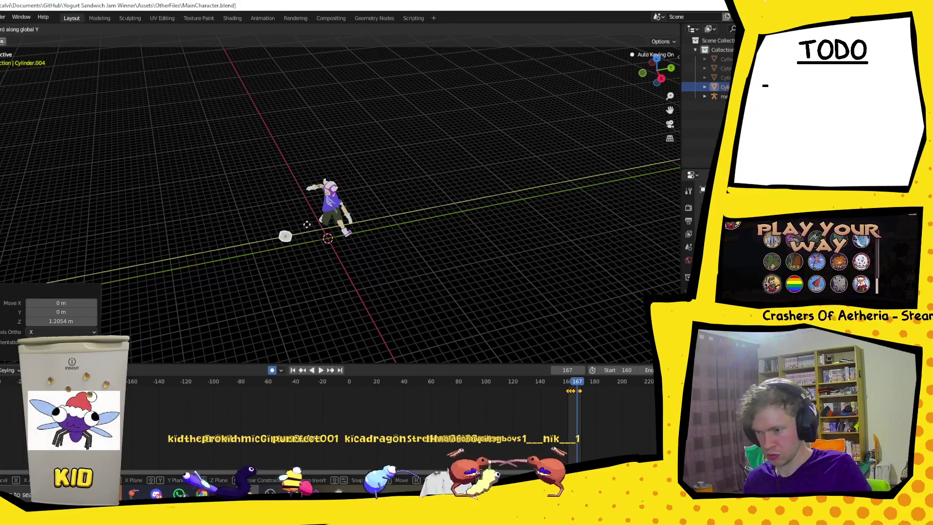
pyautogui.click(298, 224)
pyautogui.moveTo(298, 224)
pyautogui.mouseDown(button='middle')
pyautogui.moveTo(298, 242)
pyautogui.moveTo(354, 224)
pyautogui.moveTo(541, 358)
pyautogui.mouseUp(button='middle')
# Replay the run cycle from around frame 159 to check the disc's launch
pyautogui.press('space')
pyautogui.moveTo(582, 387); pyautogui.dragTo(568, 385)
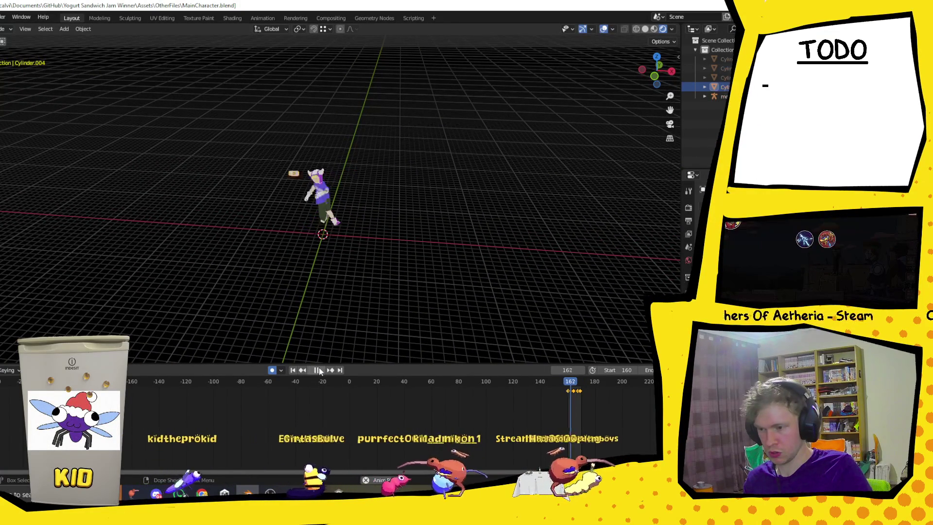
pyautogui.moveTo(302, 285)
pyautogui.mouseDown(button='middle')
pyautogui.moveTo(315, 186)
pyautogui.moveTo(388, 146)
pyautogui.mouseUp(button='middle')
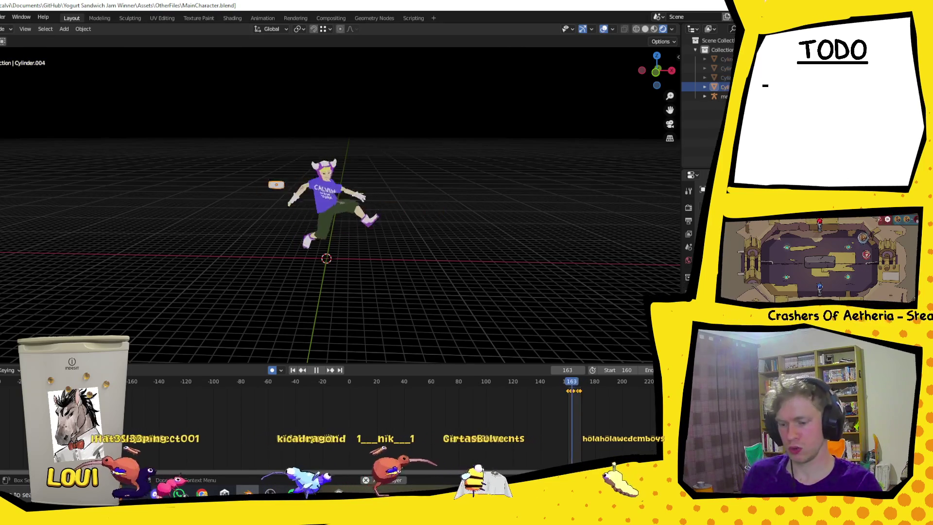
# Stop playback at frame 160 and begin moving the disc, offset 0.1841 m vertically
pyautogui.press('Escape')
pyautogui.moveTo(421, 244); pyautogui.dragTo(249, 229, button='middle')
pyautogui.moveTo(463, 255); pyautogui.dragTo(441, 235, button='middle')
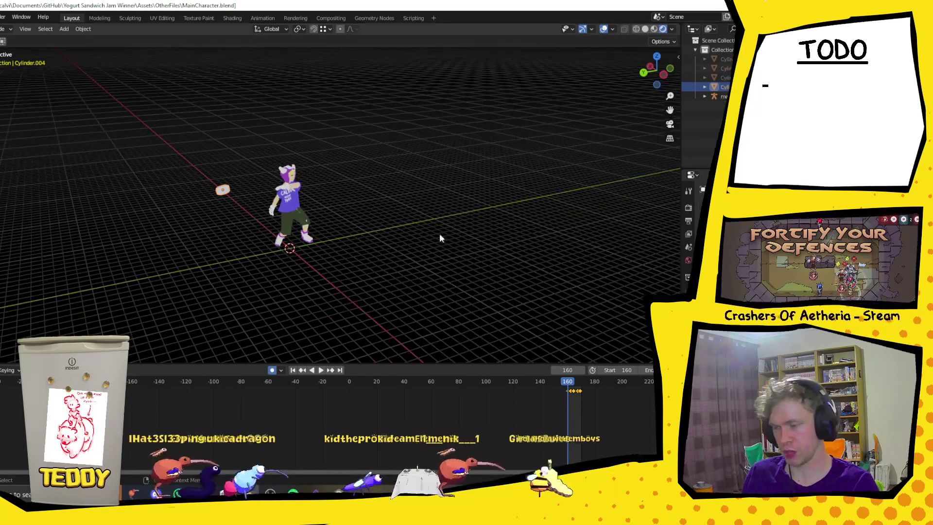
pyautogui.press('g')
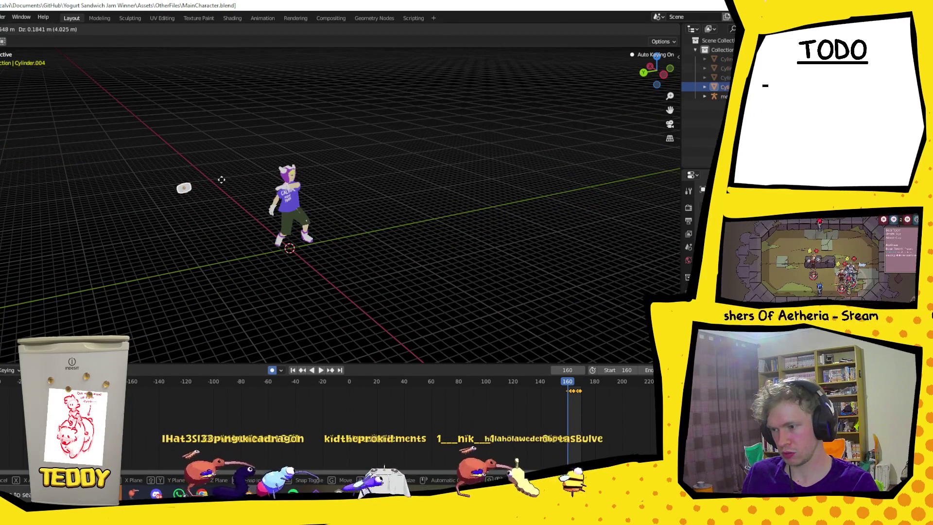
# Place the disc at frame 160, then play on and reposition it once more
pyautogui.click(205, 182)
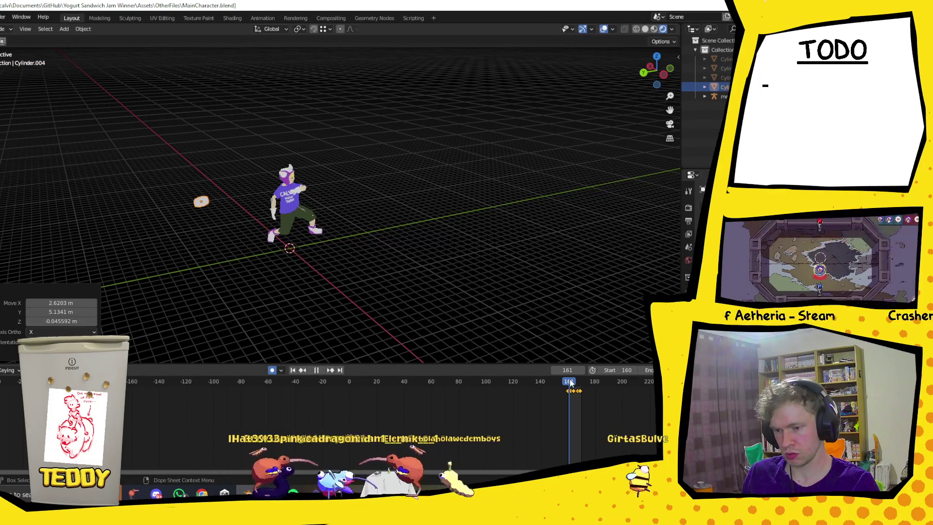
pyautogui.press('space')
pyautogui.moveTo(349, 251)
pyautogui.mouseDown(button='middle')
pyautogui.moveTo(325, 269)
pyautogui.moveTo(281, 226)
pyautogui.mouseUp(button='middle')
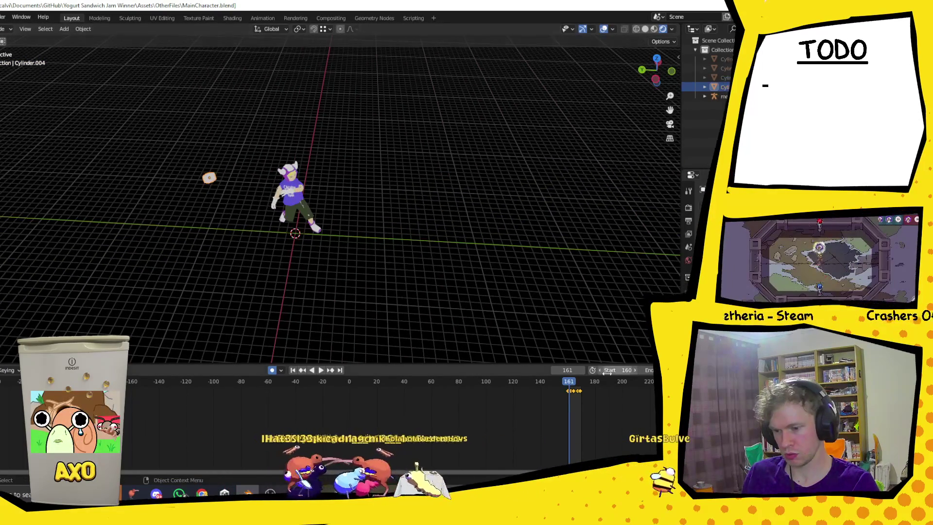
pyautogui.press('space')
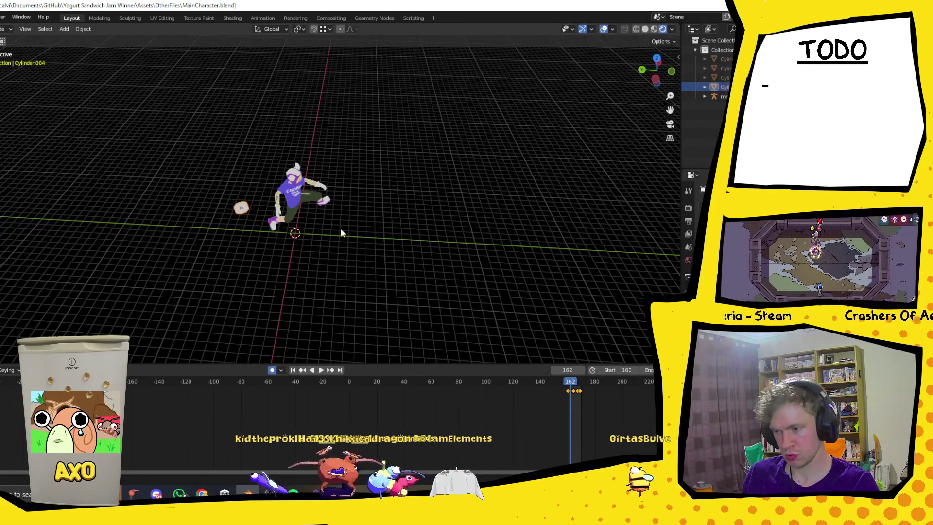
pyautogui.moveTo(341, 234); pyautogui.dragTo(305, 240, button='middle')
pyautogui.press('g')
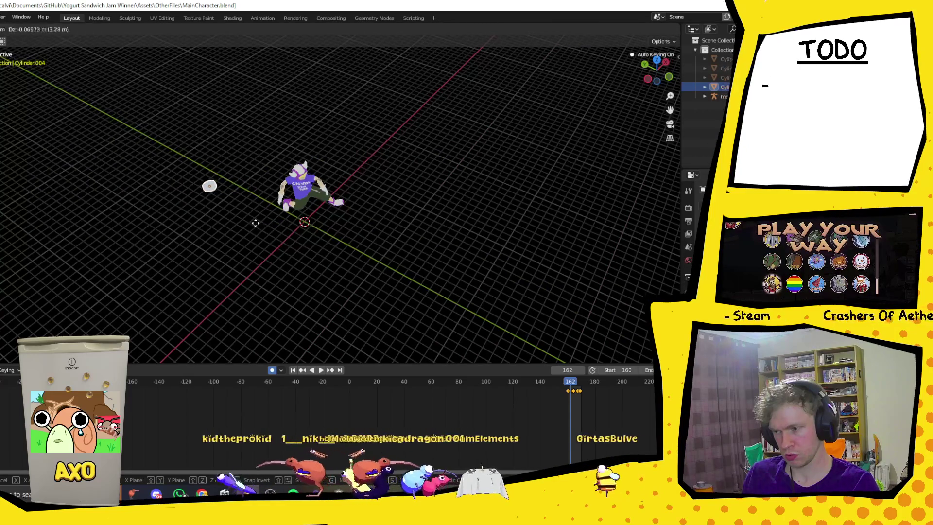
pyautogui.click(256, 223)
pyautogui.moveTo(254, 223); pyautogui.dragTo(376, 220, button='middle')
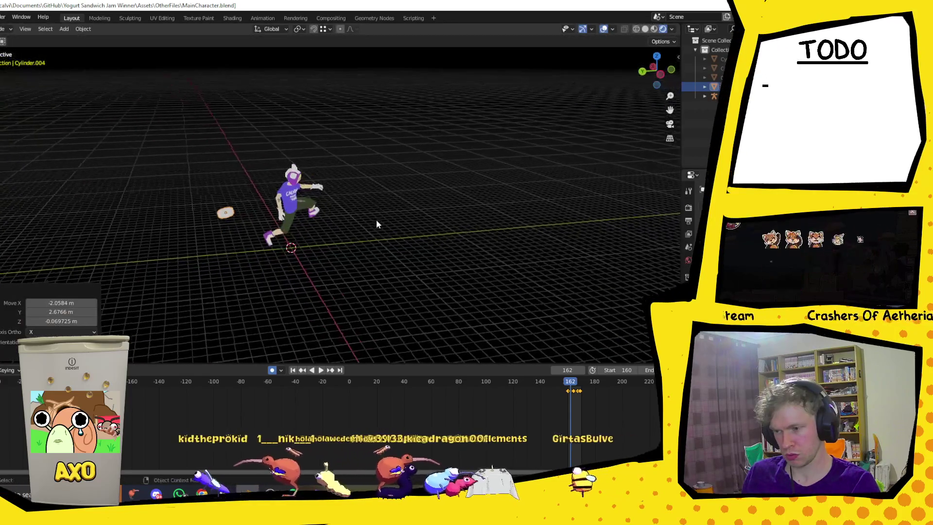
# Set the disc height to 1.8791 m on frame 161 and adjust it vertically on frame 162
pyautogui.click(569, 383)
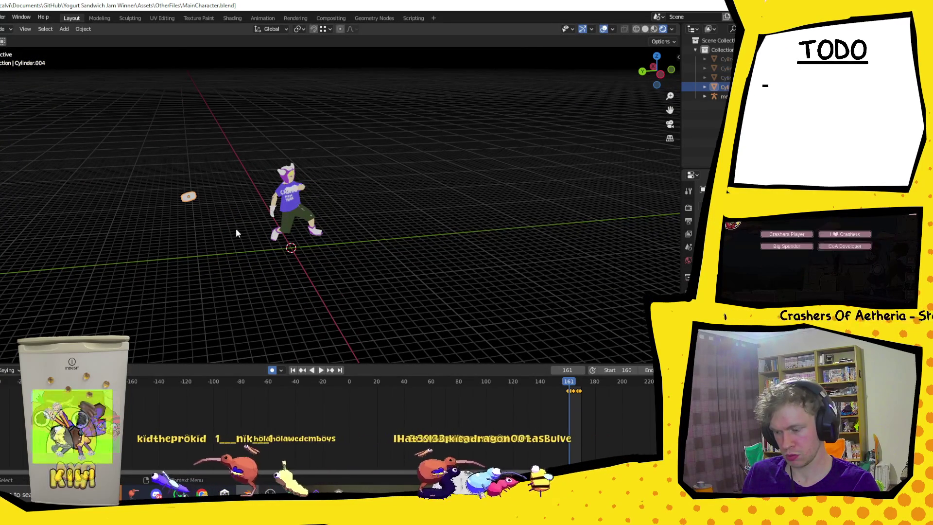
pyautogui.press('g')
pyautogui.press('z')
pyautogui.click(232, 210)
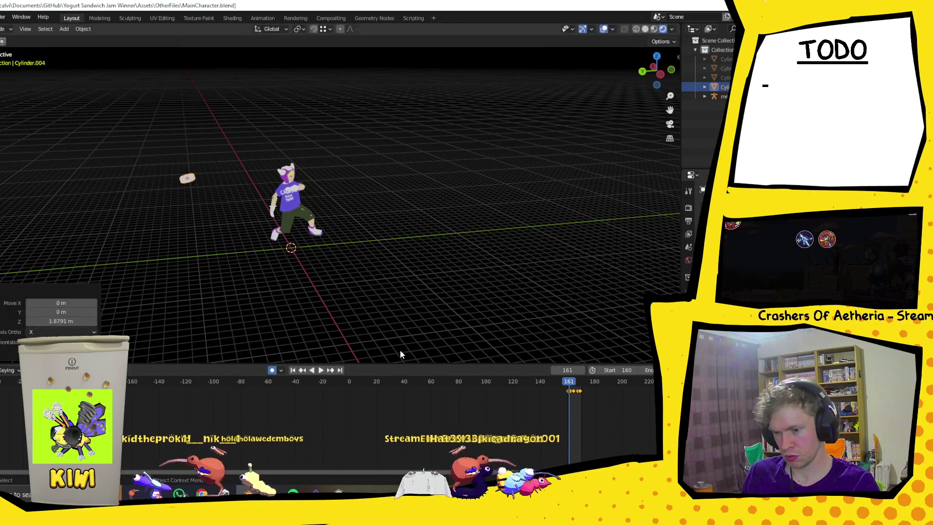
pyautogui.moveTo(570, 383); pyautogui.dragTo(571, 382)
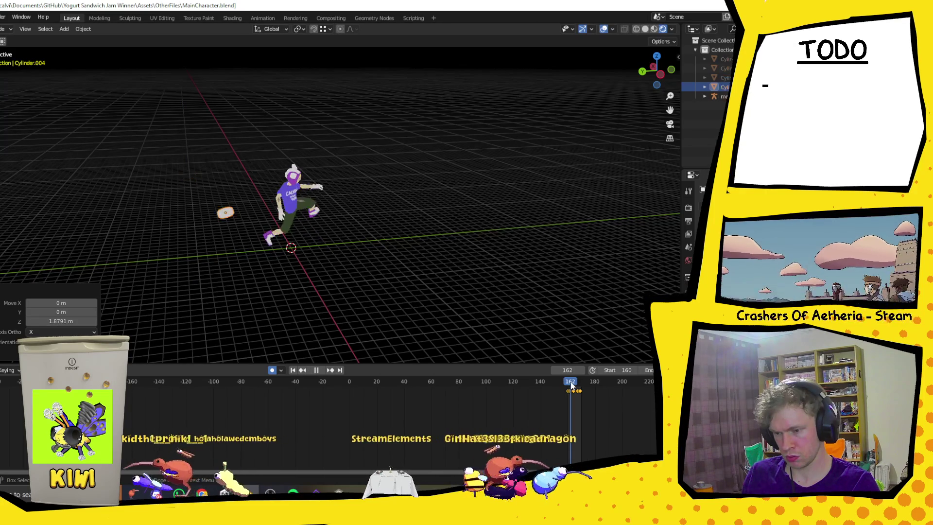
pyautogui.press('g')
pyautogui.press('z')
pyautogui.click(260, 248)
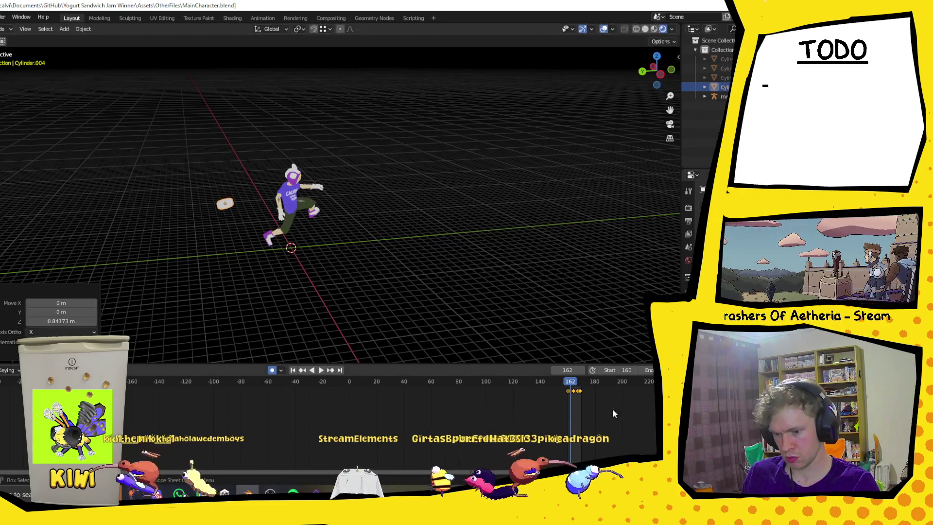
# Return to frame 160, raise the disc 1.4995 m, and play the run cycle to review
pyautogui.click(580, 391)
pyautogui.click(569, 383)
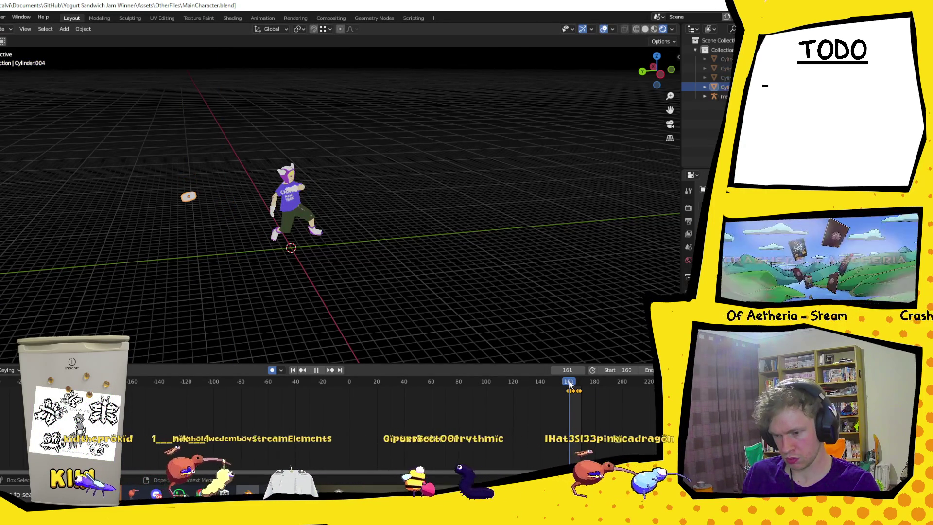
pyautogui.click(567, 383)
pyautogui.press('g')
pyautogui.press('z')
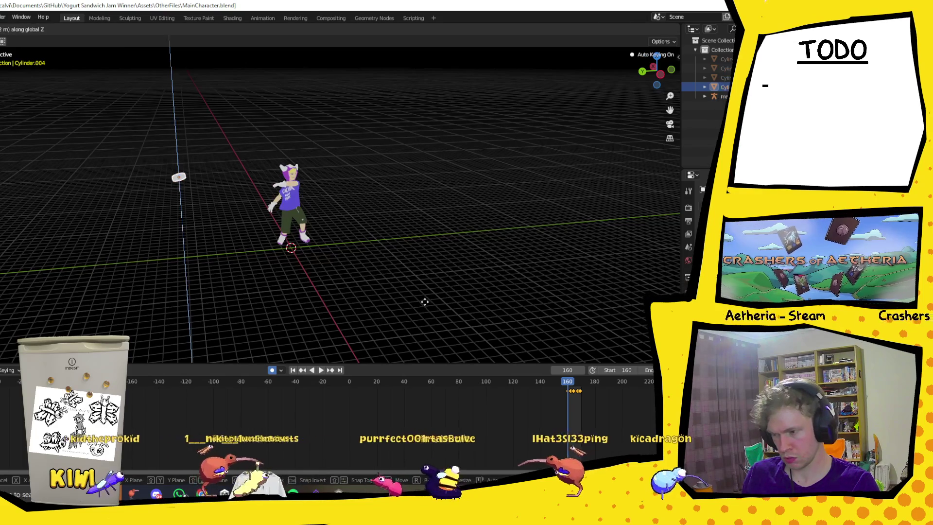
pyautogui.click(447, 324)
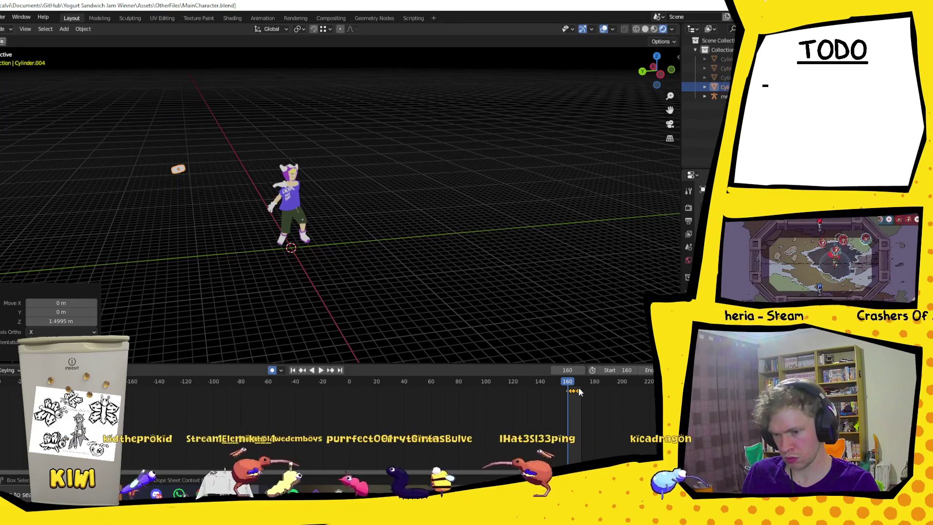
pyautogui.press('space')
pyautogui.press('space')
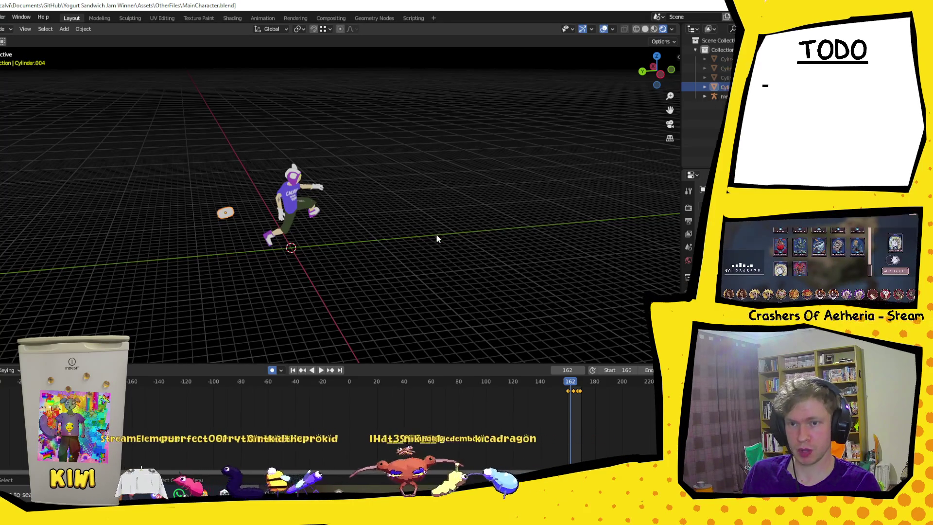
pyautogui.moveTo(436, 232)
pyautogui.mouseDown(button='middle')
pyautogui.moveTo(343, 242)
pyautogui.moveTo(329, 253)
pyautogui.mouseUp(button='middle')
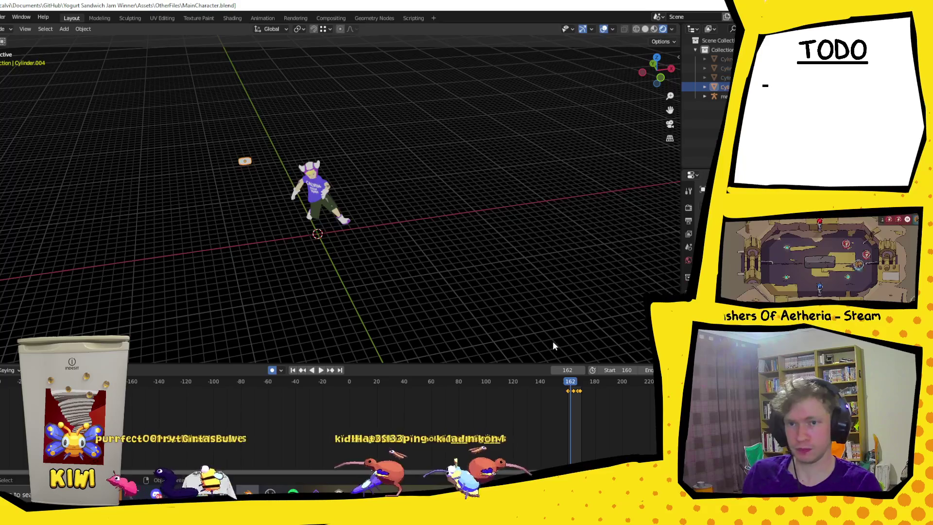
# Play the animation and move the small disc to a new position
pyautogui.press('space')
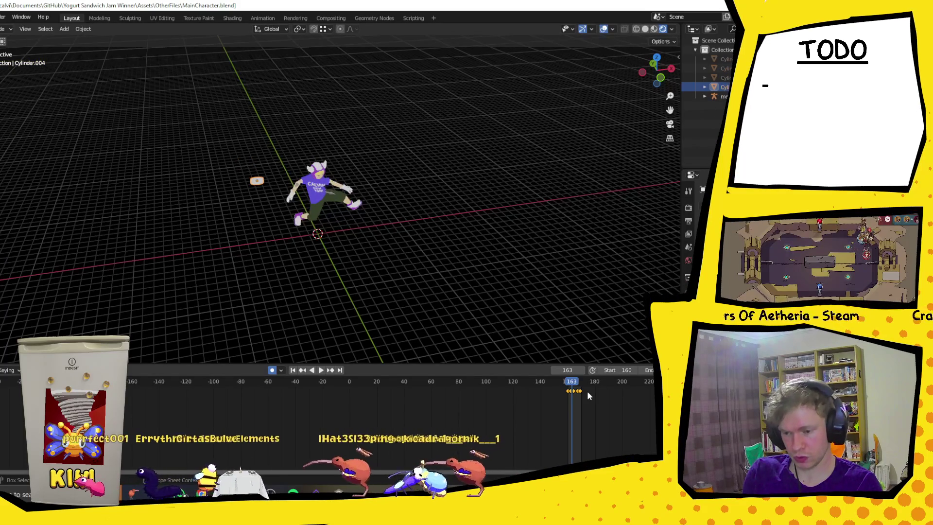
pyautogui.moveTo(403, 218)
pyautogui.mouseDown(button='middle')
pyautogui.moveTo(355, 202)
pyautogui.moveTo(351, 223)
pyautogui.moveTo(389, 219)
pyautogui.moveTo(334, 226)
pyautogui.moveTo(311, 213)
pyautogui.mouseUp(button='middle')
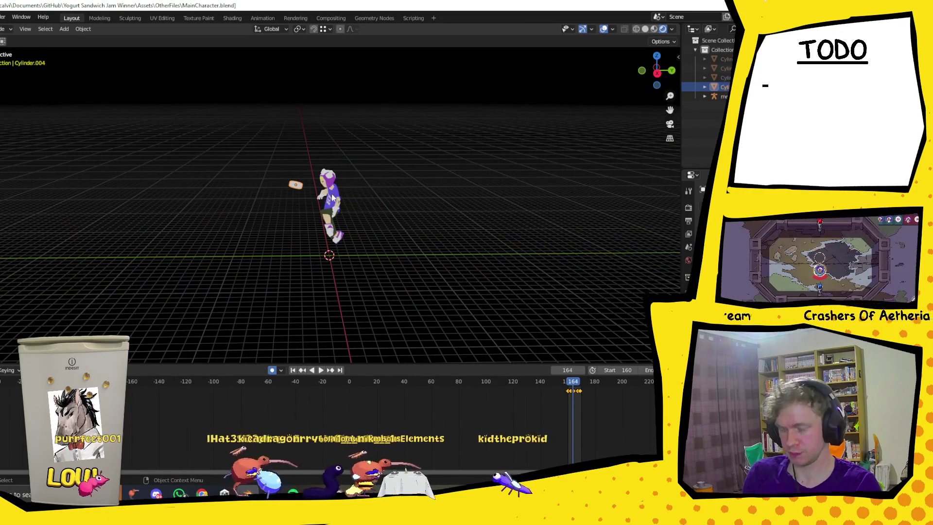
pyautogui.moveTo(333, 198); pyautogui.dragTo(320, 208, button='middle')
pyautogui.press('g')
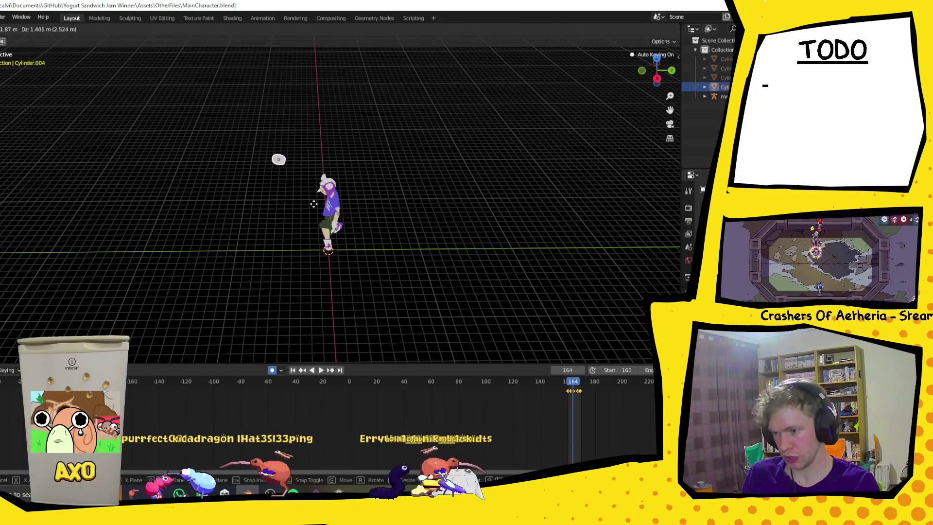
pyautogui.click(311, 199)
pyautogui.moveTo(310, 199)
pyautogui.mouseDown(button='middle')
pyautogui.moveTo(402, 211)
pyautogui.moveTo(423, 276)
pyautogui.mouseUp(button='middle')
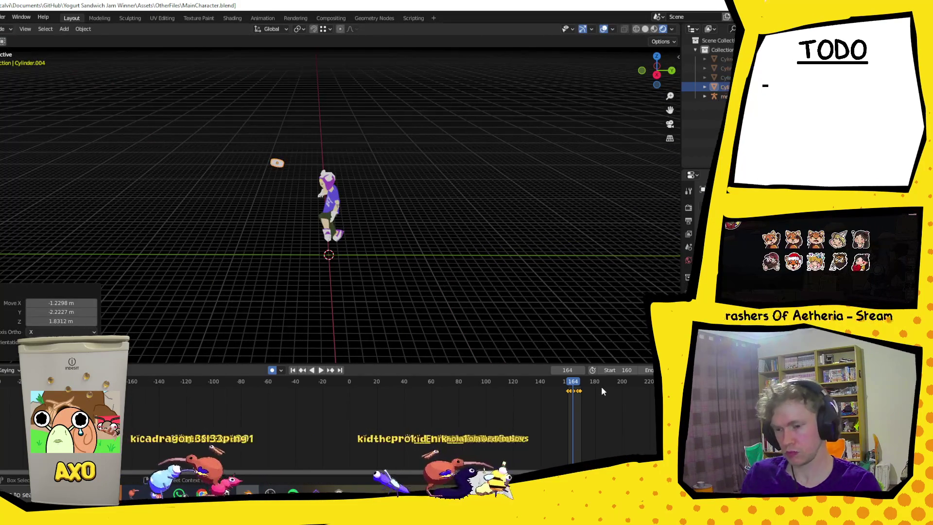
# Step to frame 167 and reposition the small leg control
pyautogui.press('Right')
pyautogui.press('Right')
pyautogui.press('Right')
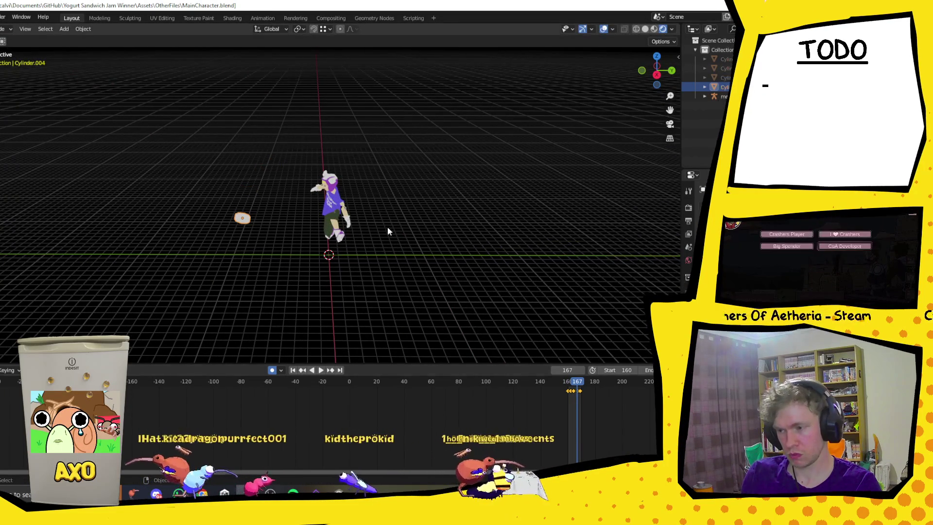
pyautogui.moveTo(392, 229); pyautogui.dragTo(385, 221, button='middle')
pyautogui.press('g')
pyautogui.press('Return')
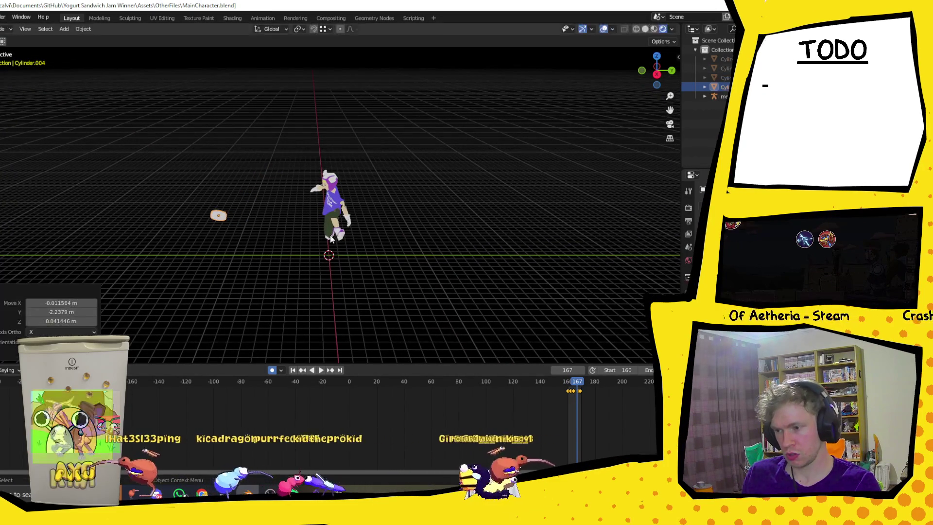
# On frame 169 move the control right by 1.596, 0.62482, 0.10958 m, then preview around frame 170
pyautogui.press('Right')
pyautogui.press('Right')
pyautogui.moveTo(434, 273)
pyautogui.mouseDown(button='middle')
pyautogui.moveTo(352, 273)
pyautogui.moveTo(295, 289)
pyautogui.moveTo(435, 272)
pyautogui.moveTo(435, 265)
pyautogui.moveTo(429, 271)
pyautogui.moveTo(504, 309)
pyautogui.moveTo(493, 279)
pyautogui.mouseUp(button='middle')
pyautogui.press('g')
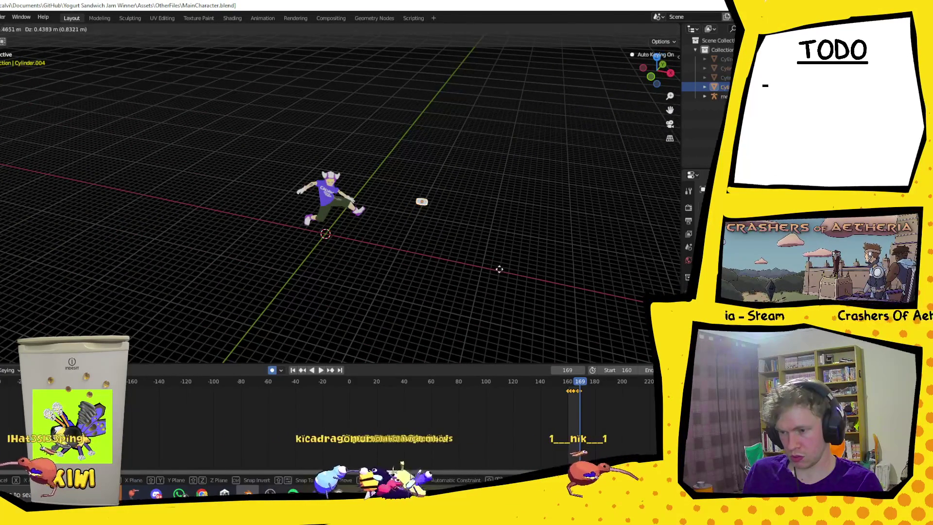
pyautogui.click(506, 270)
pyautogui.moveTo(342, 314)
pyautogui.mouseDown(button='middle')
pyautogui.moveTo(395, 308)
pyautogui.moveTo(371, 306)
pyautogui.mouseUp(button='middle')
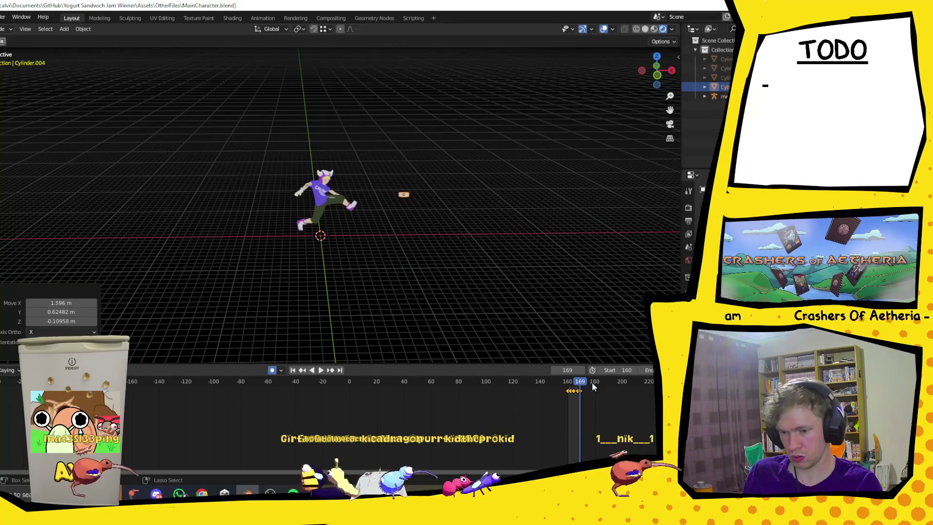
pyautogui.press('space')
pyautogui.moveTo(581, 385); pyautogui.dragTo(582, 392)
pyautogui.press('space')
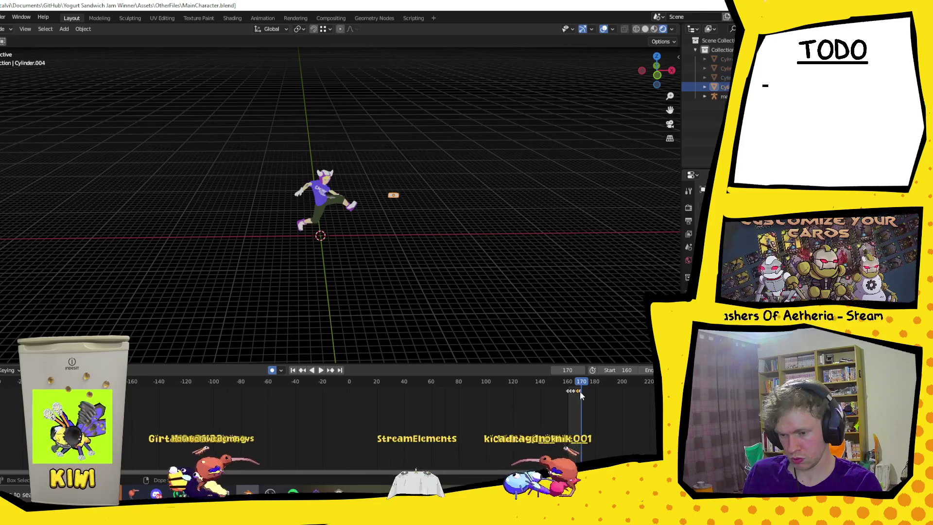
# Zoom and pan the timeline onto the keyframes between frames 160 and 170
pyautogui.keyDown('ctrl'); pyautogui.scroll(10, 588, 413); pyautogui.keyUp('ctrl')
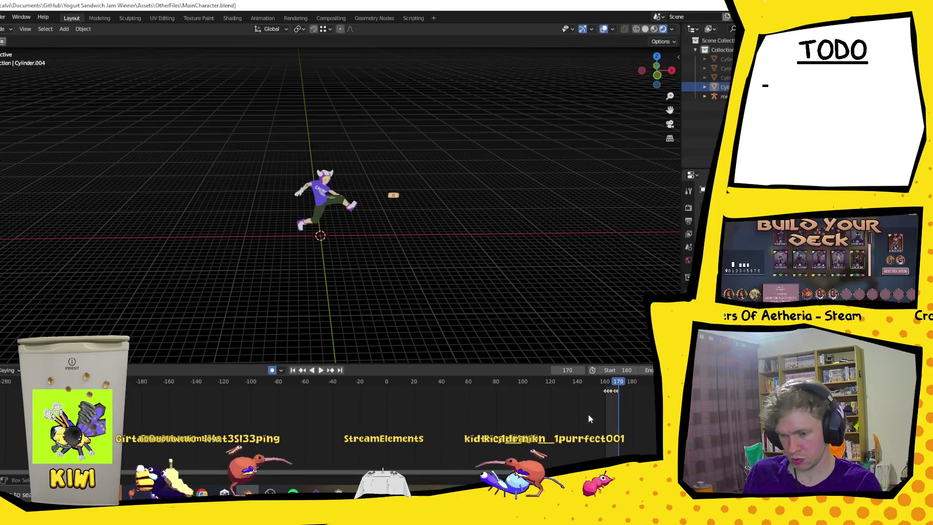
pyautogui.keyDown('ctrl'); pyautogui.scroll(-1, 590, 412); pyautogui.keyUp('ctrl')
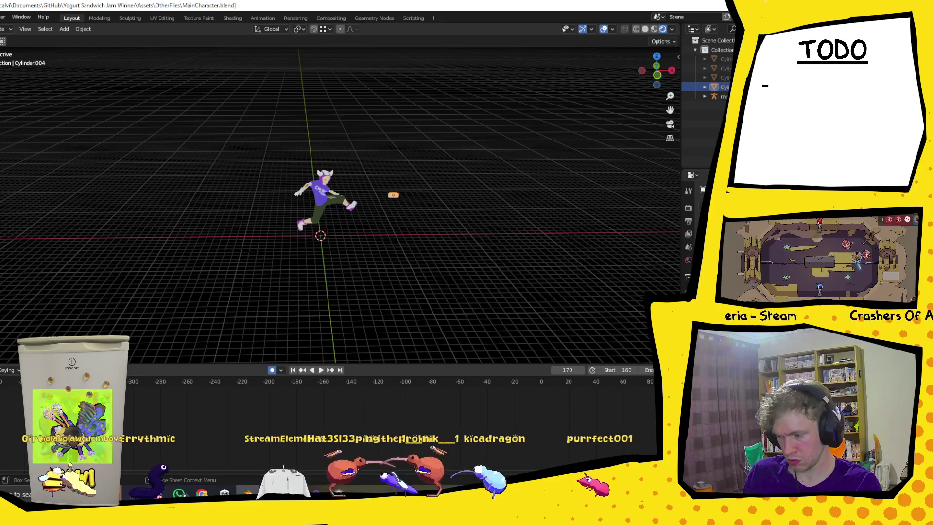
pyautogui.scroll(-2, 208, 467)
pyautogui.scroll(-1, 208, 475)
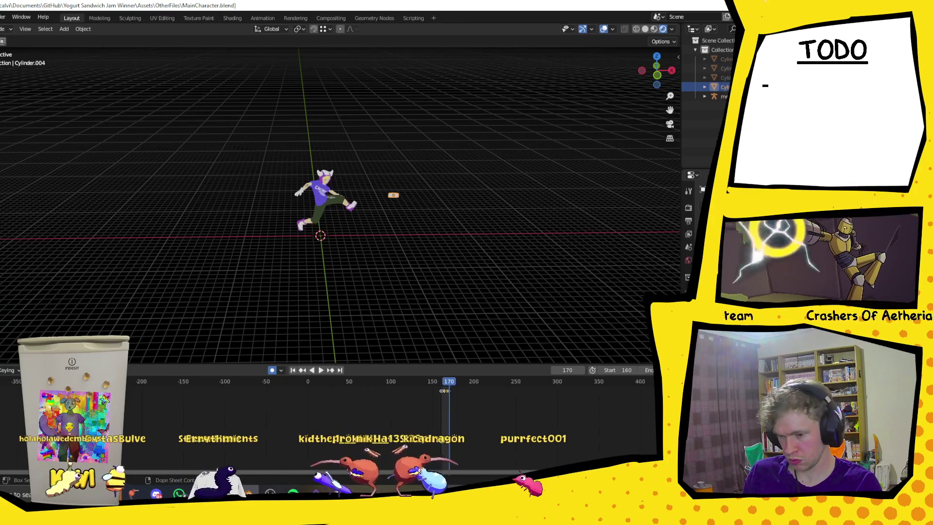
pyautogui.scroll(-2, 530, 406)
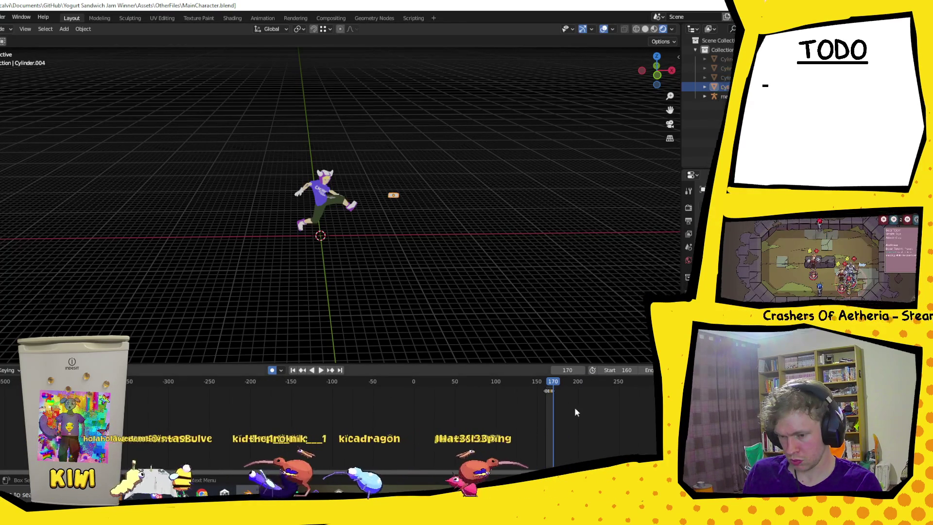
pyautogui.keyDown('ctrl'); pyautogui.hscroll(-5, 568, 406); pyautogui.keyUp('ctrl')
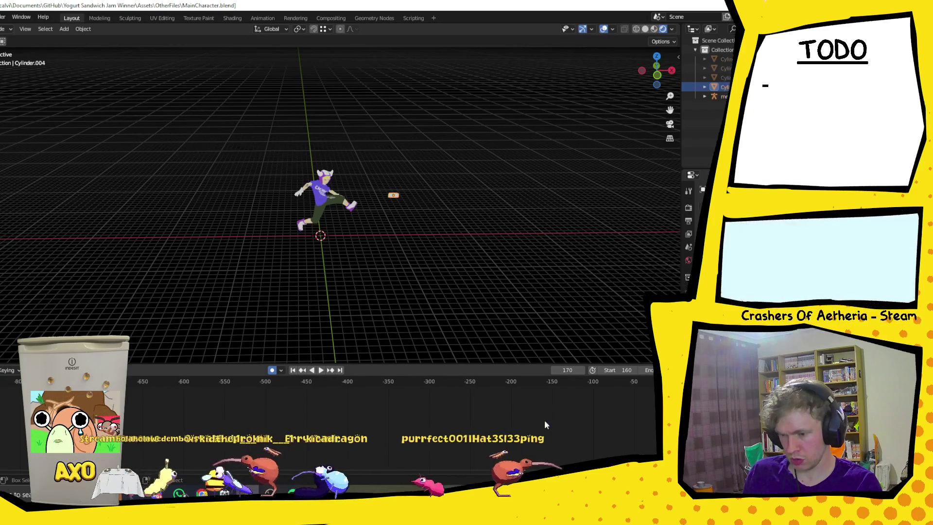
pyautogui.keyDown('ctrl'); pyautogui.hscroll(5, 529, 416); pyautogui.keyUp('ctrl')
pyautogui.keyDown('ctrl'); pyautogui.hscroll(5, 529, 416); pyautogui.keyUp('ctrl')
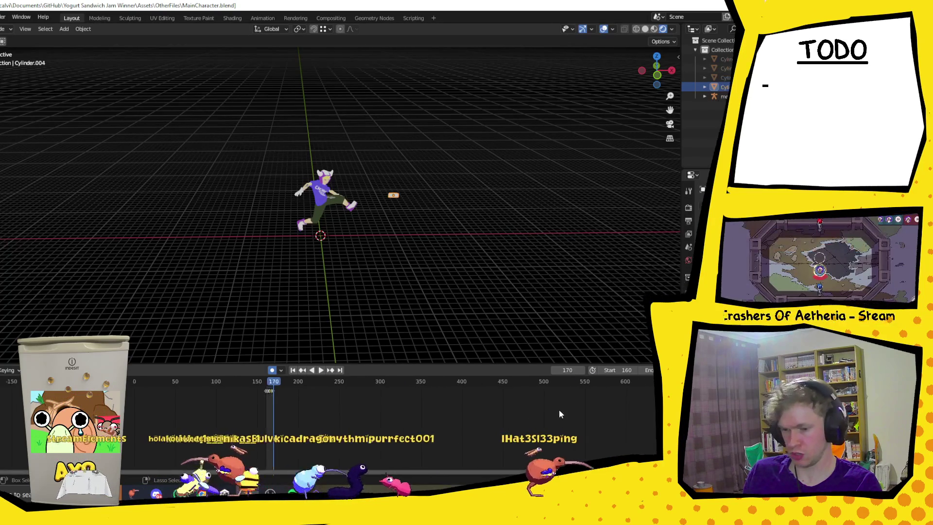
pyautogui.keyDown('ctrl'); pyautogui.hscroll(-4, 618, 425); pyautogui.keyUp('ctrl')
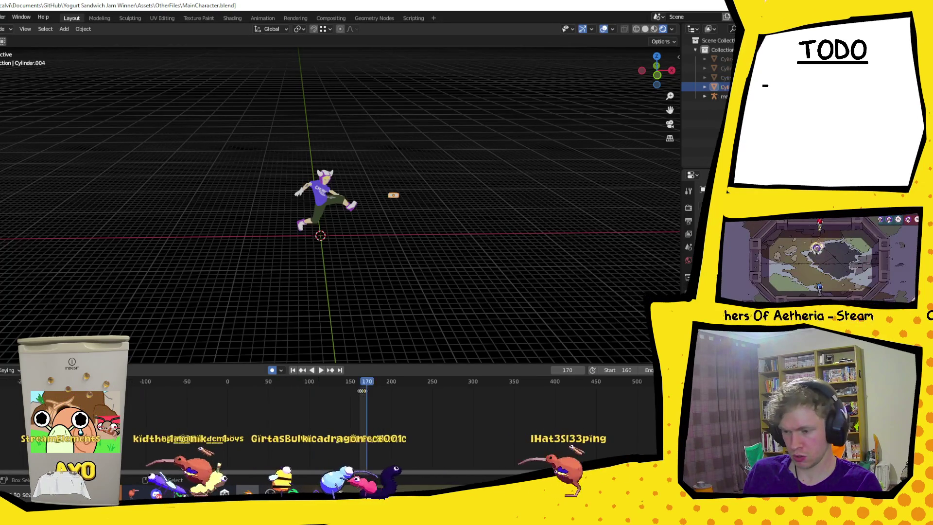
pyautogui.keyDown('ctrl'); pyautogui.hscroll(4, 619, 427); pyautogui.keyUp('ctrl')
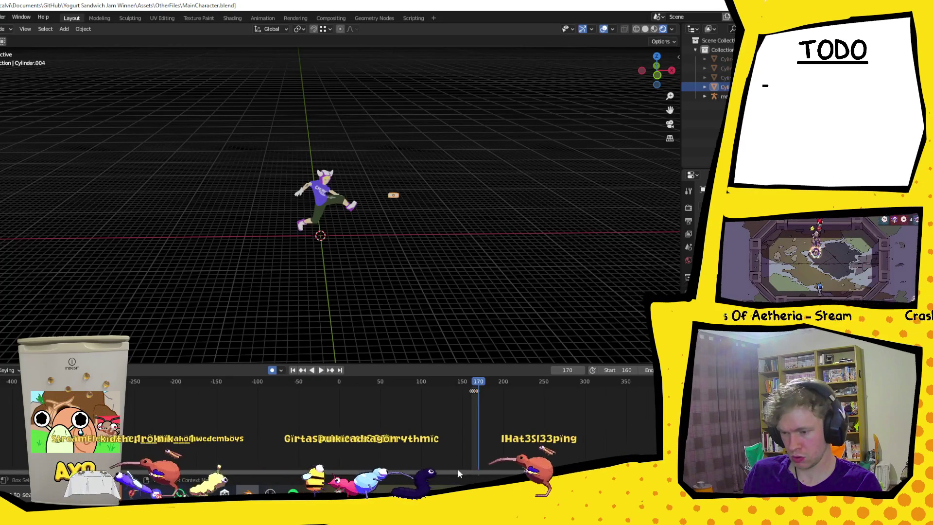
pyautogui.keyDown('ctrl'); pyautogui.hscroll(-12, 413, 423); pyautogui.keyUp('ctrl')
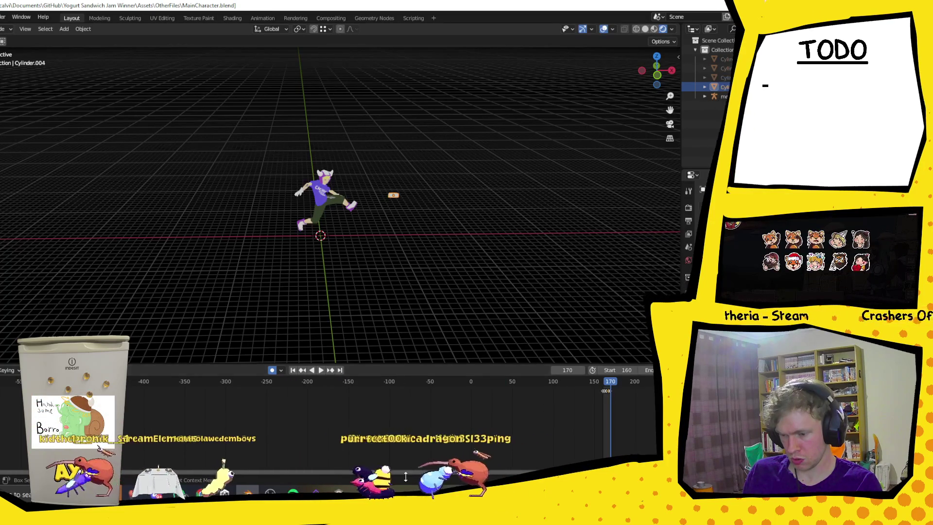
pyautogui.keyDown('ctrl'); pyautogui.hscroll(8, 557, 430); pyautogui.keyUp('ctrl')
pyautogui.keyDown('ctrl'); pyautogui.hscroll(-20, 554, 423); pyautogui.keyUp('ctrl')
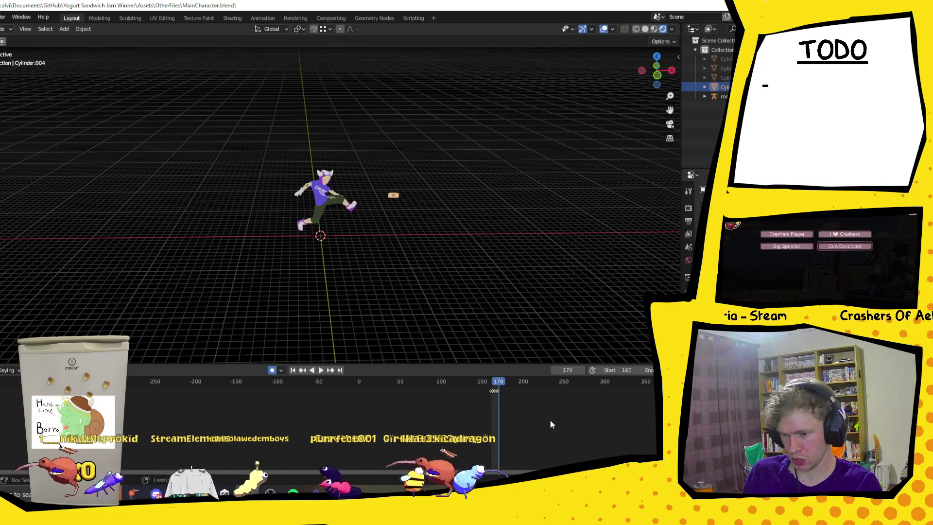
pyautogui.keyDown('ctrl'); pyautogui.hscroll(20, 539, 419); pyautogui.keyUp('ctrl')
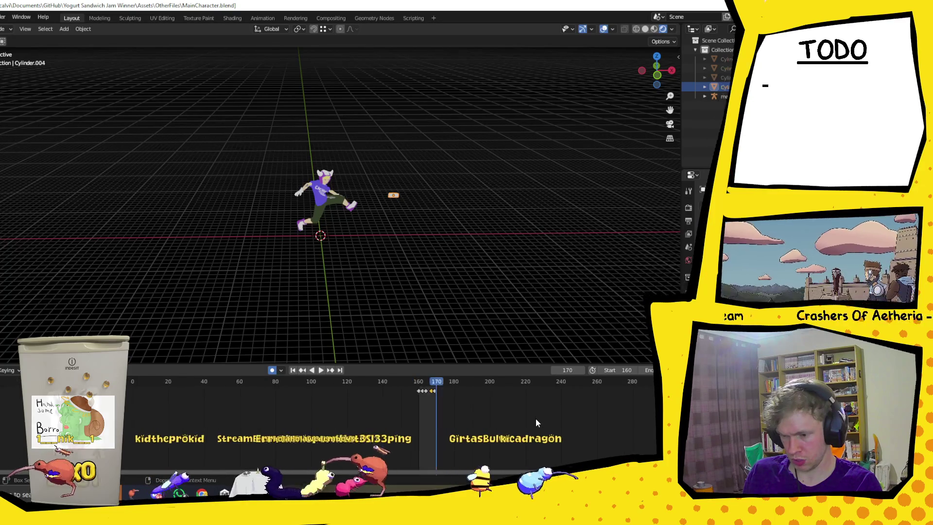
pyautogui.scroll(5, 536, 421)
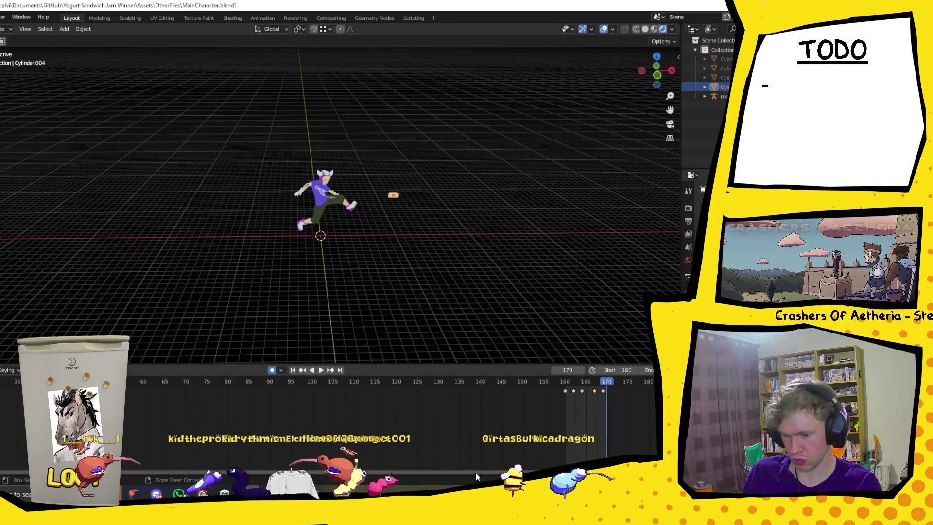
pyautogui.keyDown('ctrl'); pyautogui.hscroll(4, 495, 437); pyautogui.keyUp('ctrl')
# Select the frame-169 key, scrub back to frame 158 and preview the run cycle
pyautogui.click(486, 391)
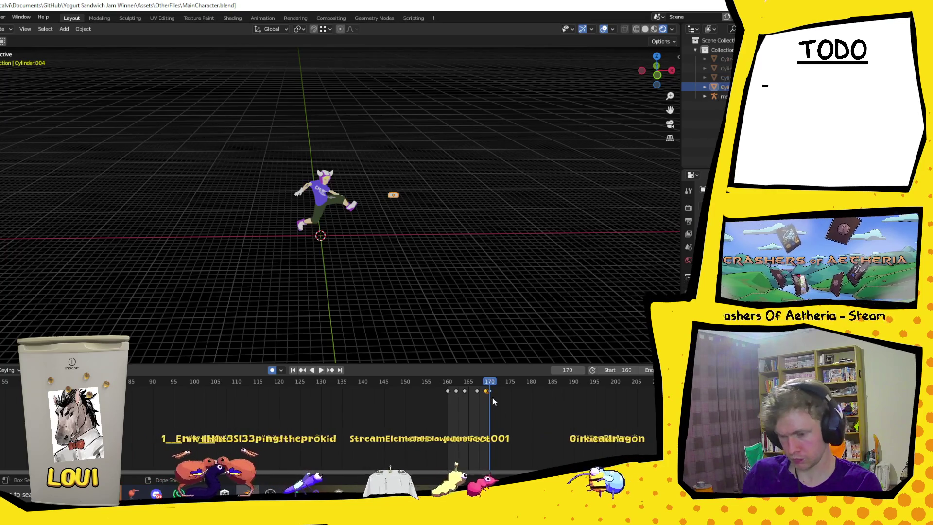
pyautogui.moveTo(489, 385)
pyautogui.mouseDown()
pyautogui.moveTo(439, 383)
pyautogui.moveTo(497, 385)
pyautogui.mouseUp()
pyautogui.moveTo(437, 316); pyautogui.dragTo(414, 287, button='middle')
pyautogui.press('space')
pyautogui.scroll(-3, 392, 255)
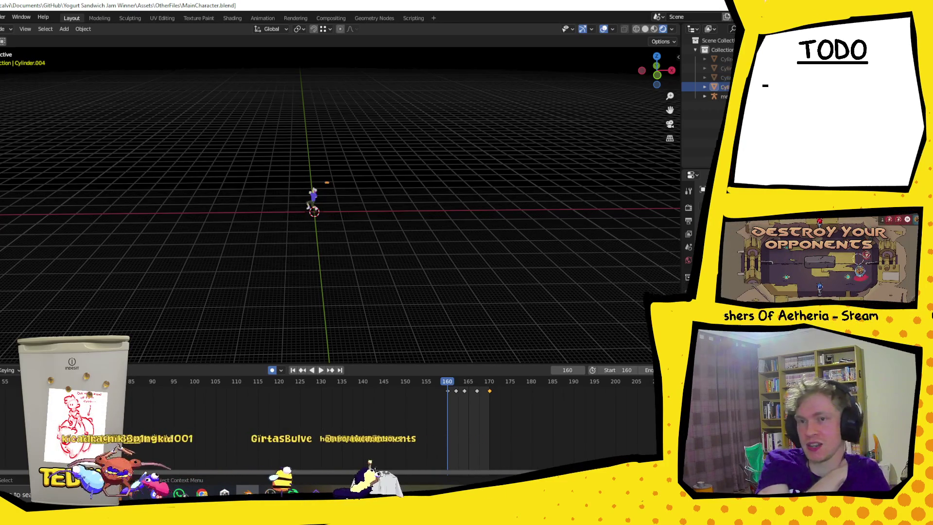
# Try a Z-constrained move of the leg control on frame 161, then undo it
pyautogui.scroll(6, 240, 209)
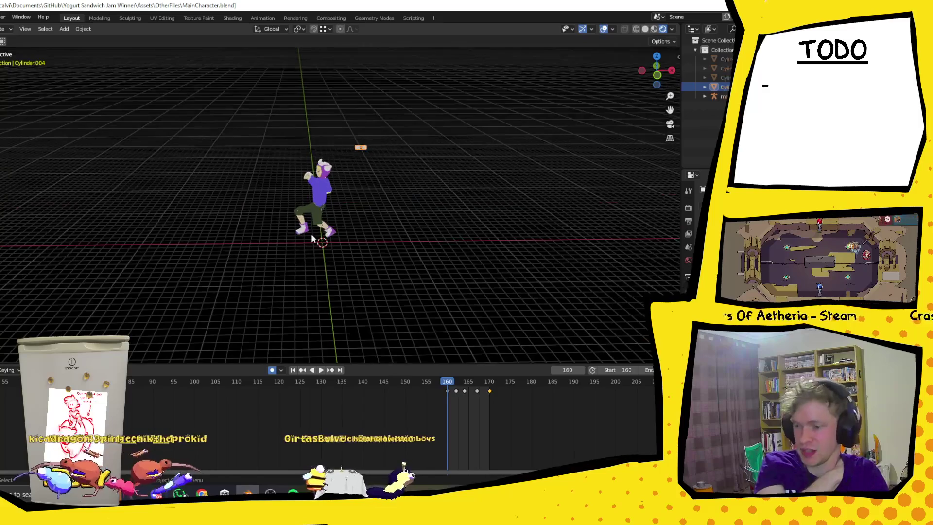
pyautogui.scroll(-2, 407, 192)
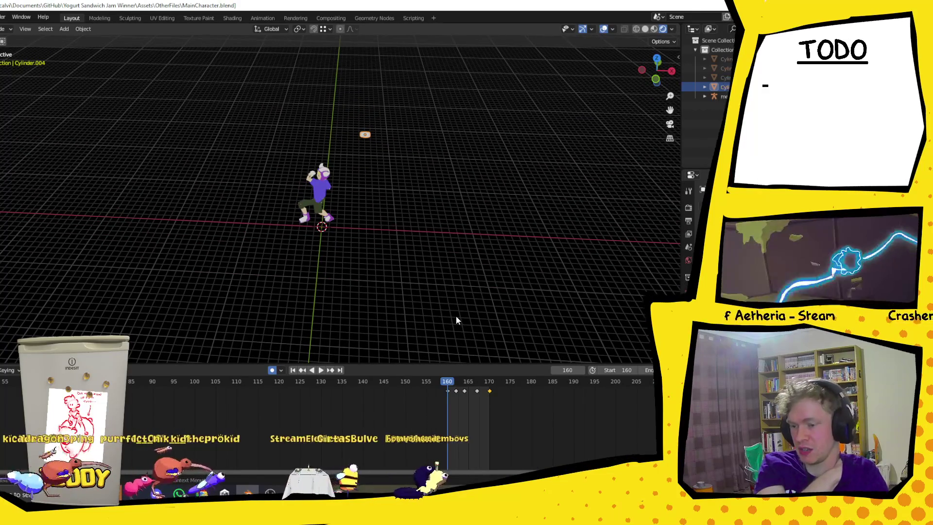
pyautogui.press('Right')
pyautogui.press('space')
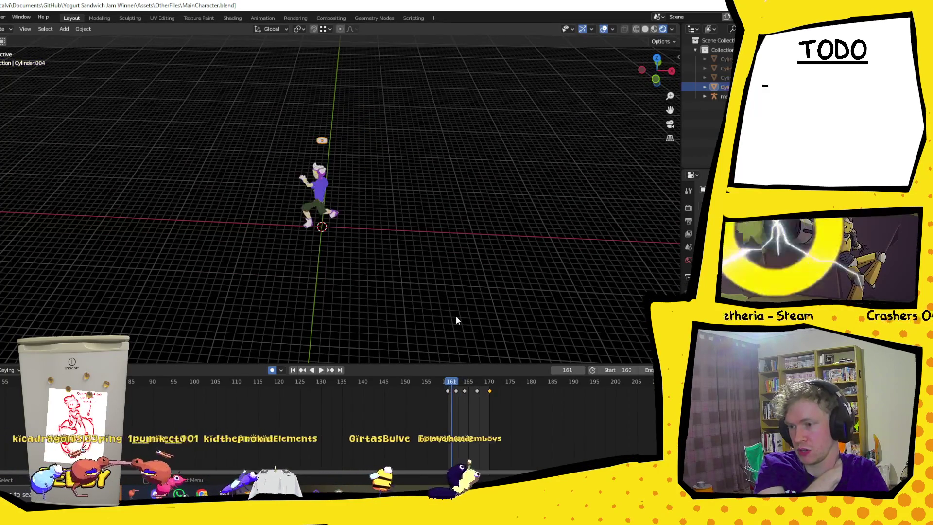
pyautogui.press('Escape')
pyautogui.press('g')
pyautogui.press('z')
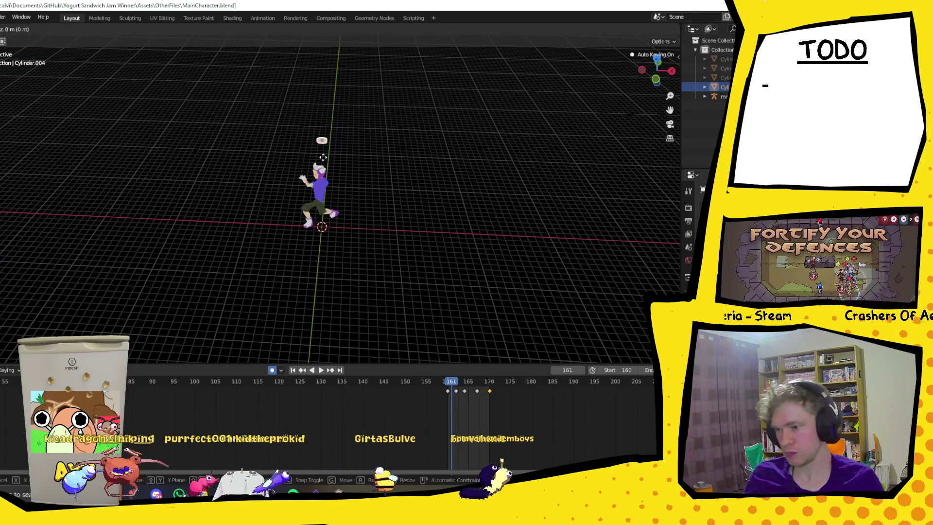
pyautogui.click(321, 154)
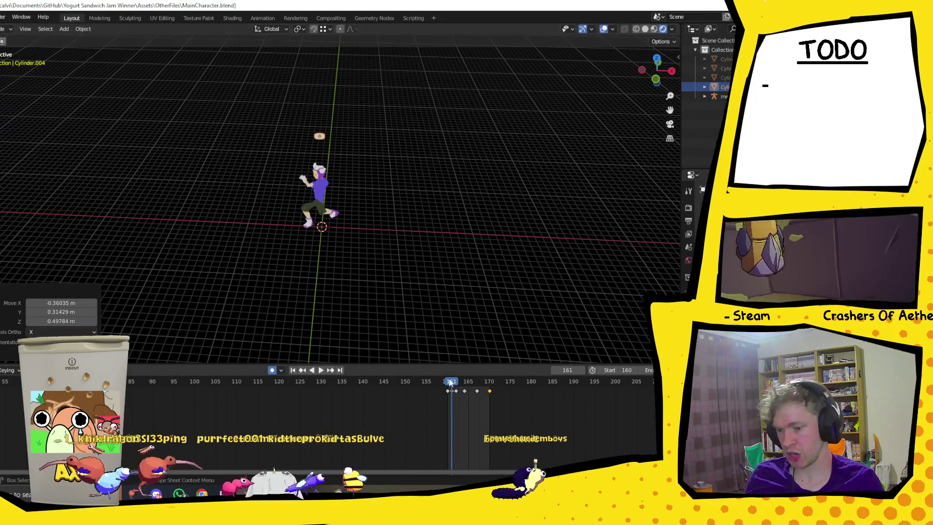
pyautogui.hotkey('ctrl', 'z')
# Reposition the leg control object on frames 164 and 167
pyautogui.press('Right')
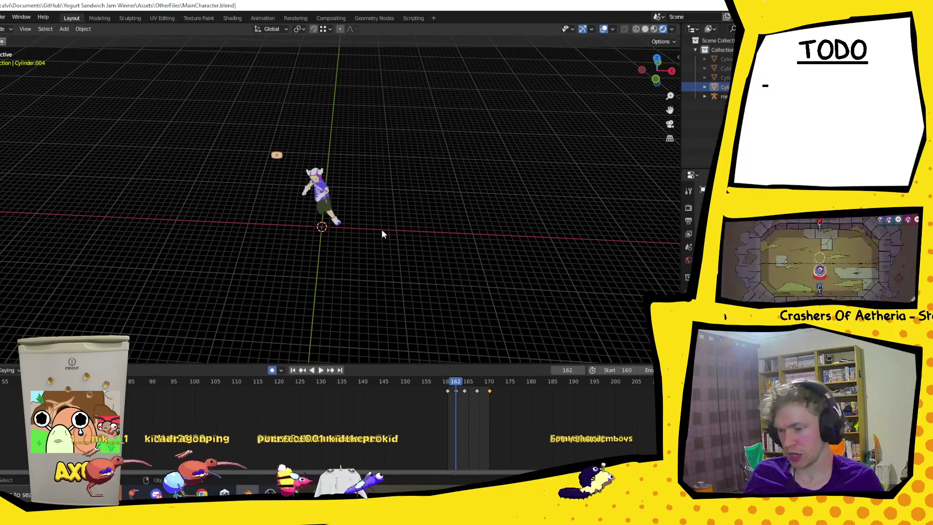
pyautogui.press('Right')
pyautogui.press('Right')
pyautogui.press('g')
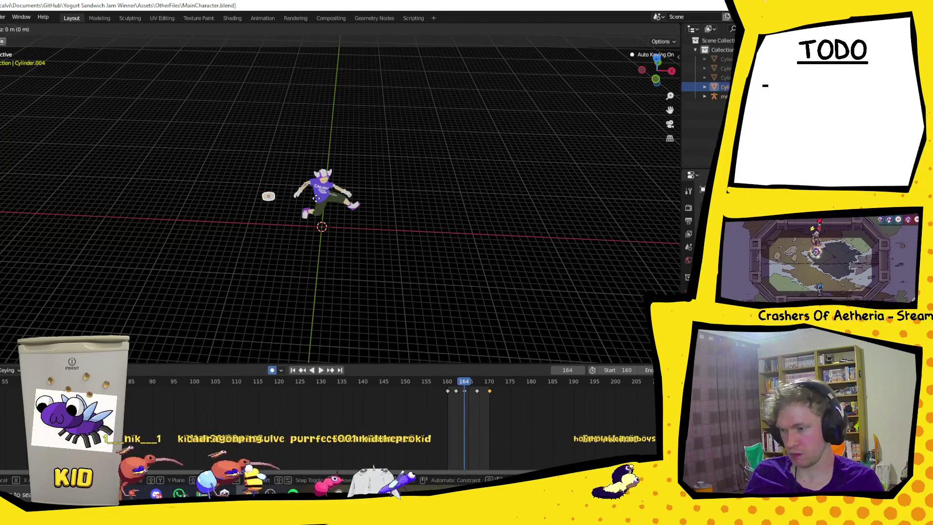
pyautogui.click(296, 205)
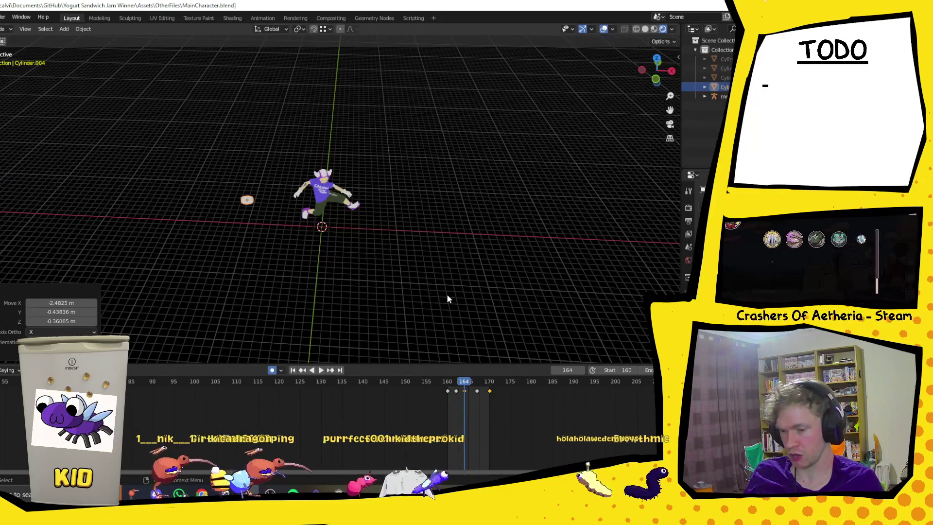
pyautogui.press('i')
pyautogui.press('Right')
pyautogui.press('Right')
pyautogui.press('Right')
pyautogui.moveTo(406, 259); pyautogui.dragTo(304, 261, button='middle')
pyautogui.press('g')
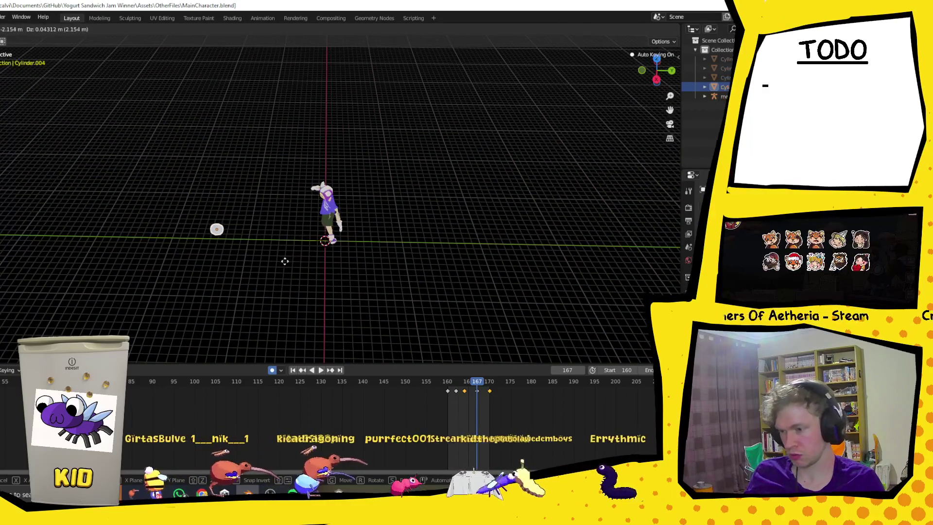
pyautogui.click(285, 261)
# Jump to frame 170 and play the edited run cycle from a low side view
pyautogui.click(489, 392)
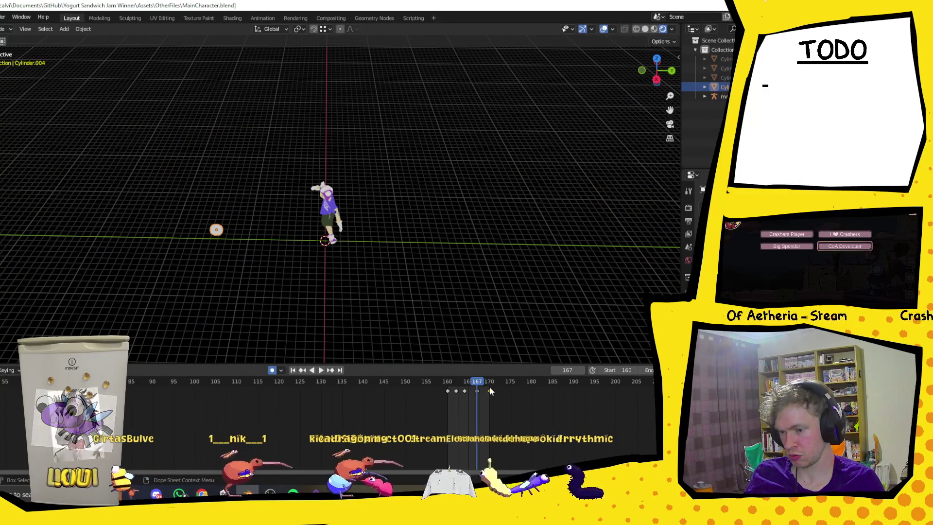
pyautogui.click(492, 384)
pyautogui.moveTo(438, 297); pyautogui.dragTo(401, 277, button='middle')
pyautogui.press('Escape')
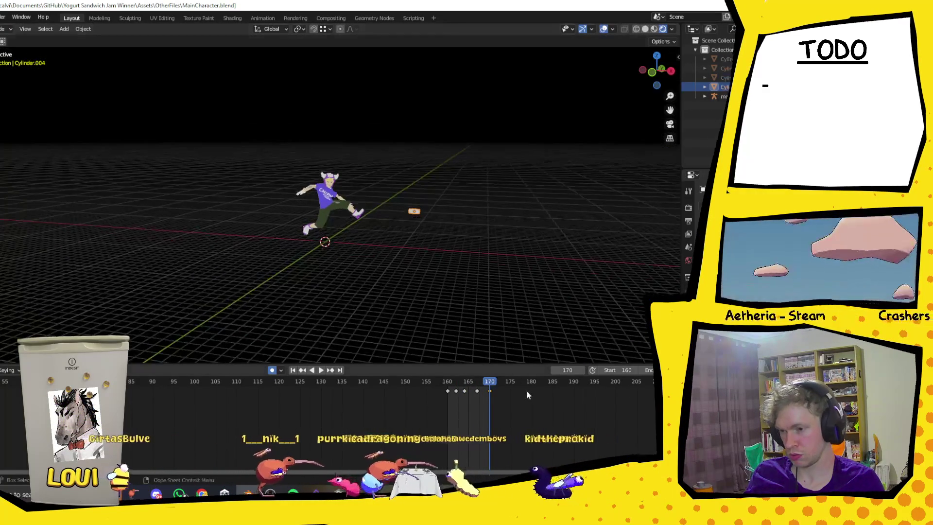
# Scrub back to frame 160 and play the run loop while orbiting the character
pyautogui.click(490, 391)
pyautogui.moveTo(489, 383); pyautogui.dragTo(448, 386)
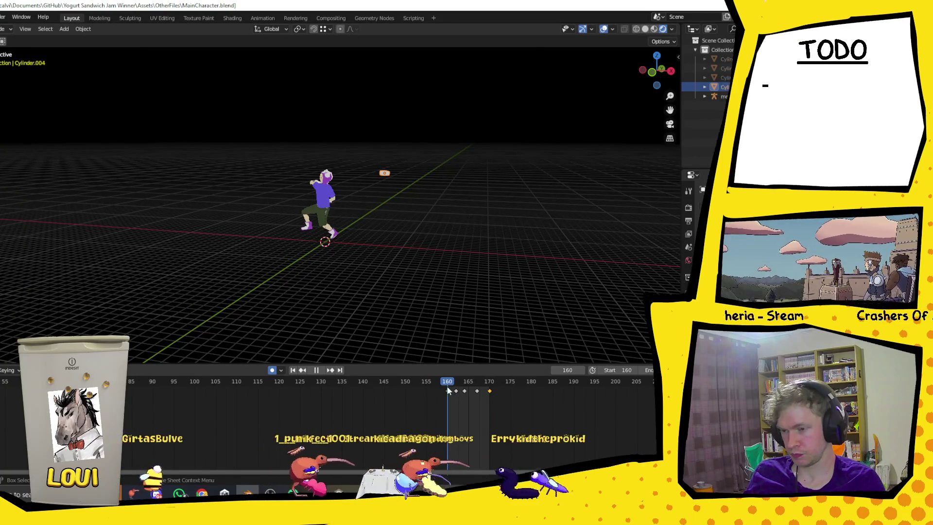
pyautogui.moveTo(322, 280)
pyautogui.mouseDown(button='middle')
pyautogui.moveTo(363, 281)
pyautogui.moveTo(355, 285)
pyautogui.mouseUp(button='middle')
pyautogui.press('space')
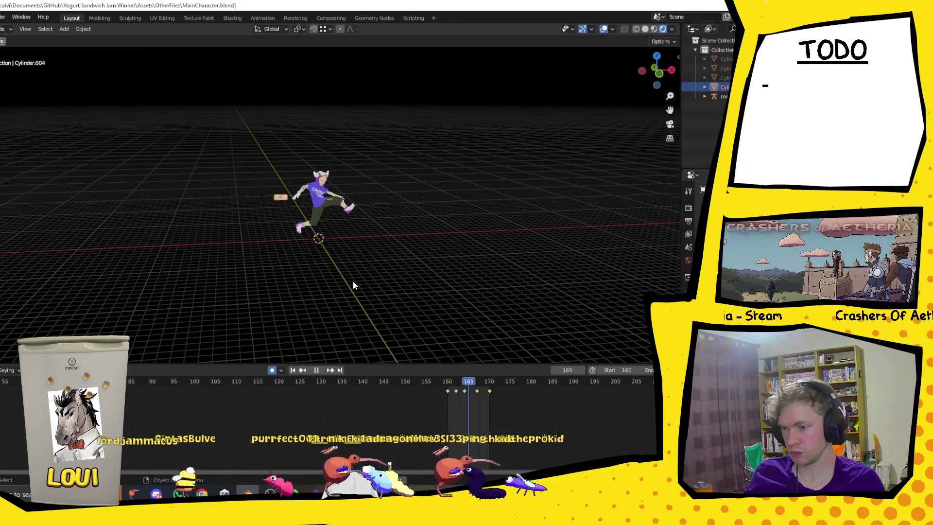
pyautogui.moveTo(393, 232); pyautogui.dragTo(390, 232, button='middle')
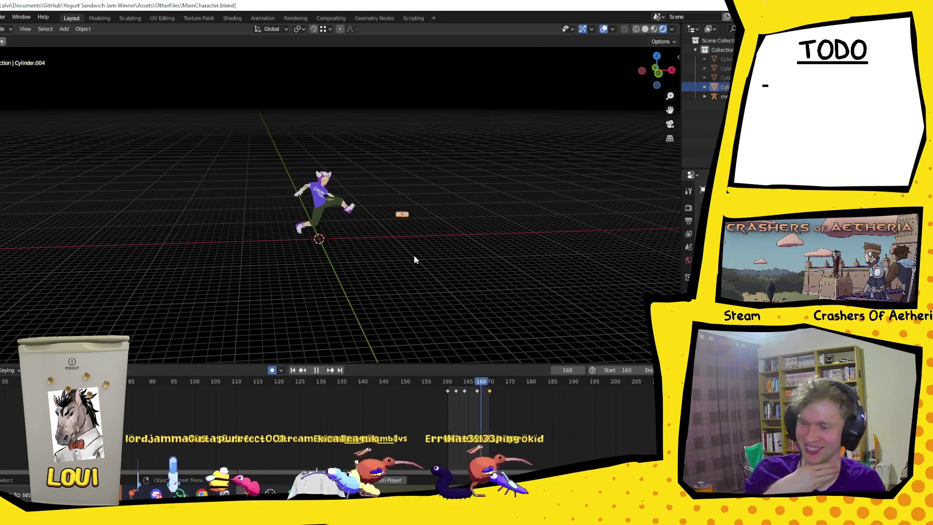
pyautogui.press('Escape')
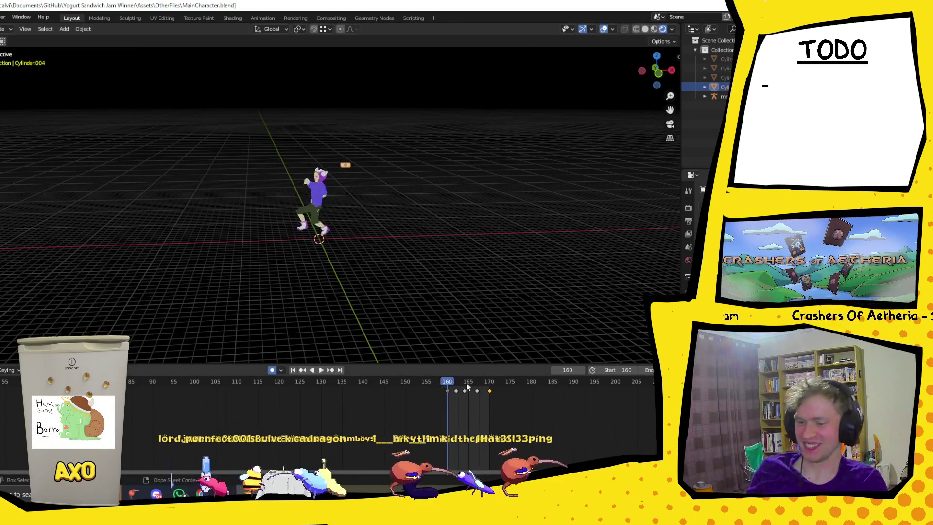
# Inspect frames 164–167 frame by frame, then return to frame 160
pyautogui.moveTo(475, 382); pyautogui.dragTo(477, 394)
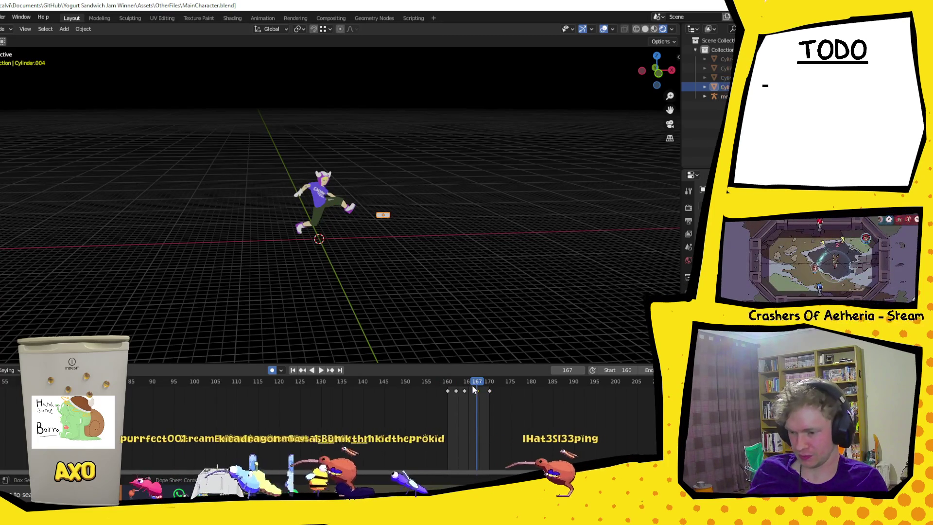
pyautogui.press('Left')
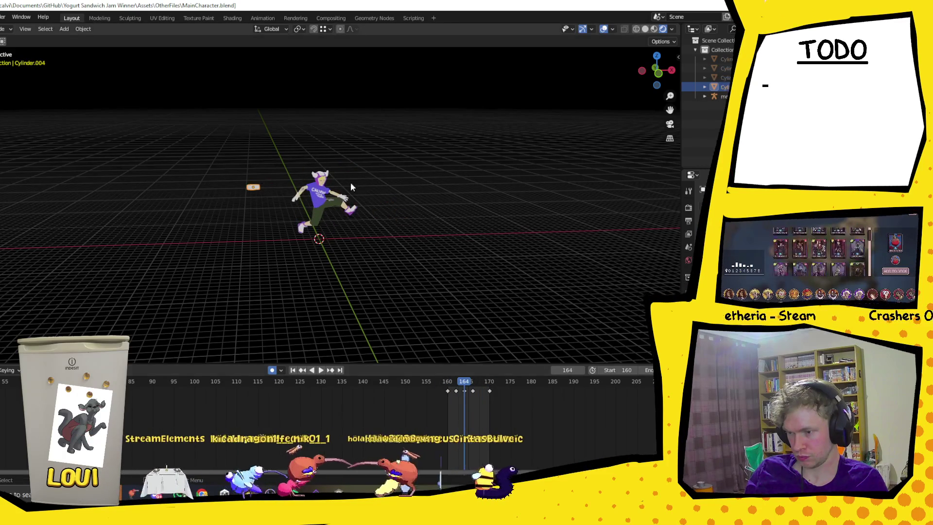
pyautogui.scroll(2, 358, 191)
pyautogui.press('space')
pyautogui.moveTo(466, 385); pyautogui.dragTo(448, 384)
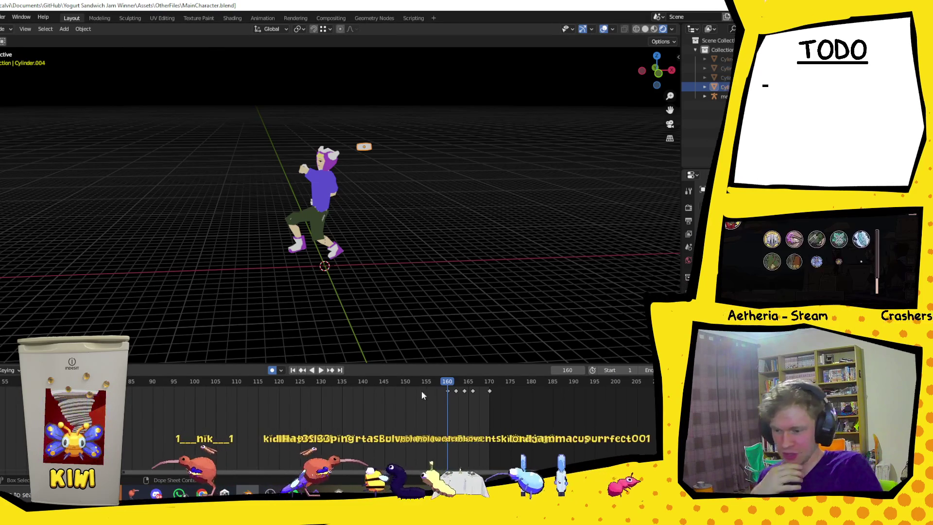
# Play from the start, reveal the hidden white cylinder with Alt+H, and scrub to about frame 142
pyautogui.press('space')
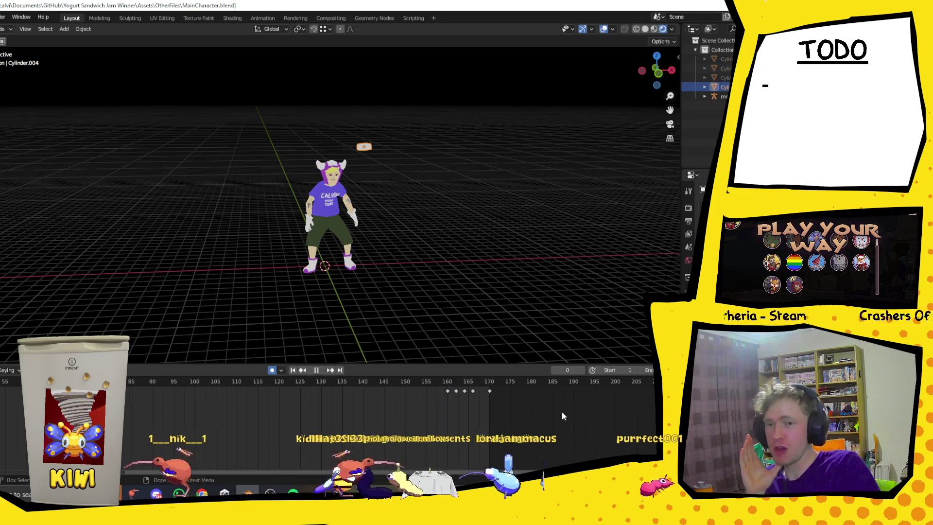
pyautogui.press('space')
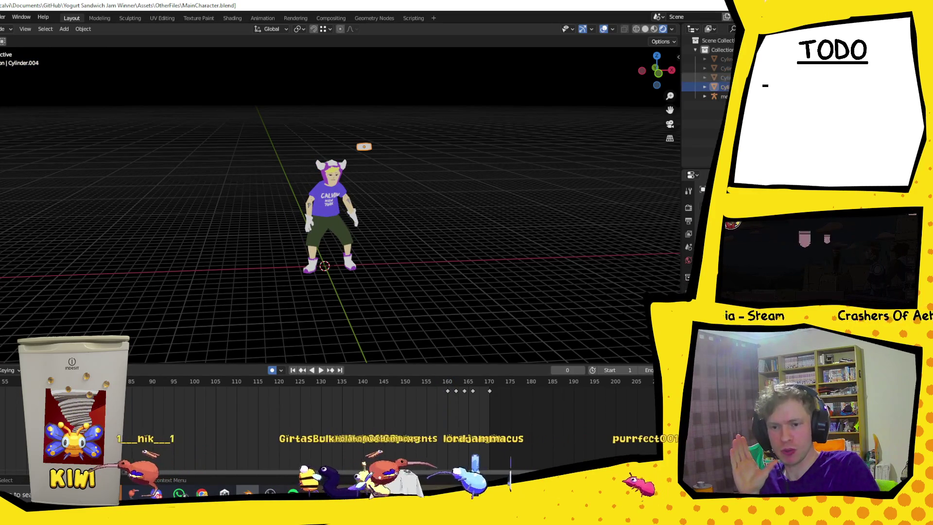
pyautogui.hotkey('alt', 'h')
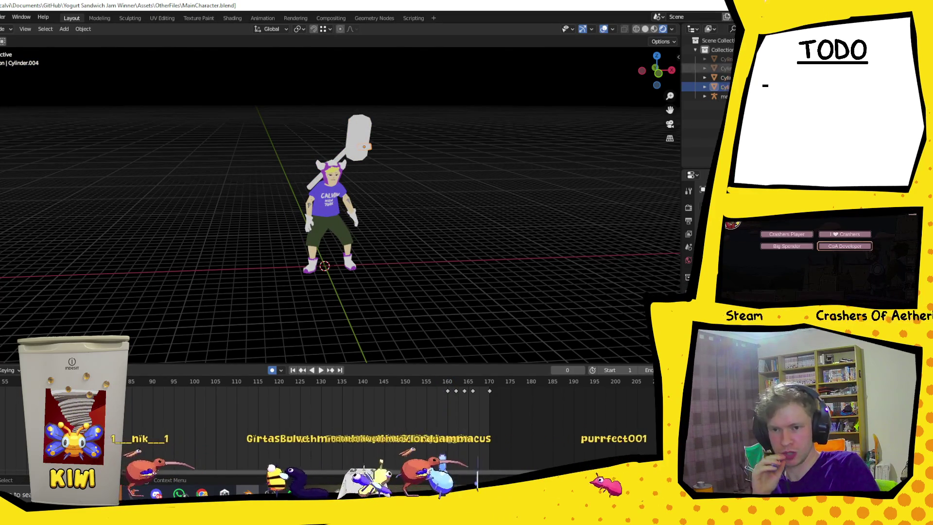
pyautogui.press('h')
pyautogui.hotkey('alt', 'h')
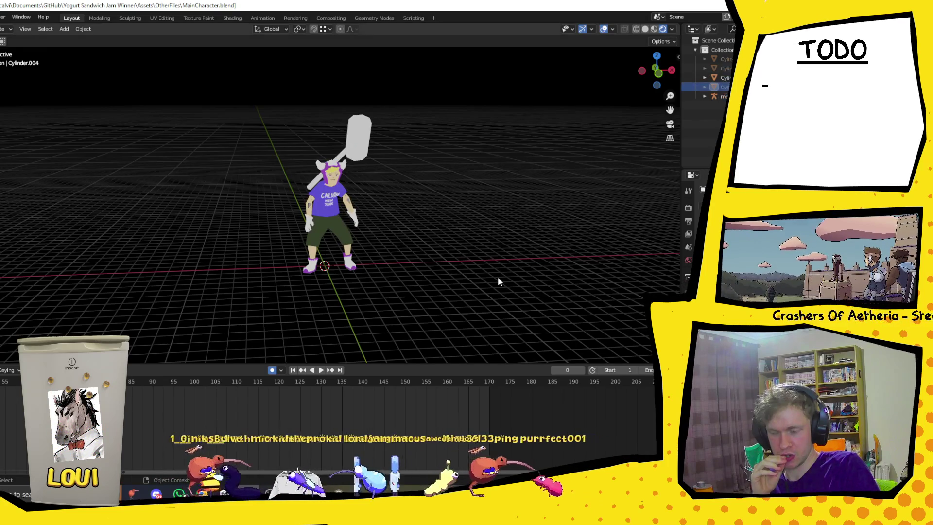
pyautogui.moveTo(290, 383)
pyautogui.mouseDown()
pyautogui.moveTo(455, 385)
pyautogui.moveTo(354, 385)
pyautogui.moveTo(435, 389)
pyautogui.mouseUp()
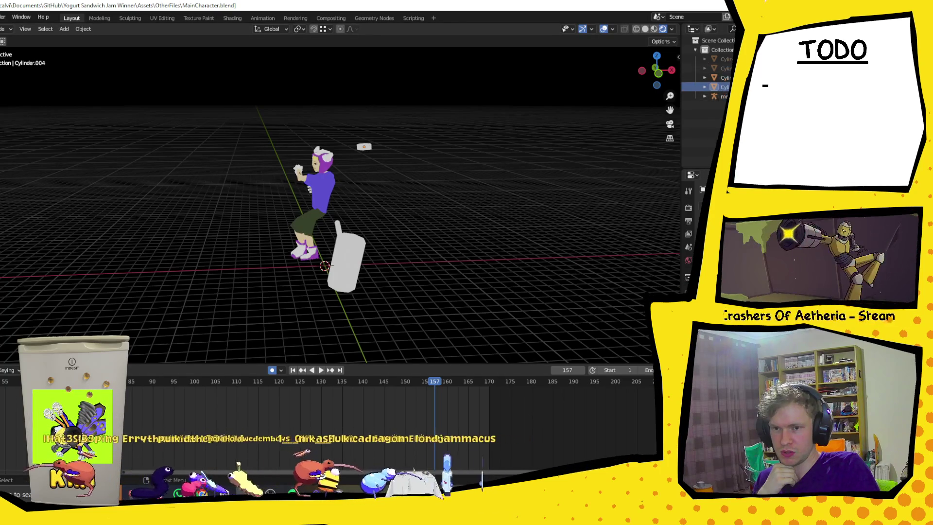
# Hide the white cylinder again and set the playback start frame to 160
pyautogui.hotkey('ctrl', 'z')
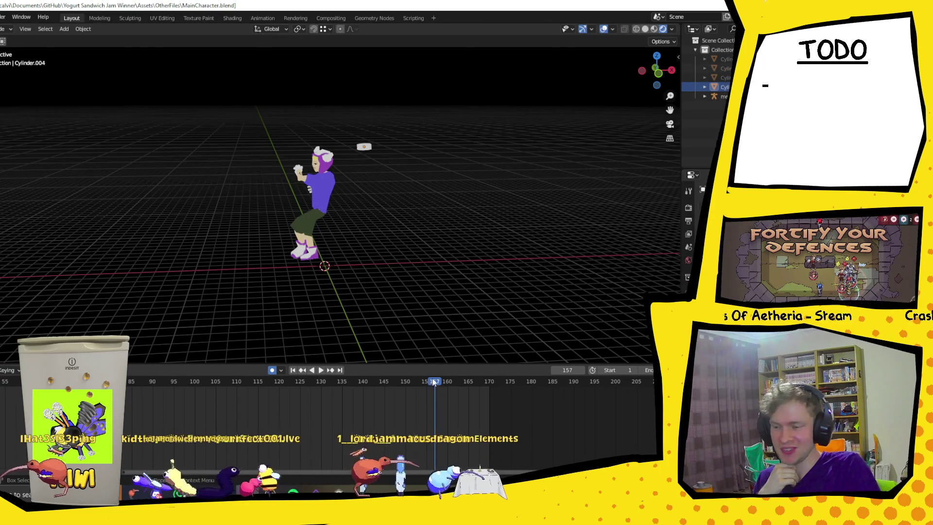
pyautogui.press('Right')
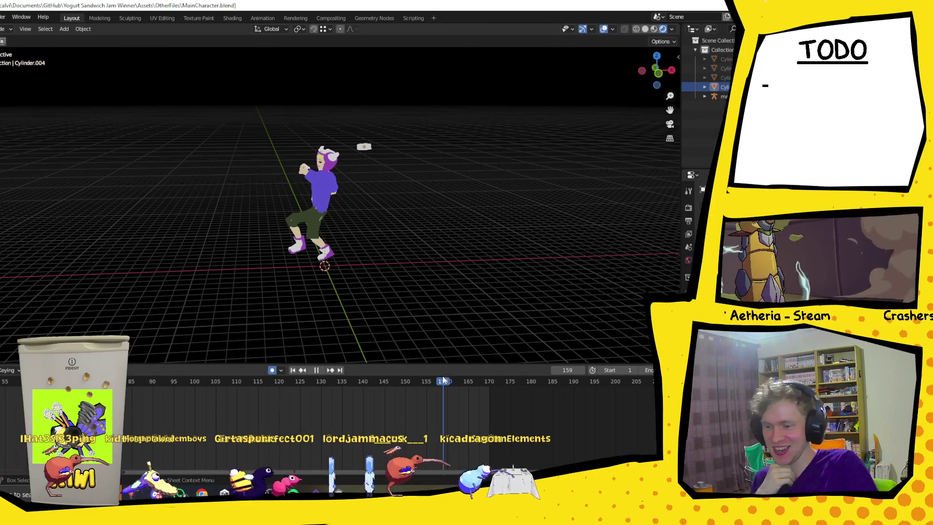
pyautogui.click(637, 370)
pyautogui.write('2')
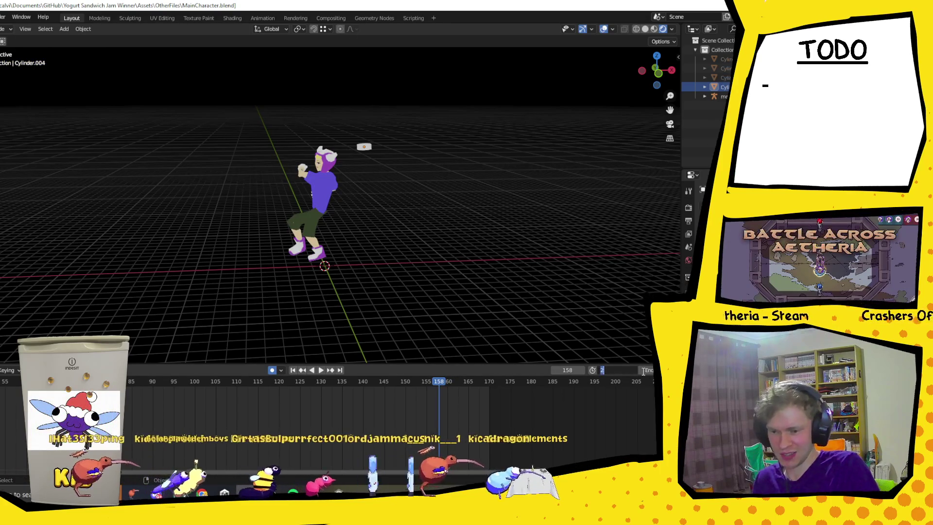
pyautogui.write('0')
pyautogui.press('Return')
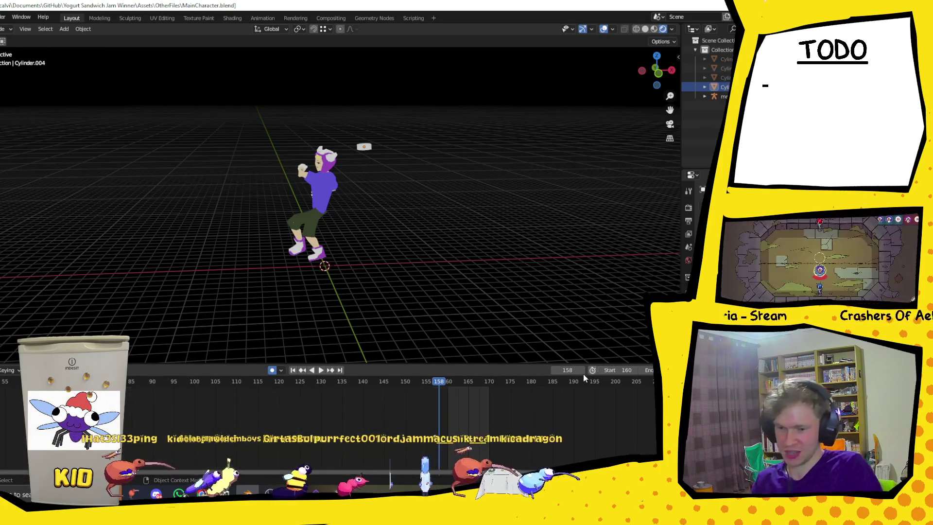
# Play the loop from frame 160, then switch to Unity and pan the Scene view
pyautogui.click(319, 371)
pyautogui.scroll(-1, 339, 270)
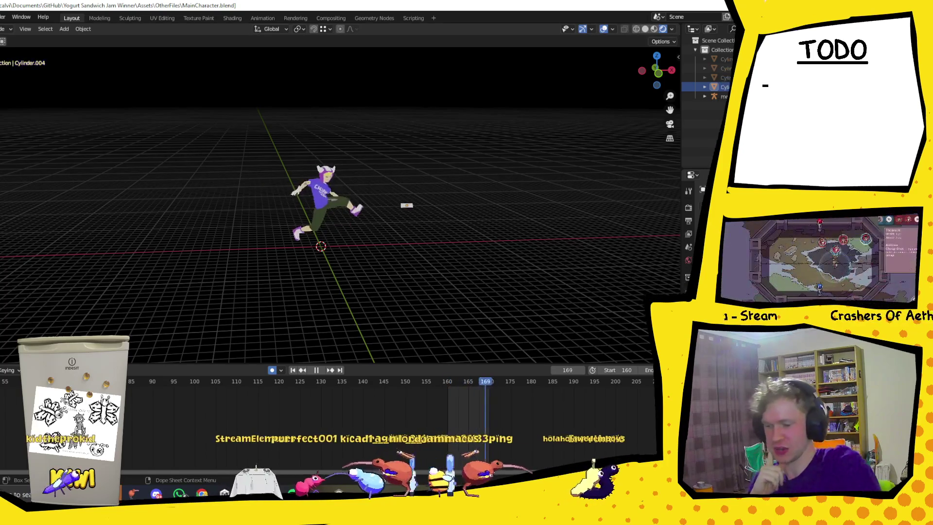
pyautogui.hotkey('alt', 'Tab')
pyautogui.moveTo(384, 161)
pyautogui.mouseDown()
pyautogui.moveTo(341, 174)
pyautogui.moveTo(385, 227)
pyautogui.mouseUp()
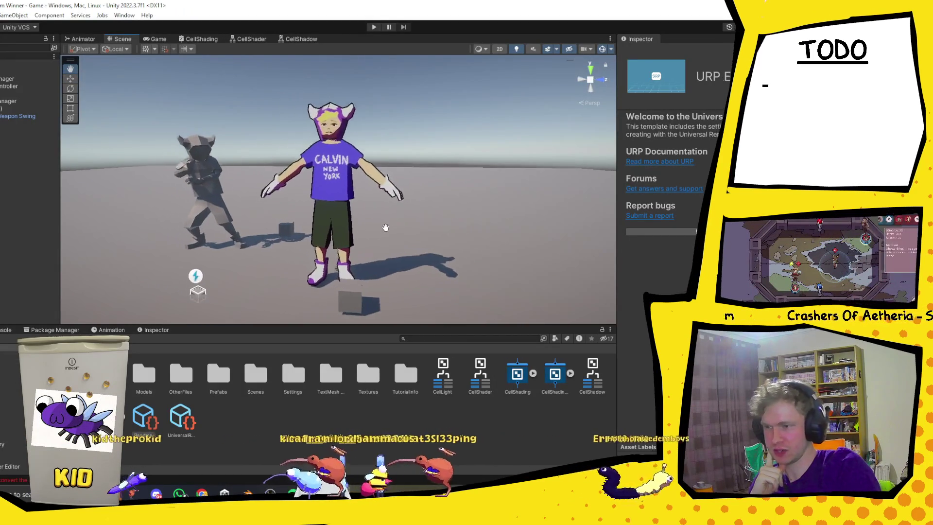
# Zoom the Unity Scene view around the textured character, then return to Blender
pyautogui.scroll(-3, 386, 231)
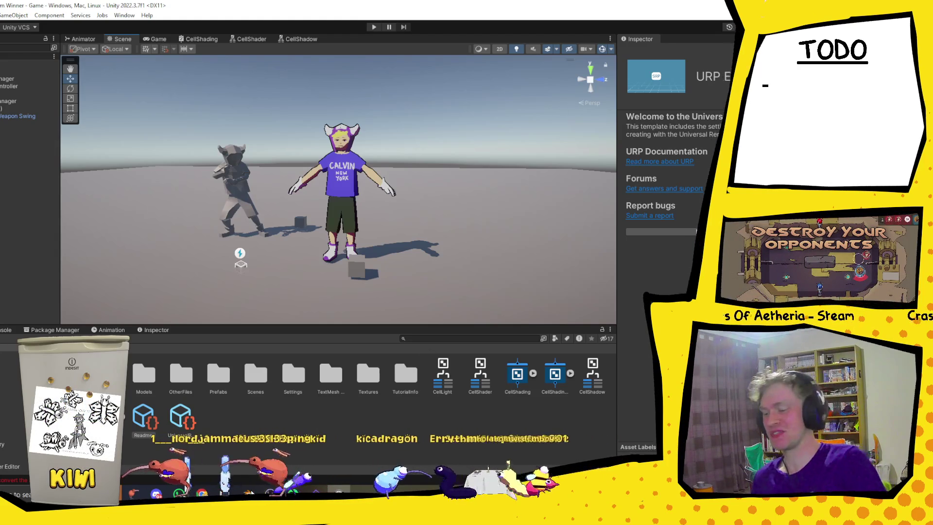
pyautogui.hotkey('alt', 'Tab')
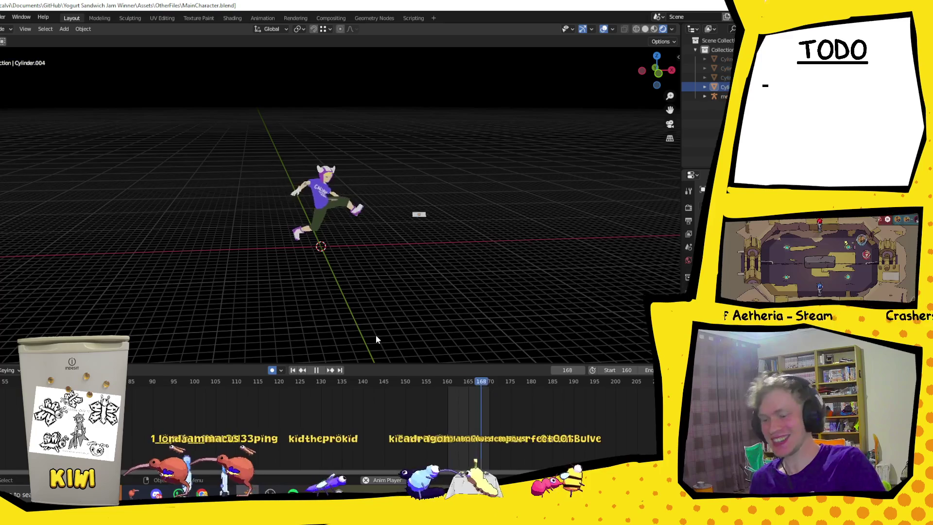
# Set the playback range to frames 110–129 and watch the loop from several side angles
pyautogui.click(316, 370)
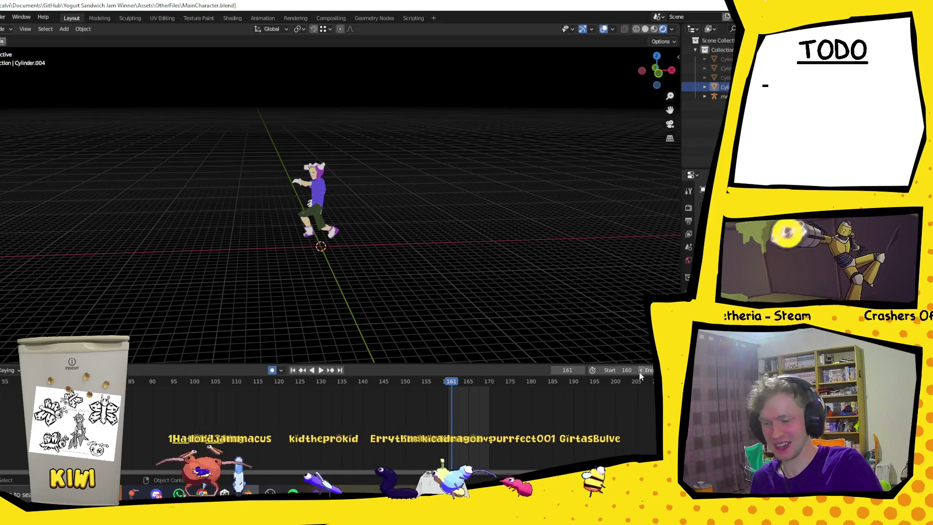
pyautogui.doubleClick(613, 370)
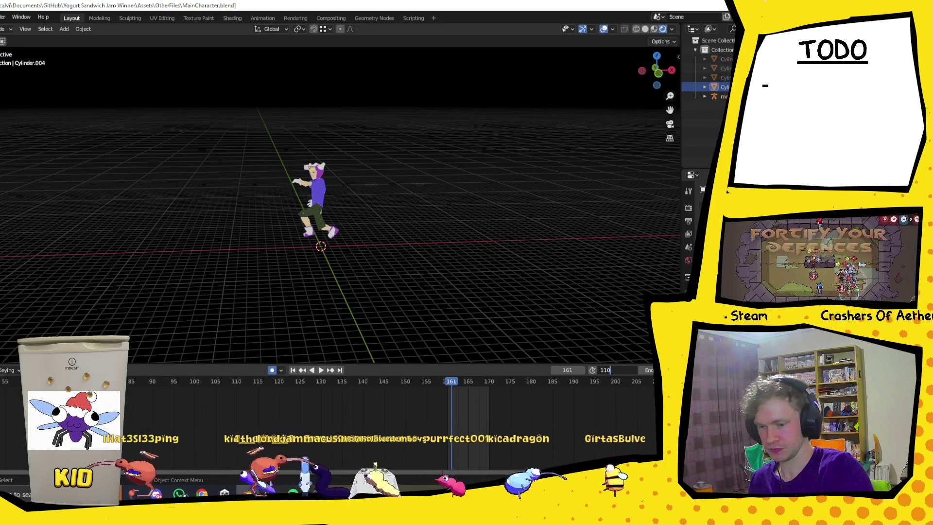
pyautogui.press('Tab')
pyautogui.write('129')
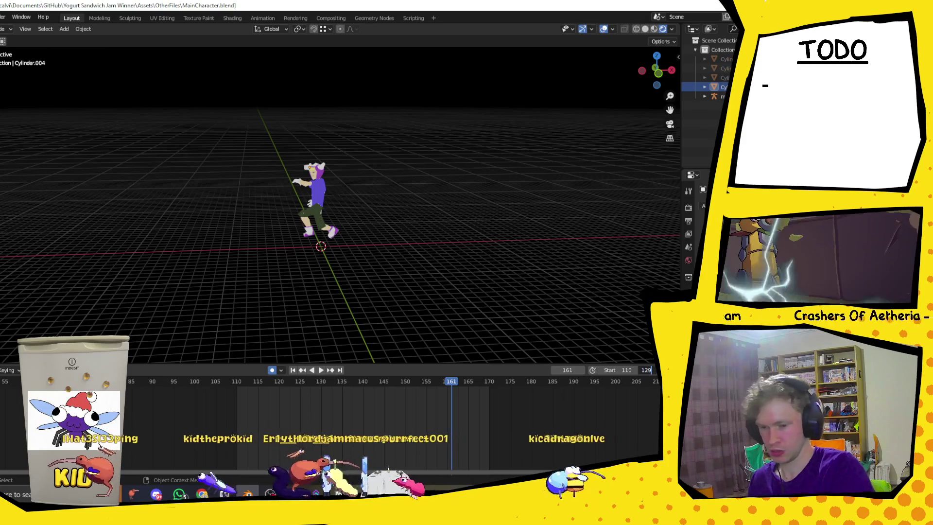
pyautogui.press('Return')
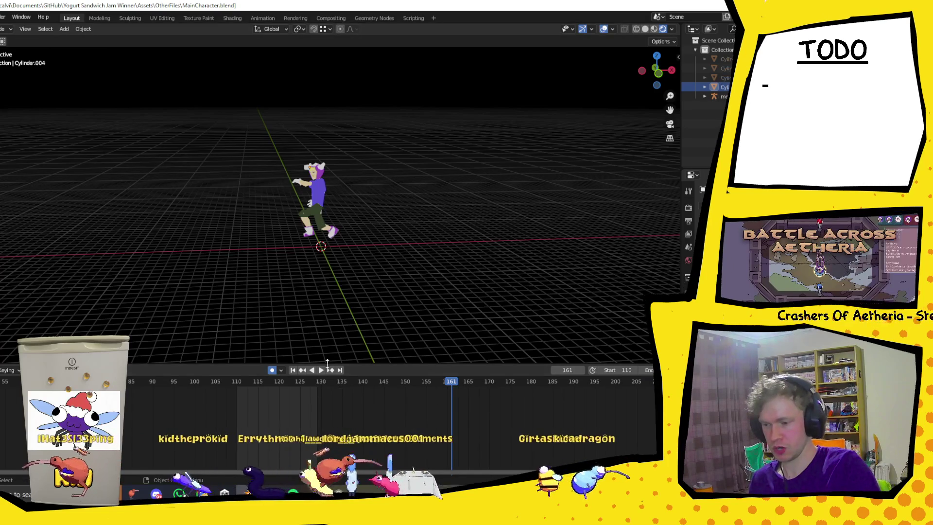
pyautogui.press('space')
pyautogui.moveTo(303, 299)
pyautogui.mouseDown(button='middle')
pyautogui.moveTo(367, 302)
pyautogui.moveTo(614, 192)
pyautogui.mouseUp(button='middle')
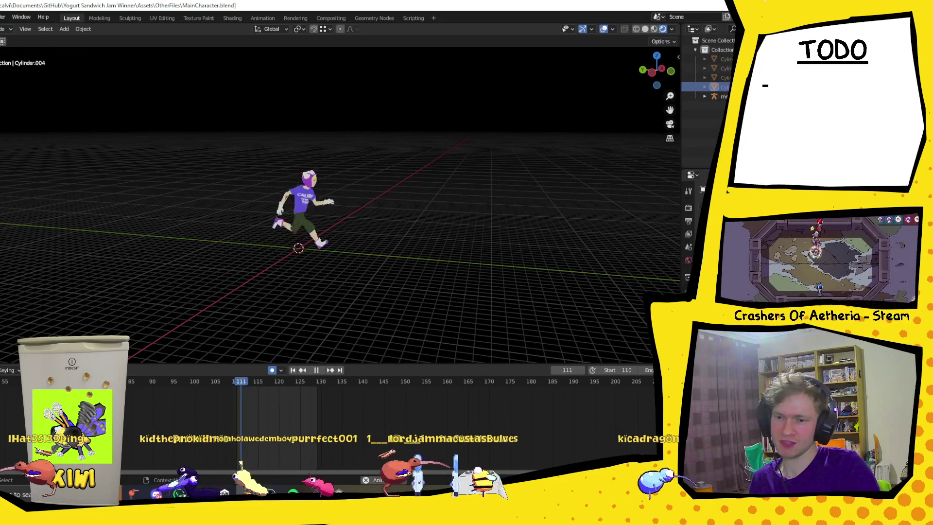
pyautogui.moveTo(382, 199); pyautogui.dragTo(398, 197, button='middle')
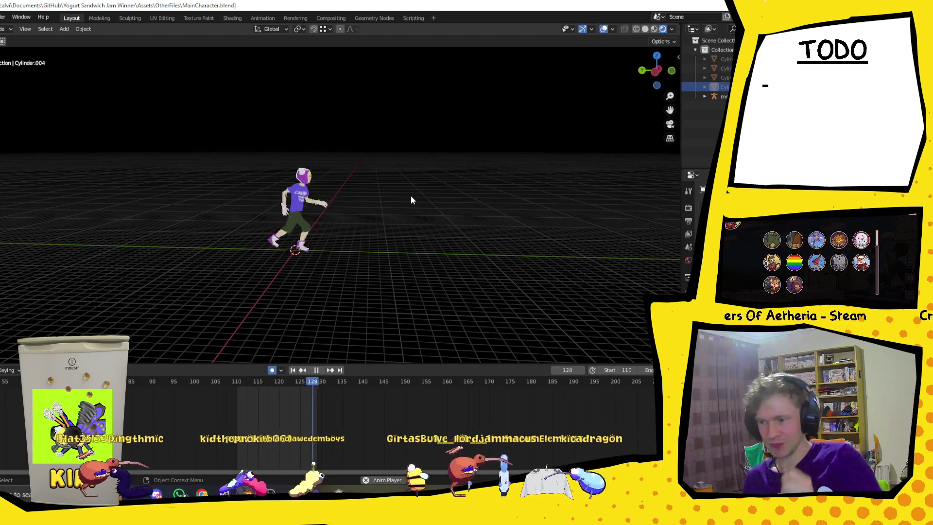
pyautogui.moveTo(410, 193)
pyautogui.mouseDown(button='middle')
pyautogui.moveTo(425, 181)
pyautogui.moveTo(279, 191)
pyautogui.moveTo(427, 206)
pyautogui.moveTo(494, 176)
pyautogui.moveTo(489, 185)
pyautogui.mouseUp(button='middle')
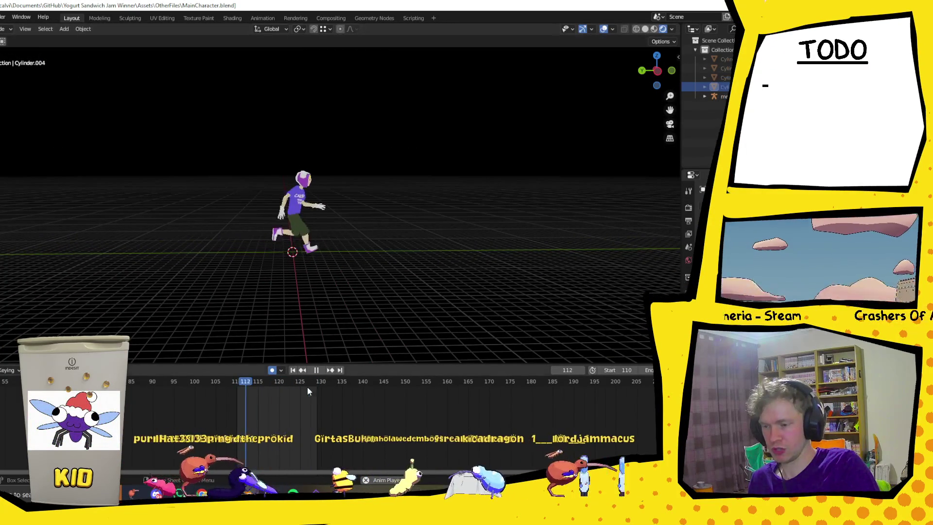
# Select the metarig to show its keyframes, then play and stop at frame 114
pyautogui.click(240, 386)
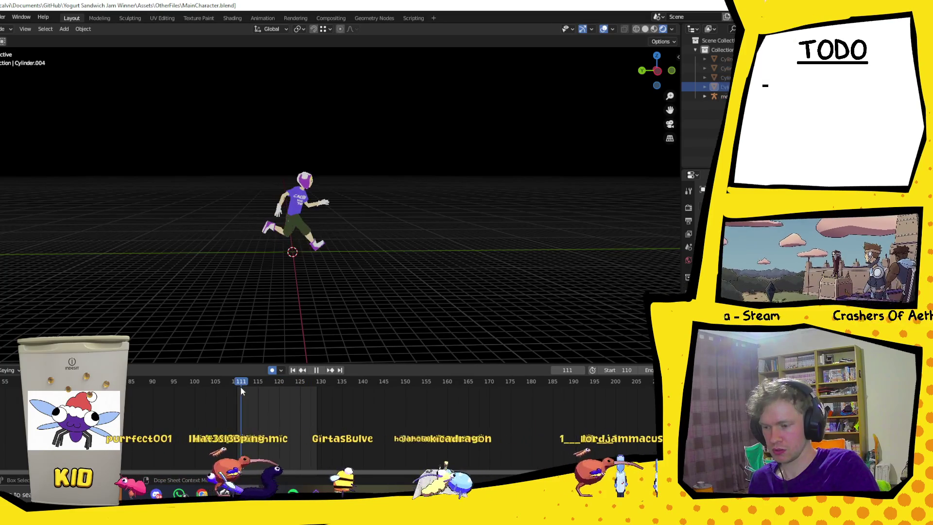
pyautogui.click(290, 184)
pyautogui.click(316, 258)
pyautogui.scroll(4, 327, 264)
pyautogui.press('space')
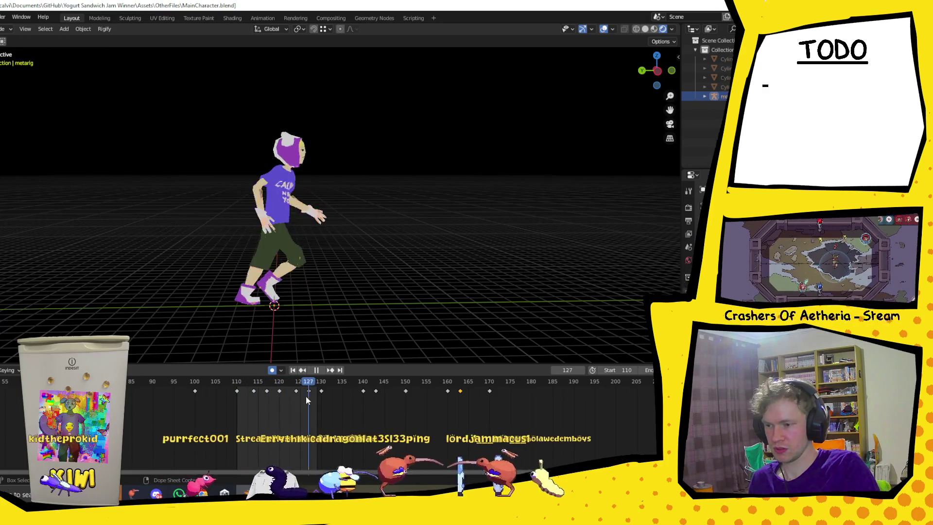
pyautogui.press('space')
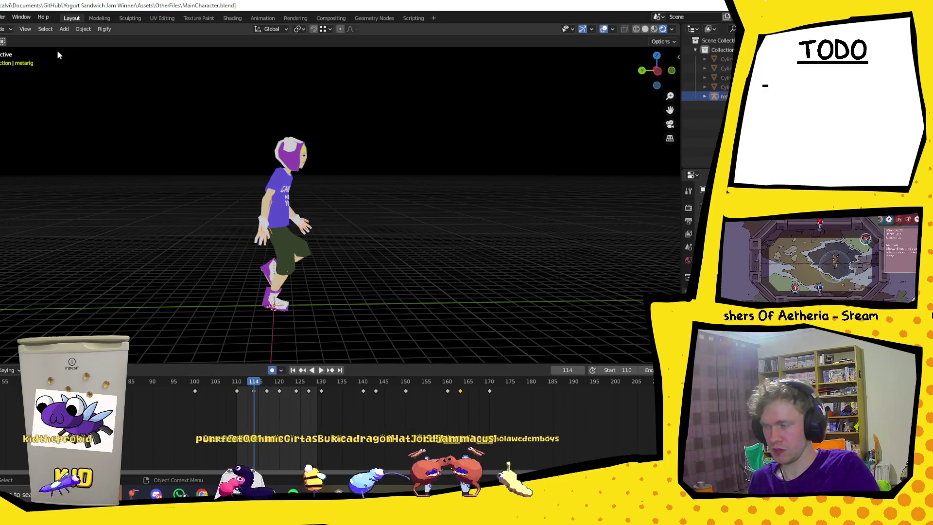
# In wireframe and Pose Mode, rotate the spine.001 bone 7.35° on X
pyautogui.click(636, 30)
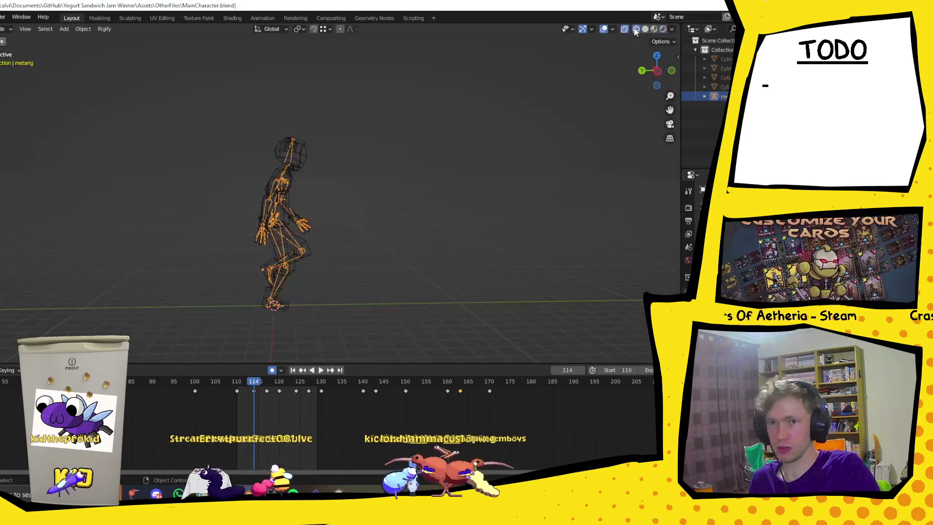
pyautogui.scroll(1, 338, 203)
pyautogui.click(268, 213)
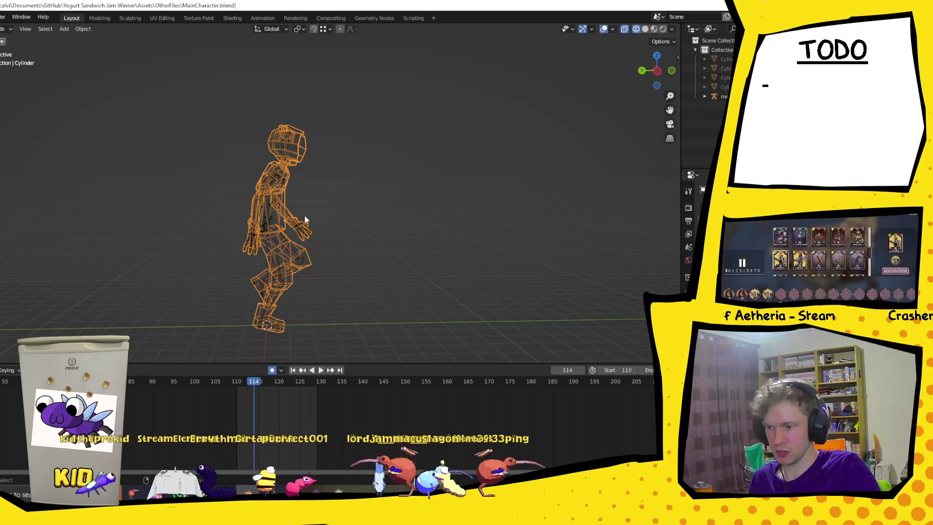
pyautogui.click(286, 219)
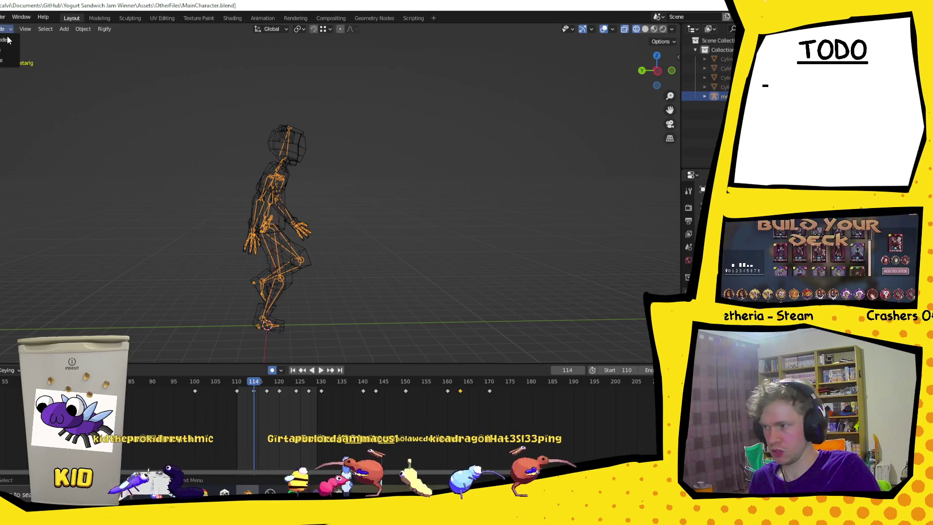
pyautogui.click(3, 63)
pyautogui.click(267, 217)
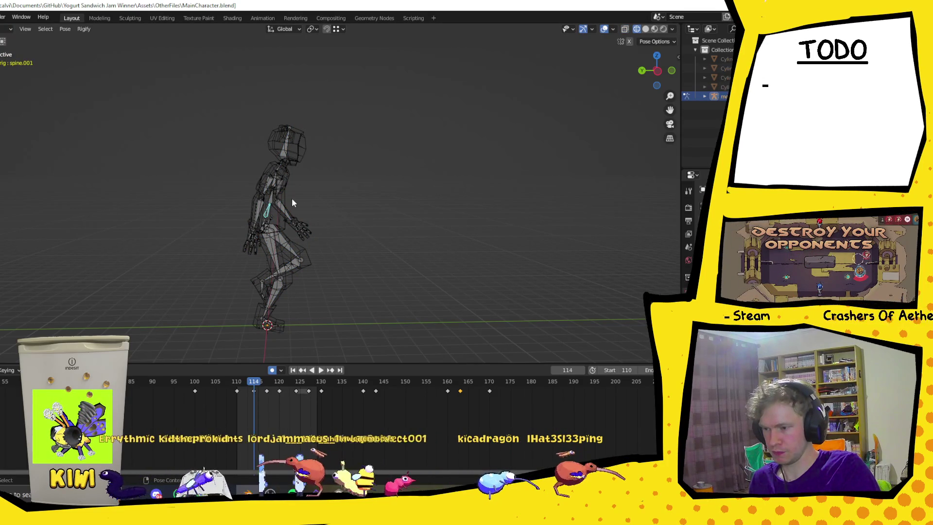
pyautogui.press('r')
pyautogui.press('x')
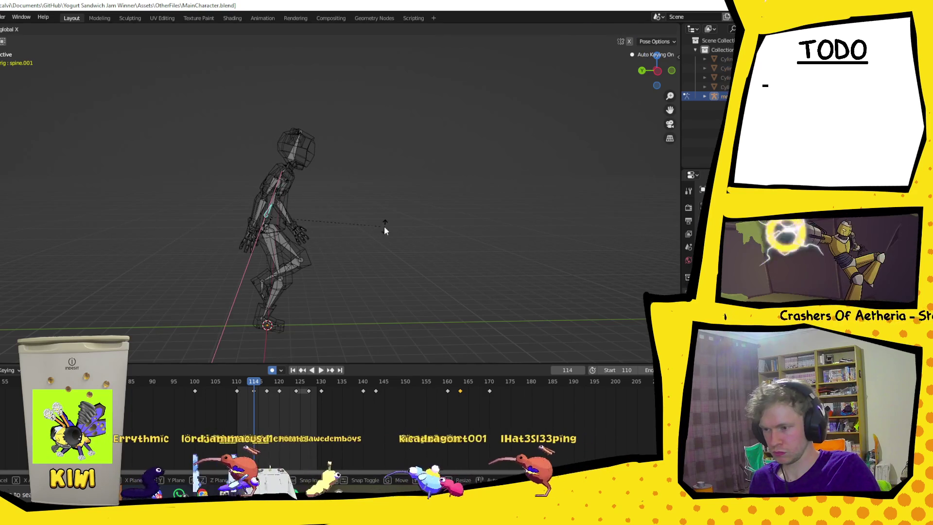
pyautogui.click(385, 226)
# Check the spine tilt in playback, then select all bones and copy the frame-114 pose
pyautogui.press('space')
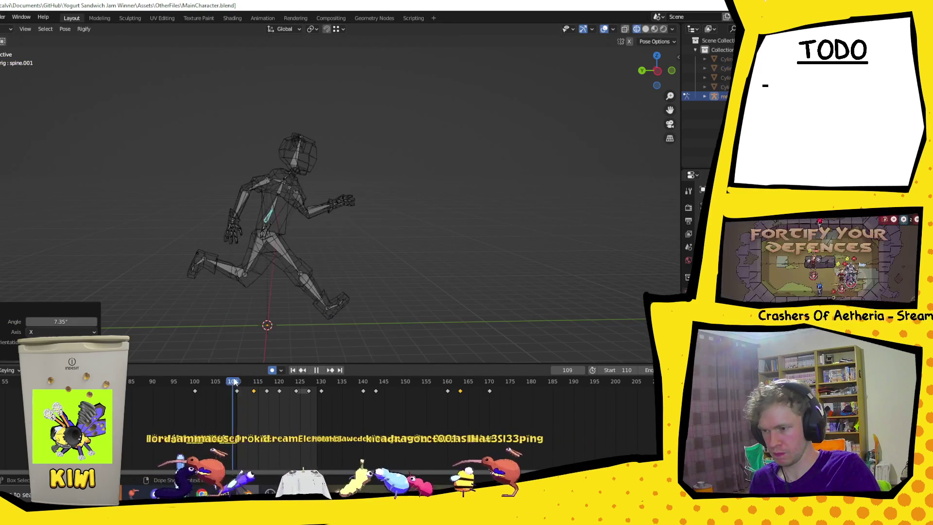
pyautogui.moveTo(272, 382); pyautogui.dragTo(299, 382)
pyautogui.press('space')
pyautogui.moveTo(198, 78)
pyautogui.mouseDown()
pyautogui.moveTo(327, 313)
pyautogui.moveTo(355, 346)
pyautogui.mouseUp()
pyautogui.click(294, 384)
pyautogui.hotkey('ctrl', 'c')
# Unhide the armature and zoom the view in on it
pyautogui.press('h')
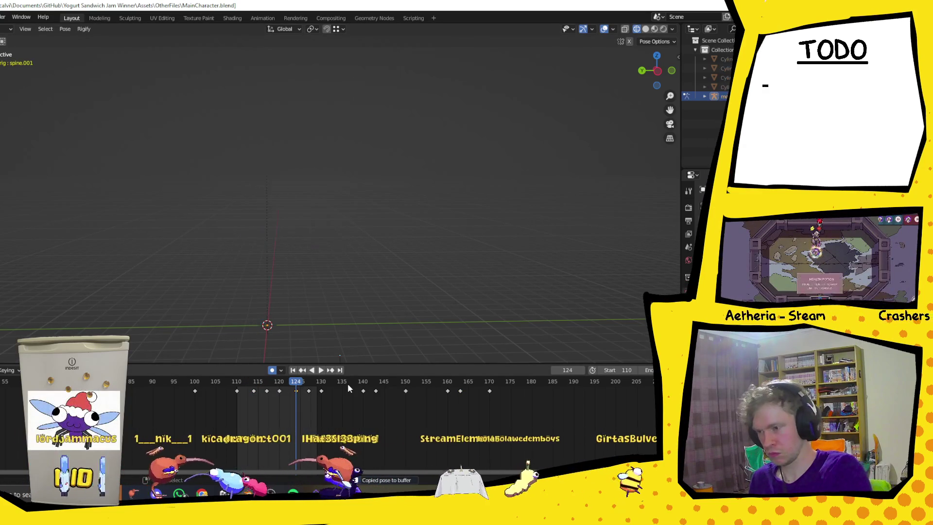
pyautogui.press('Home')
pyautogui.hotkey('alt', 'h')
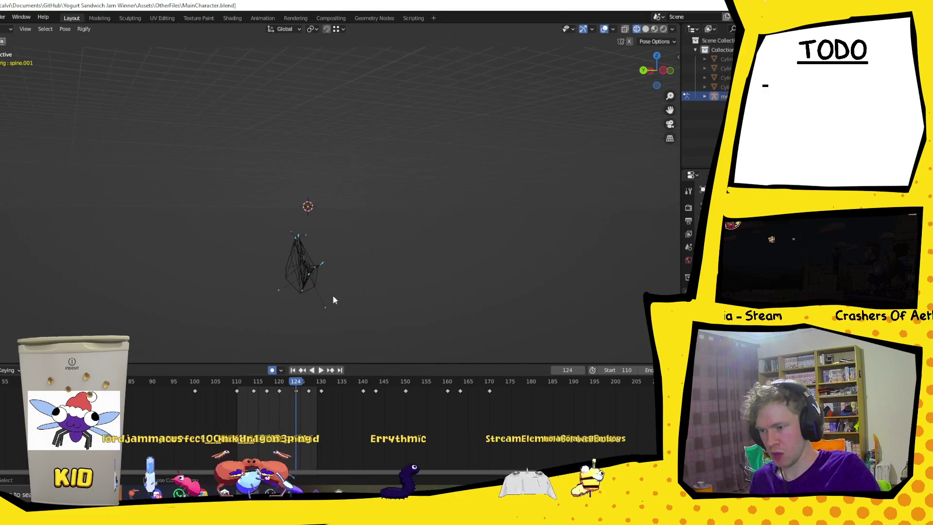
pyautogui.moveTo(349, 307); pyautogui.dragTo(328, 301, button='middle')
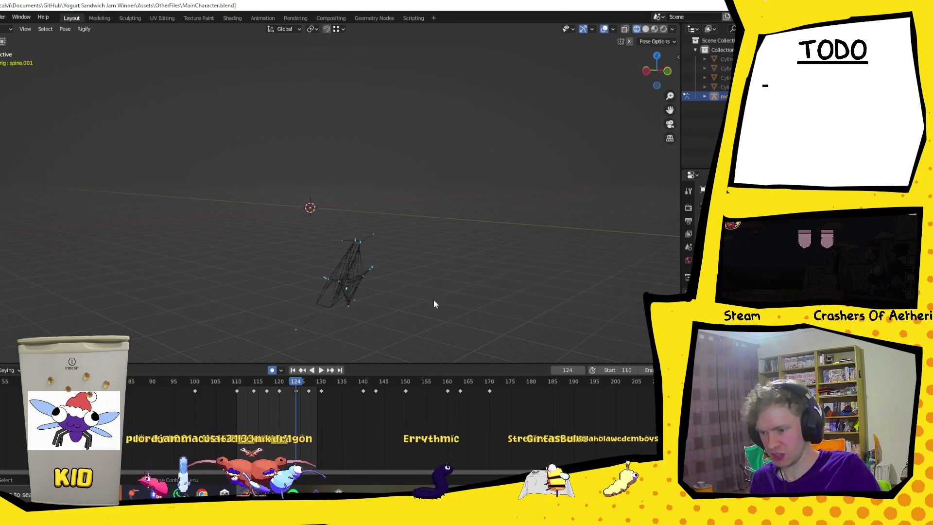
pyautogui.hotkey('alt', 'g')
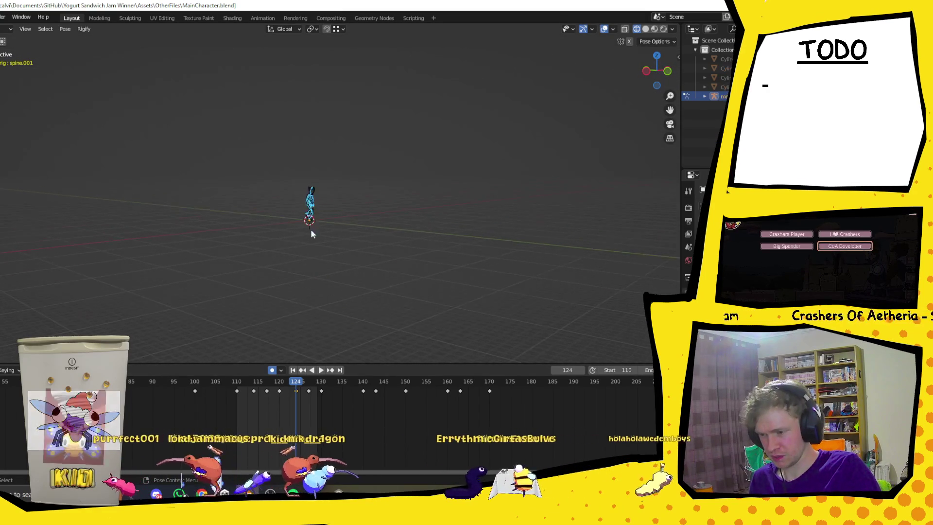
pyautogui.press('KP_Decimal')
pyautogui.moveTo(321, 243)
pyautogui.mouseDown(button='middle')
pyautogui.moveTo(314, 234)
pyautogui.moveTo(233, 276)
pyautogui.mouseUp(button='middle')
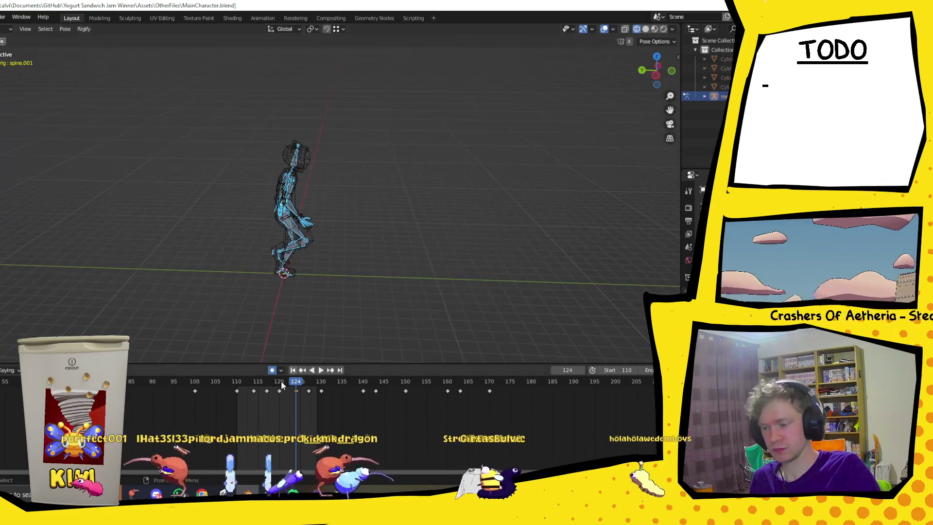
# Reselect all bones, paste the copied pose onto frame 124, and preview the animation
pyautogui.press('Down')
pyautogui.press('Down')
pyautogui.press('Down')
pyautogui.moveTo(206, 89); pyautogui.dragTo(365, 291)
pyautogui.click(252, 144)
pyautogui.moveTo(121, 92)
pyautogui.mouseDown()
pyautogui.moveTo(398, 357)
pyautogui.moveTo(403, 321)
pyautogui.mouseUp()
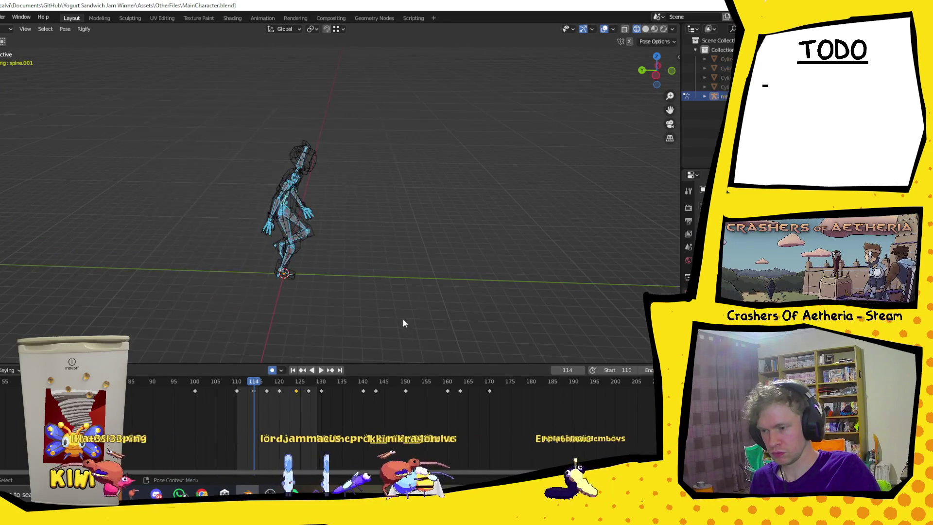
pyautogui.click(253, 390)
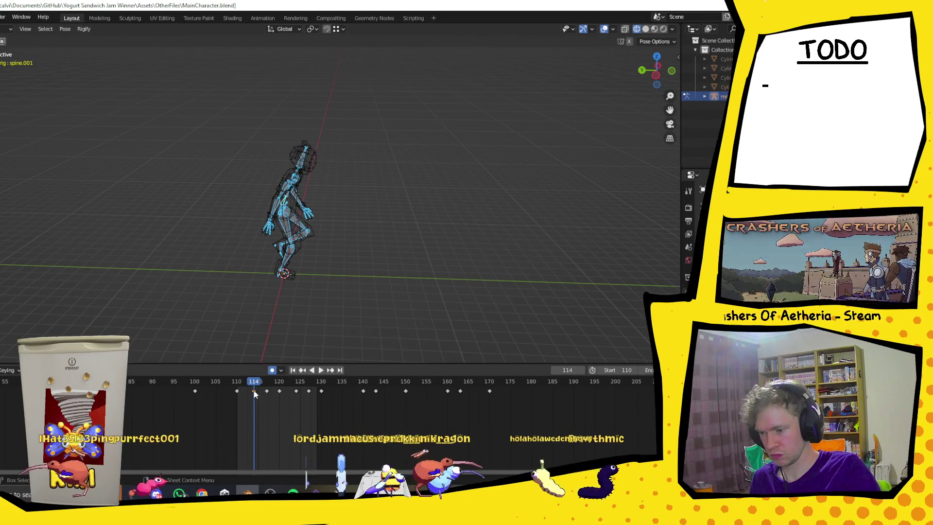
pyautogui.click(254, 391)
pyautogui.click(298, 383)
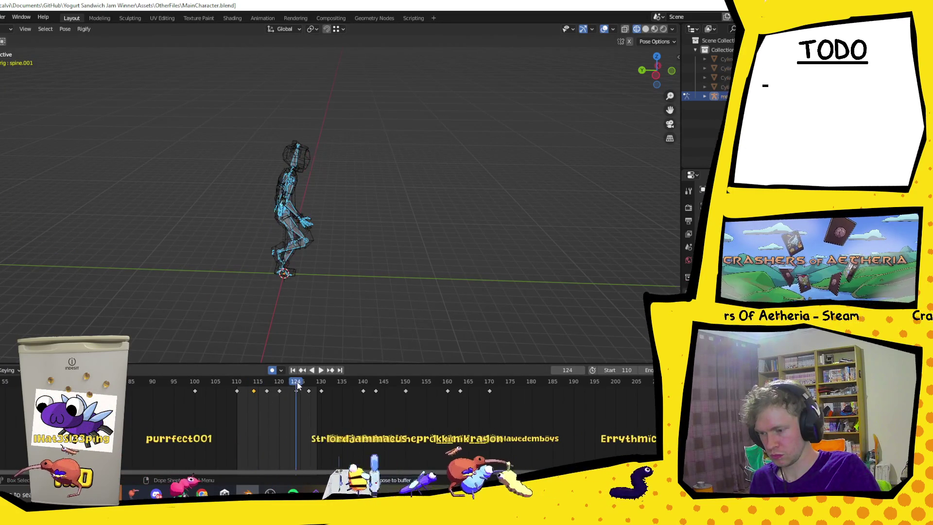
pyautogui.hotkey('ctrl', 'shift', 'v')
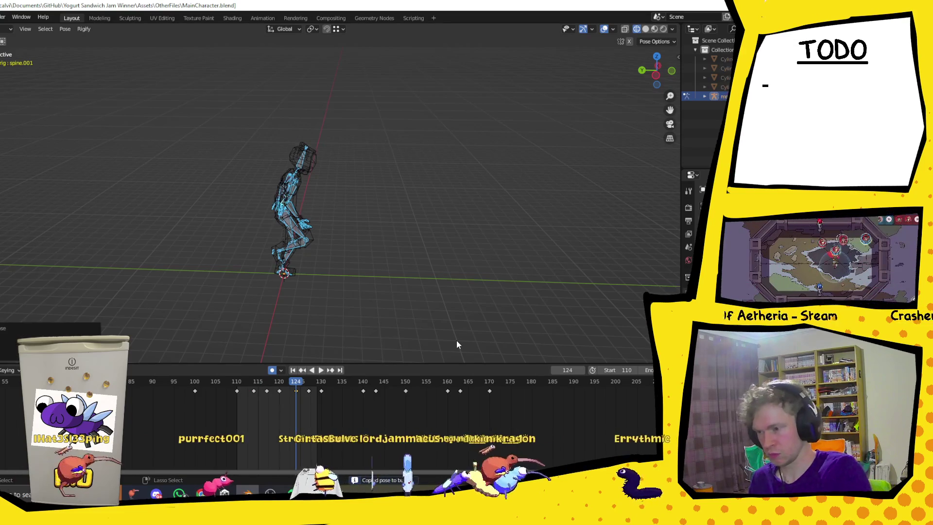
pyautogui.press('space')
pyautogui.keyDown('shift'); pyautogui.click(237, 391); pyautogui.keyUp('shift')
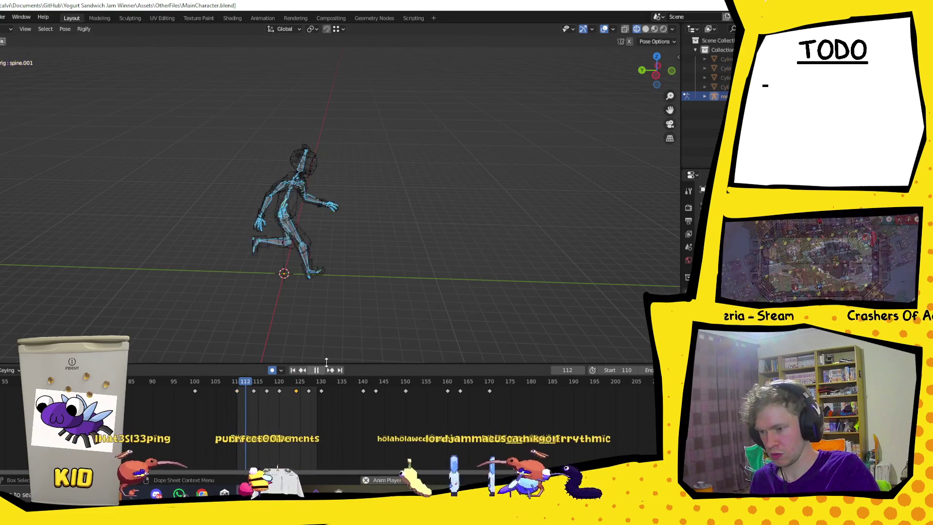
# Play frames 117–127 to check the motion and undo the last change
pyautogui.press('space')
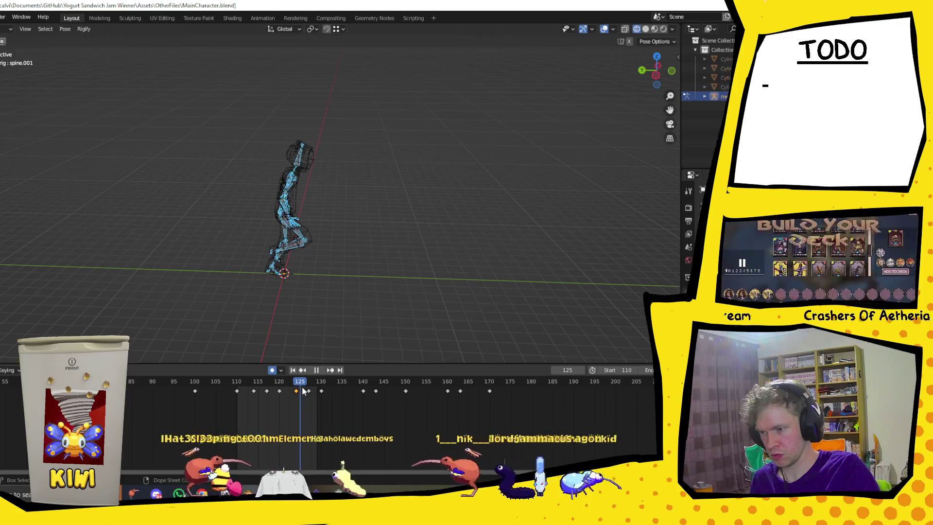
pyautogui.click(266, 388)
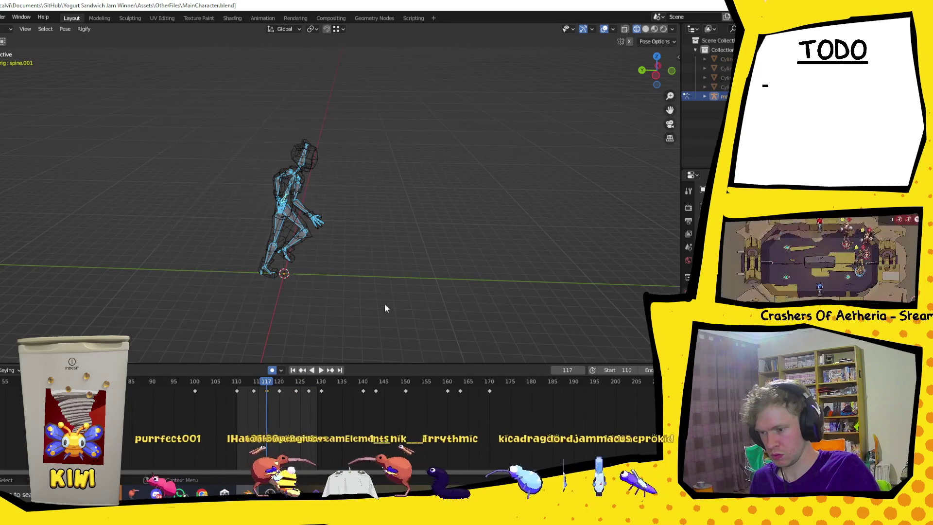
pyautogui.press('space')
pyautogui.click(310, 383)
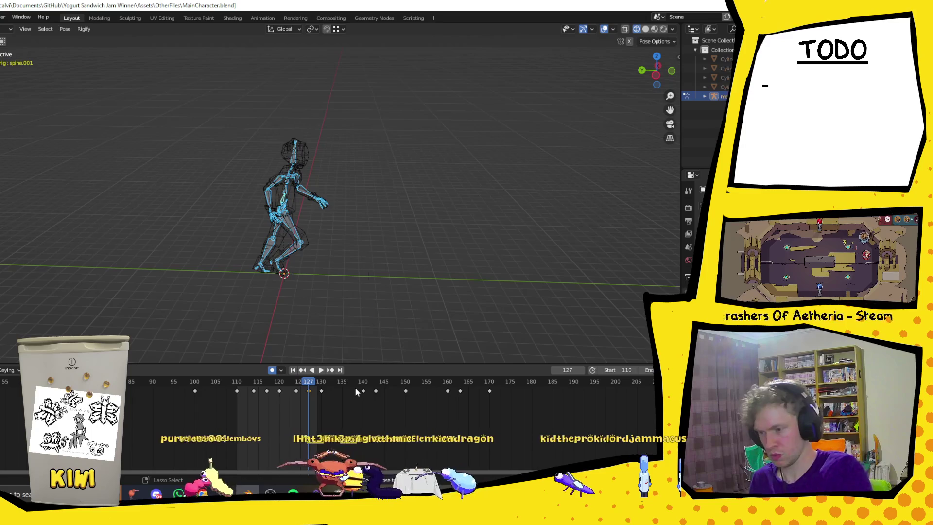
pyautogui.hotkey('ctrl', 'z')
pyautogui.moveTo(365, 340)
pyautogui.mouseDown(button='middle')
pyautogui.moveTo(389, 304)
pyautogui.moveTo(282, 264)
pyautogui.moveTo(338, 274)
pyautogui.moveTo(324, 213)
pyautogui.mouseUp(button='middle')
pyautogui.scroll(5, 325, 213)
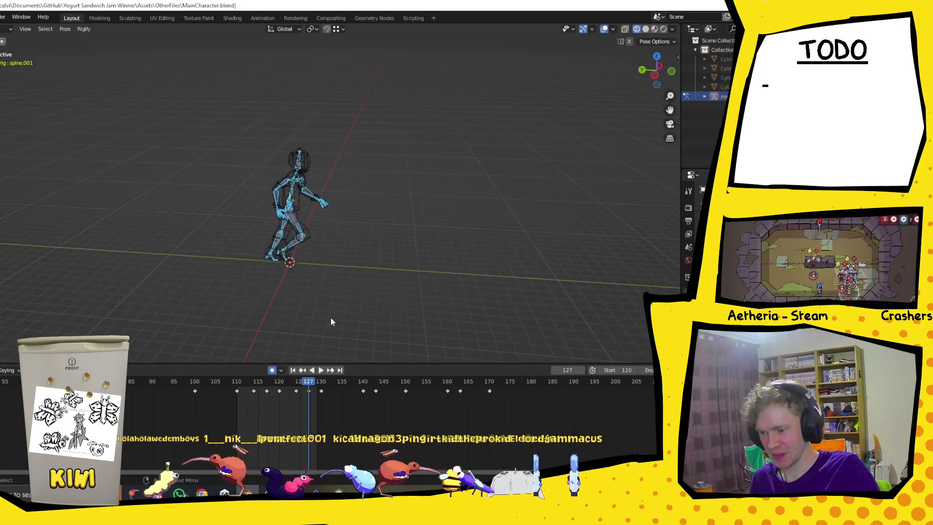
# Select all the rig's bones and paste the copied pose onto frame 127
pyautogui.click(267, 392)
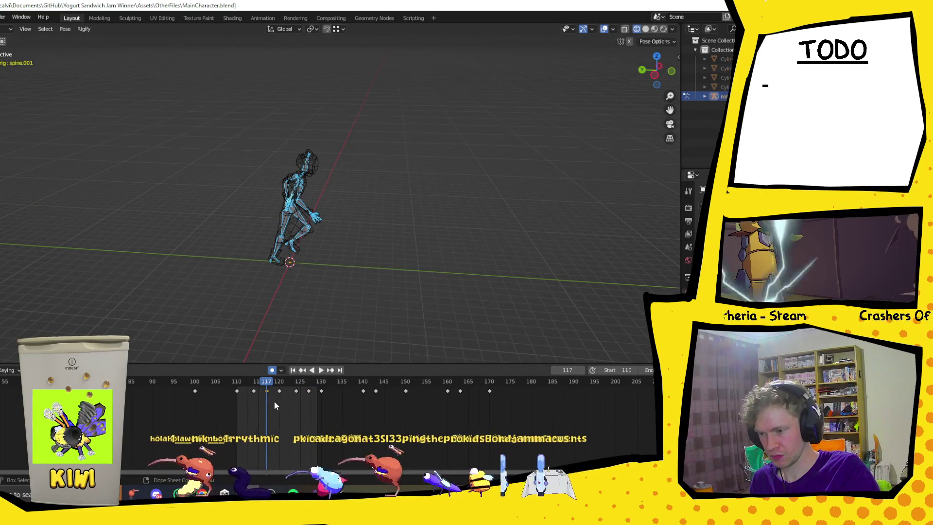
pyautogui.click(383, 123)
pyautogui.press('a')
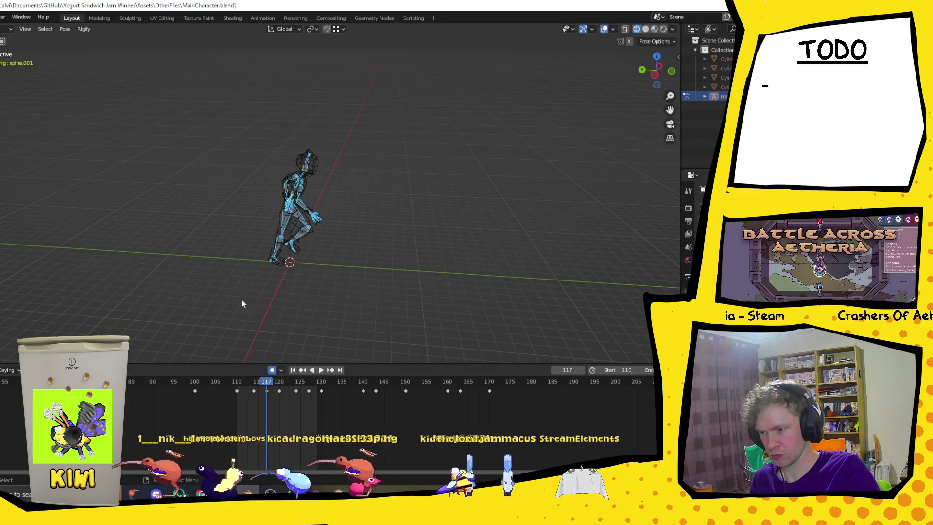
pyautogui.click(308, 392)
pyautogui.click(379, 279)
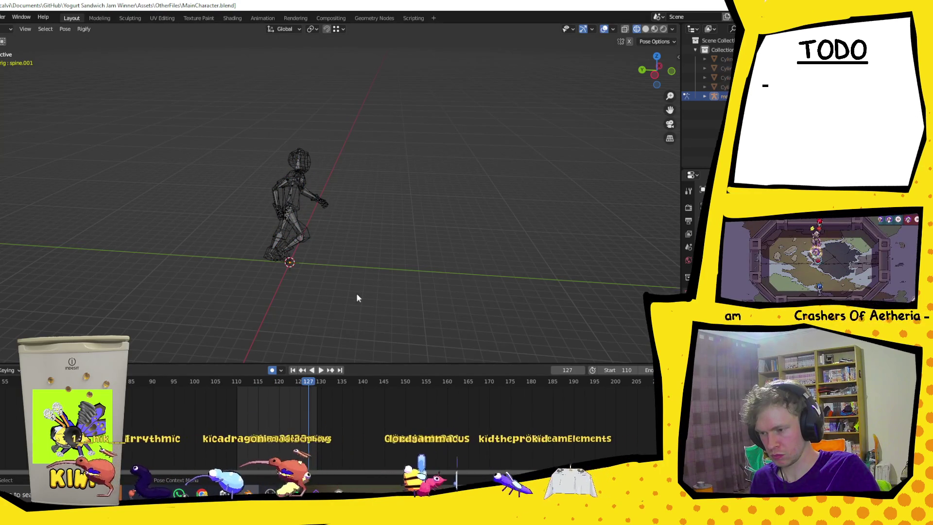
pyautogui.hotkey('ctrl', 'v')
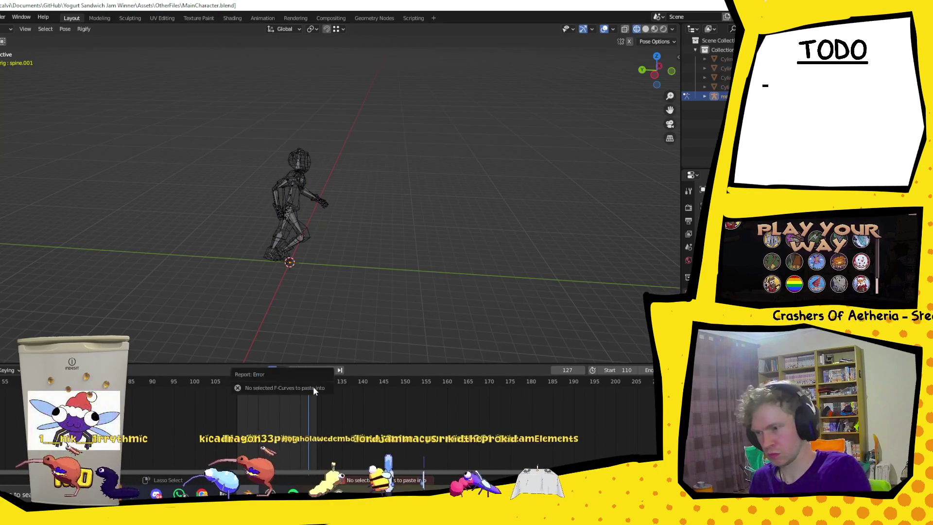
pyautogui.moveTo(213, 96); pyautogui.dragTo(373, 327)
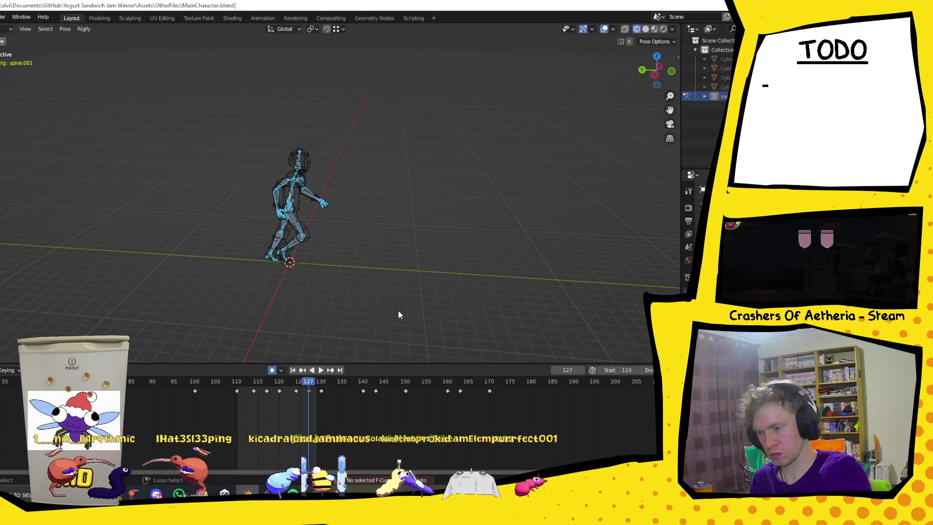
pyautogui.hotkey('ctrl', 'v')
# Rewind to frame 110, play the cycle, and switch viewport shading to Rendered
pyautogui.moveTo(307, 386); pyautogui.dragTo(237, 391)
pyautogui.click(322, 372)
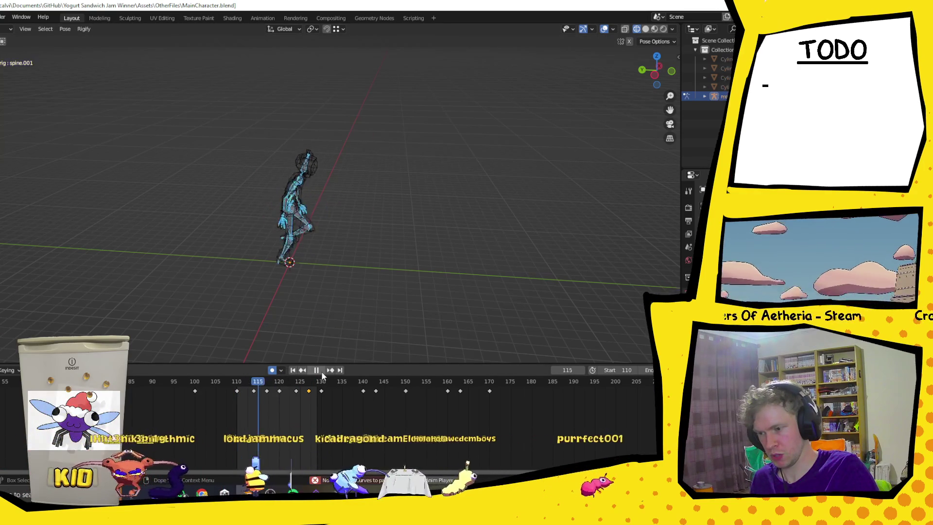
pyautogui.click(663, 29)
pyautogui.moveTo(570, 193)
pyautogui.mouseDown(button='middle')
pyautogui.moveTo(467, 198)
pyautogui.moveTo(428, 186)
pyautogui.moveTo(481, 188)
pyautogui.moveTo(510, 150)
pyautogui.mouseUp(button='middle')
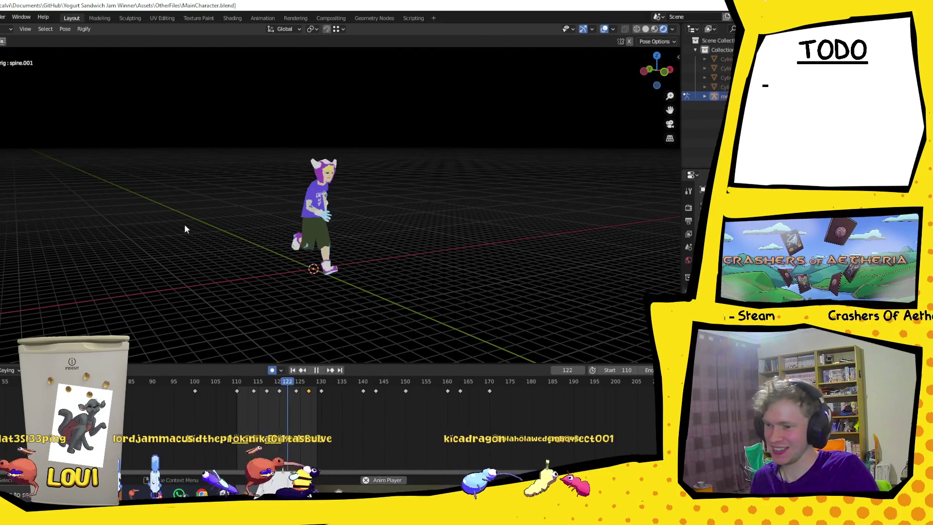
pyautogui.moveTo(301, 248)
pyautogui.mouseDown(button='middle')
pyautogui.moveTo(416, 271)
pyautogui.moveTo(378, 275)
pyautogui.moveTo(466, 265)
pyautogui.moveTo(462, 274)
pyautogui.mouseUp(button='middle')
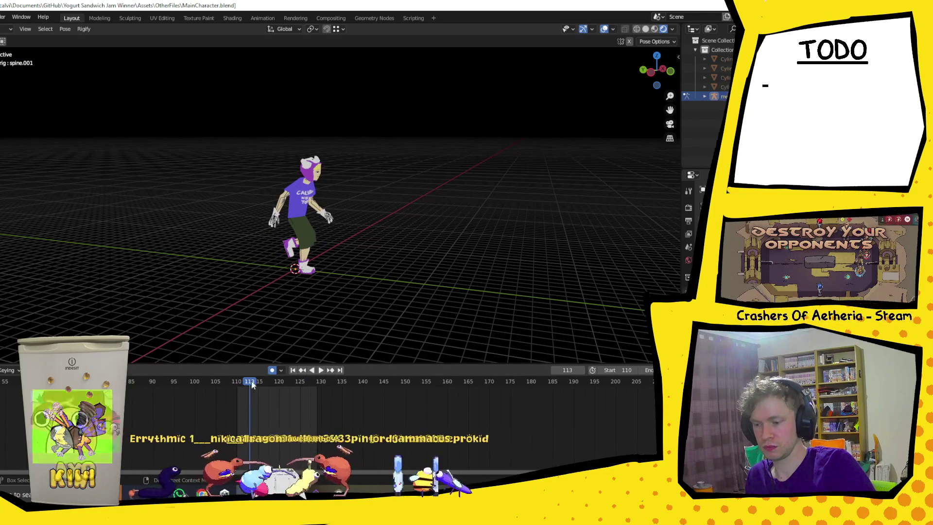
# Preview the run cycle, stop at frame 117 and switch the viewport to Wireframe shading
pyautogui.moveTo(281, 384)
pyautogui.mouseDown()
pyautogui.moveTo(300, 384)
pyautogui.moveTo(245, 382)
pyautogui.mouseUp()
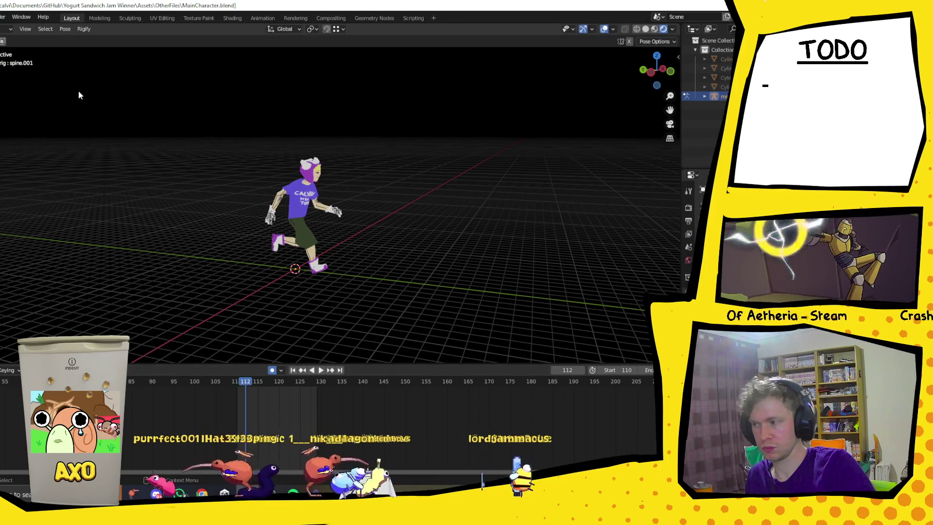
pyautogui.moveTo(453, 318); pyautogui.dragTo(392, 254, button='middle')
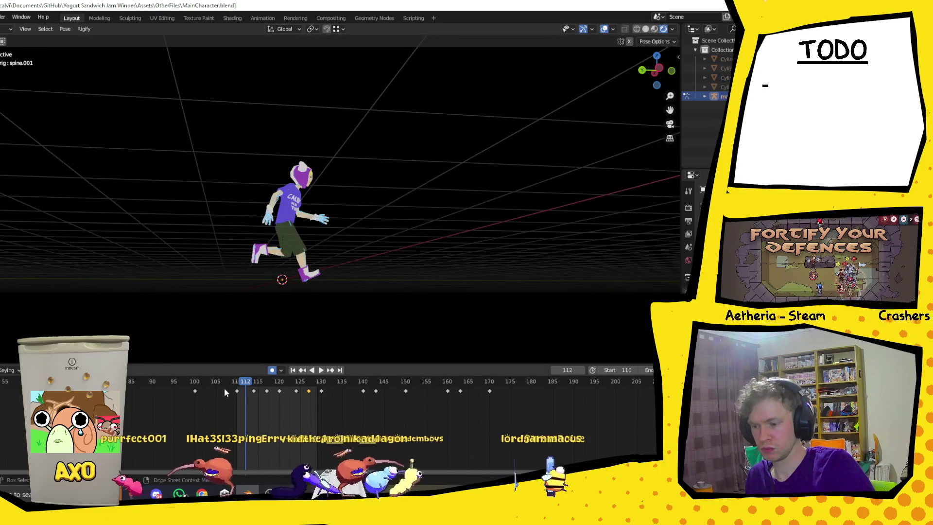
pyautogui.press('space')
pyautogui.moveTo(251, 381)
pyautogui.mouseDown()
pyautogui.moveTo(277, 384)
pyautogui.moveTo(262, 385)
pyautogui.mouseUp()
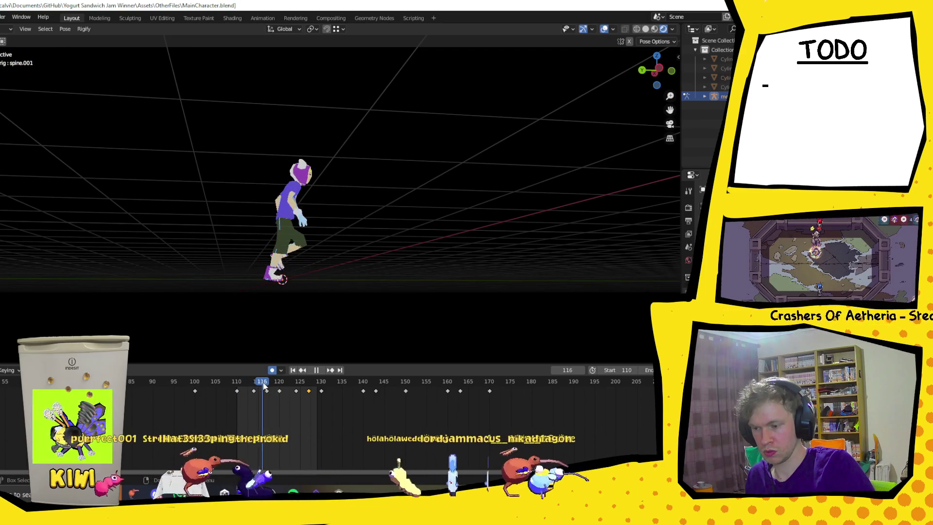
pyautogui.press('space')
pyautogui.moveTo(290, 285)
pyautogui.mouseDown(button='middle')
pyautogui.moveTo(376, 277)
pyautogui.moveTo(409, 252)
pyautogui.moveTo(289, 275)
pyautogui.mouseUp(button='middle')
pyautogui.click(636, 29)
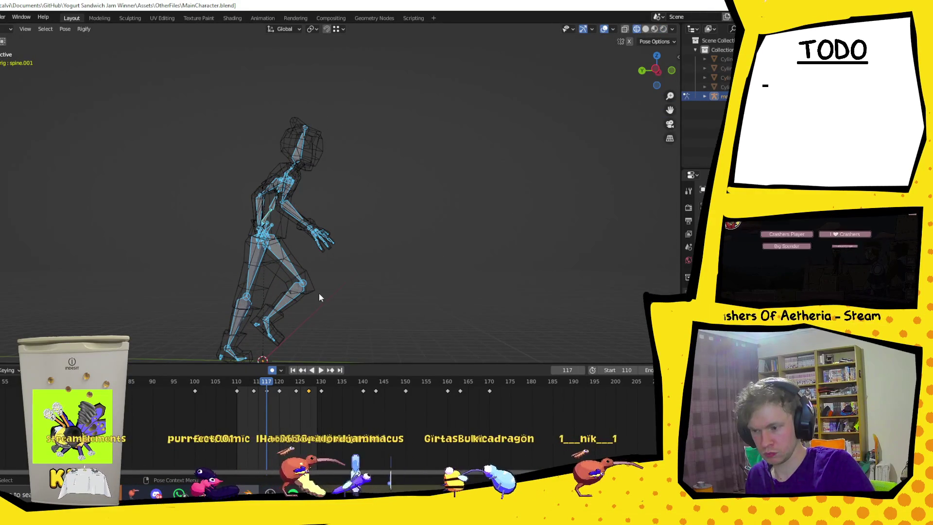
# Rotate the left thigh (-20.6°) and left shin on global X at frame 117
pyautogui.click(303, 283)
pyautogui.scroll(-3, 330, 304)
pyautogui.press('r')
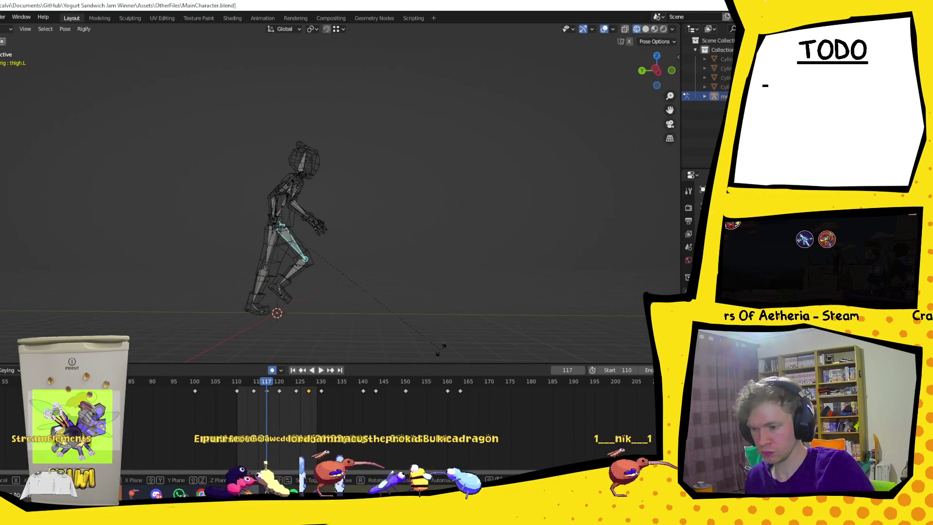
pyautogui.press('x')
pyautogui.click(322, 266)
pyautogui.click(322, 266)
pyautogui.press('r')
pyautogui.press('x')
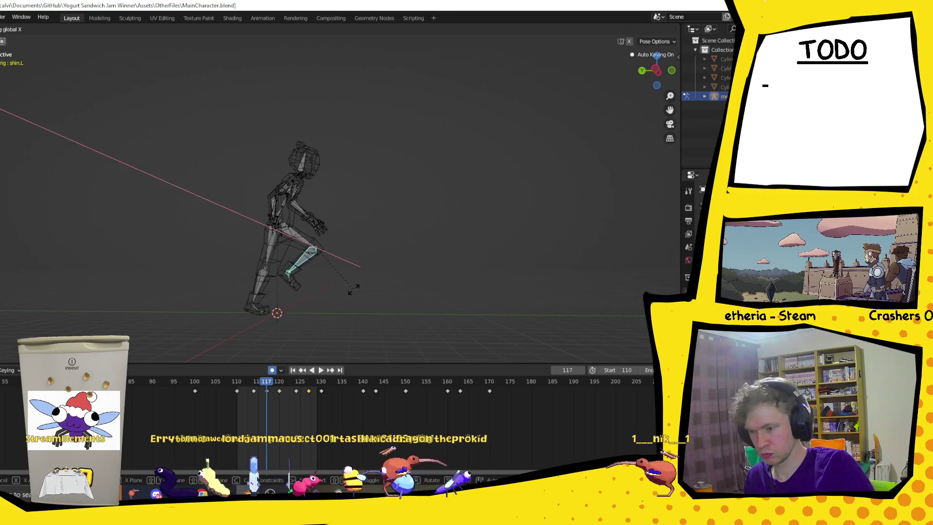
pyautogui.click(309, 285)
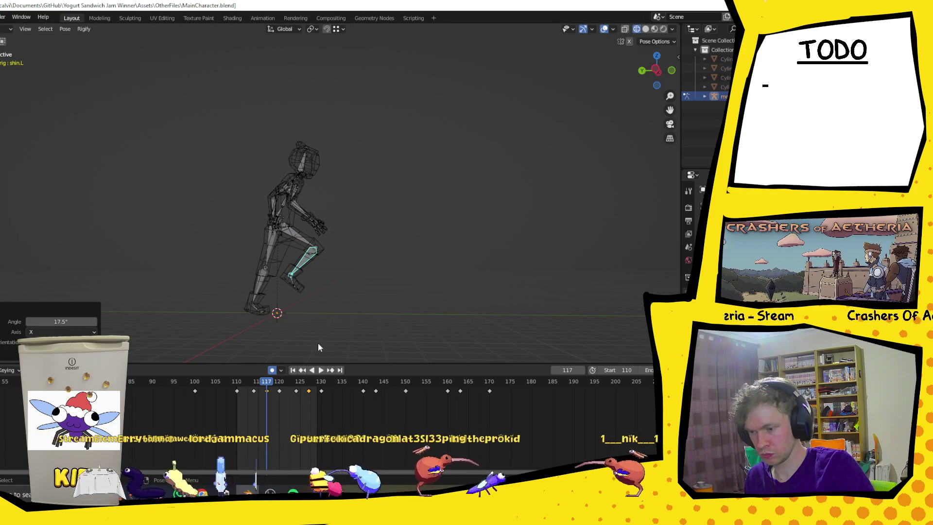
# Undo and re-angle the left thigh and shin on X to -17.6° and 15.5°
pyautogui.click(298, 236)
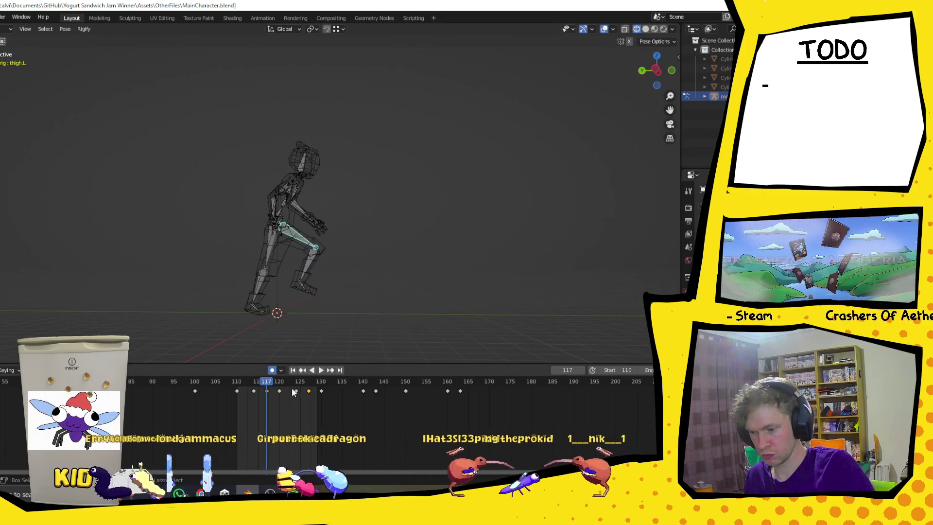
pyautogui.hotkey('ctrl', 'z')
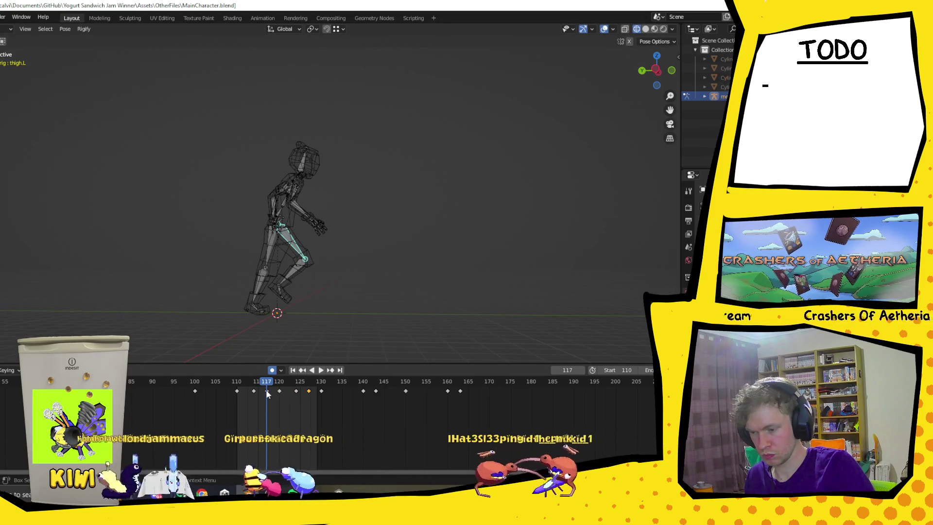
pyautogui.press('r')
pyautogui.press('x')
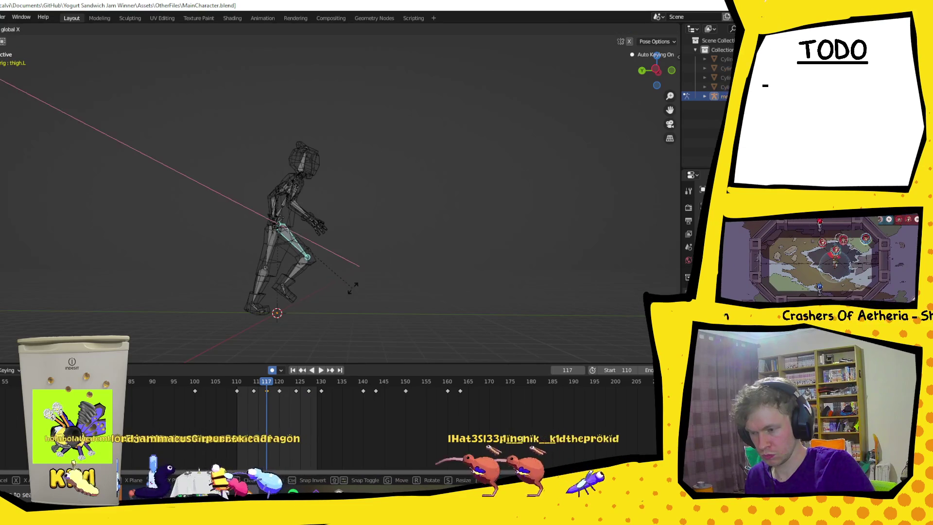
pyautogui.click(340, 268)
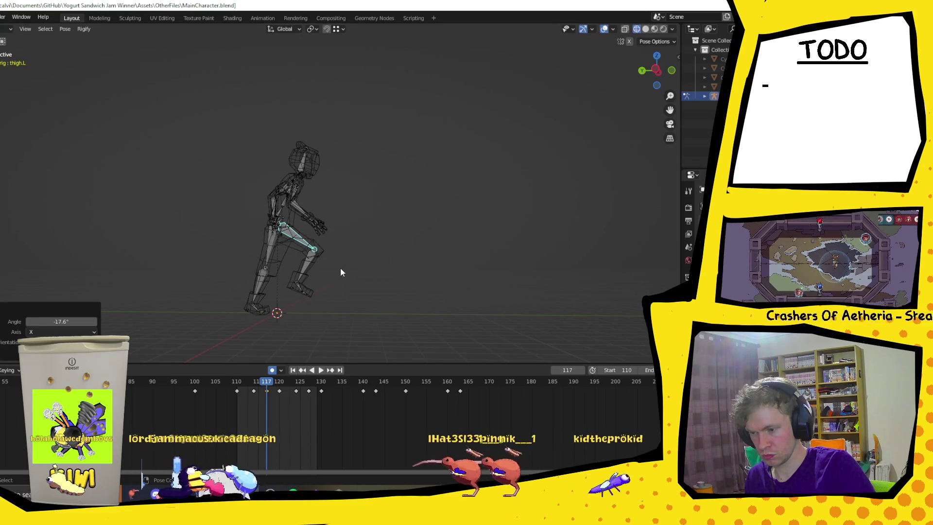
pyautogui.click(309, 265)
pyautogui.press('r')
pyautogui.press('x')
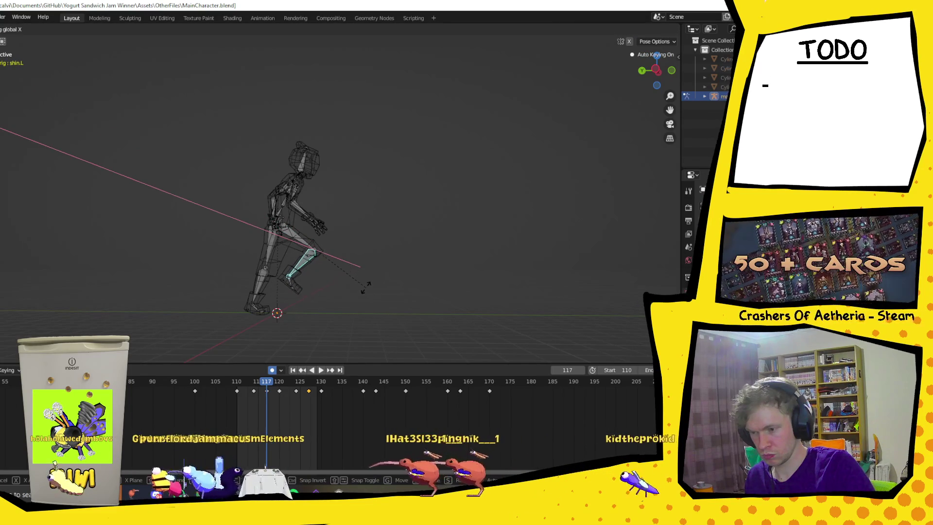
pyautogui.click(375, 286)
# Tilt the right thigh 1.74° on X and select the right toe bone
pyautogui.moveTo(378, 285); pyautogui.dragTo(389, 293, button='middle')
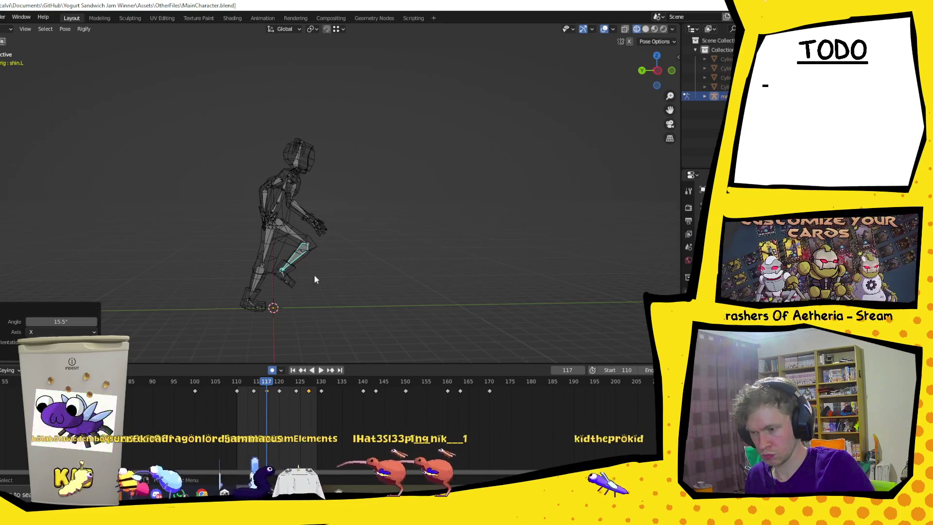
pyautogui.press('r')
pyautogui.press('x')
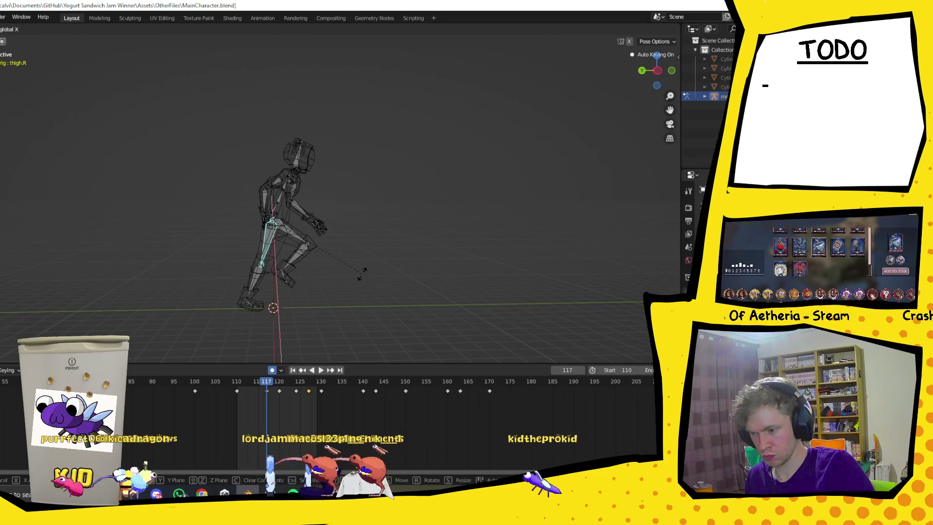
pyautogui.click(352, 277)
pyautogui.moveTo(329, 306); pyautogui.dragTo(327, 289, button='middle')
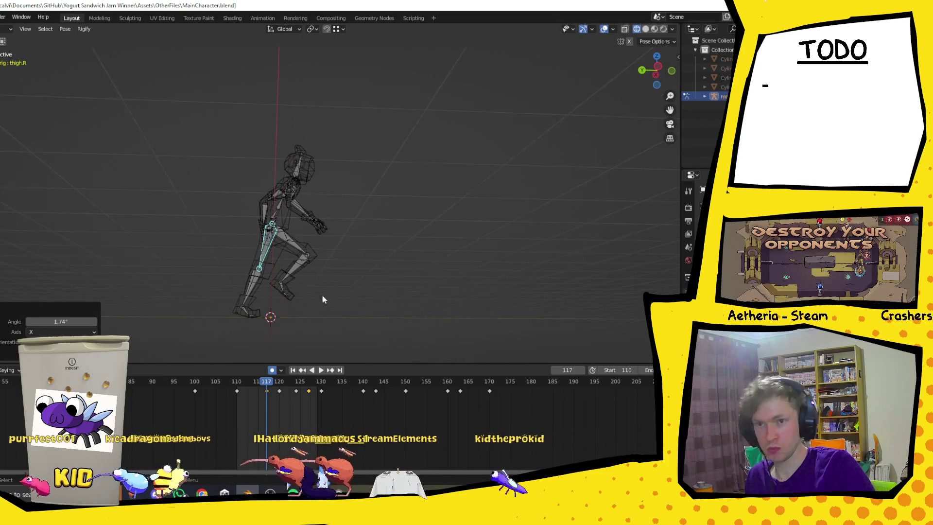
pyautogui.click(255, 315)
# Rotate the right toe bone about the global X axis
pyautogui.press('r')
pyautogui.press('x')
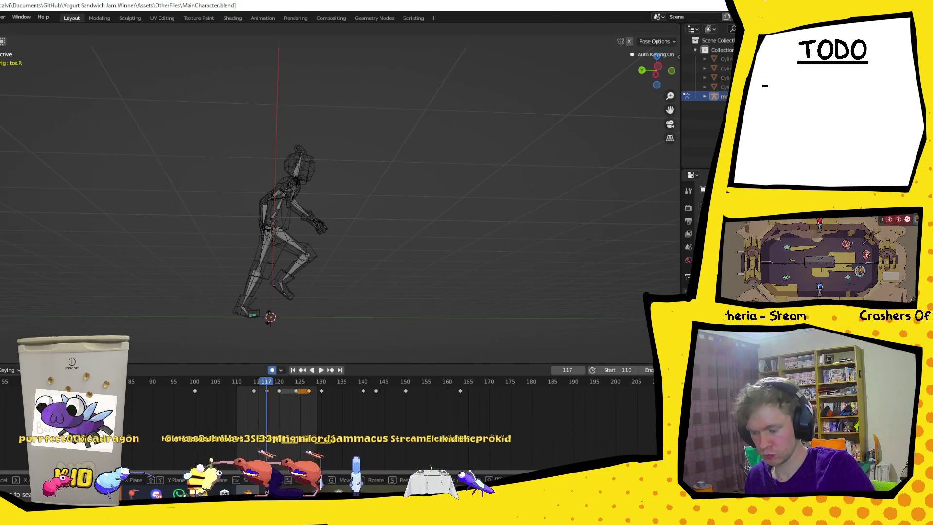
pyautogui.click(280, 305)
pyautogui.moveTo(280, 305)
pyautogui.mouseDown(button='middle')
pyautogui.moveTo(439, 298)
pyautogui.moveTo(408, 287)
pyautogui.mouseUp(button='middle')
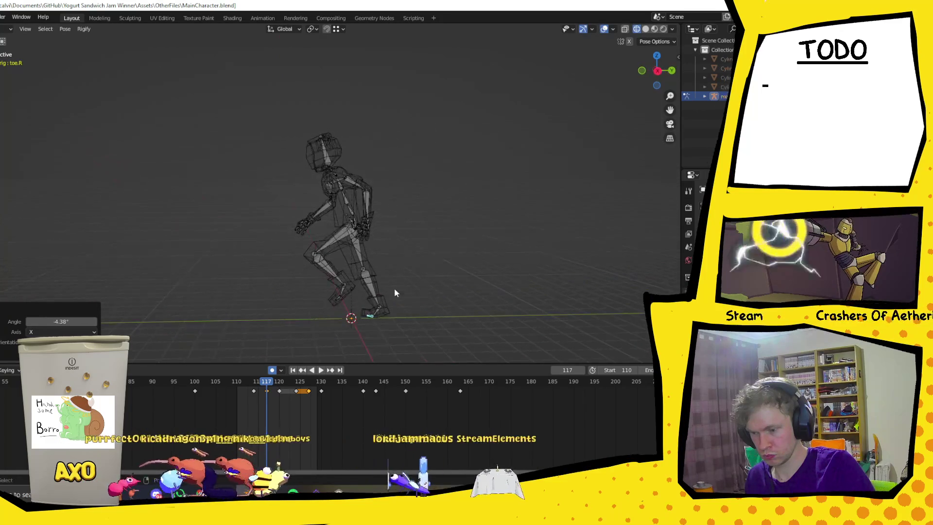
# Undo the toe change, select the frame 117 keyframe and preview the run cycle
pyautogui.click(307, 401)
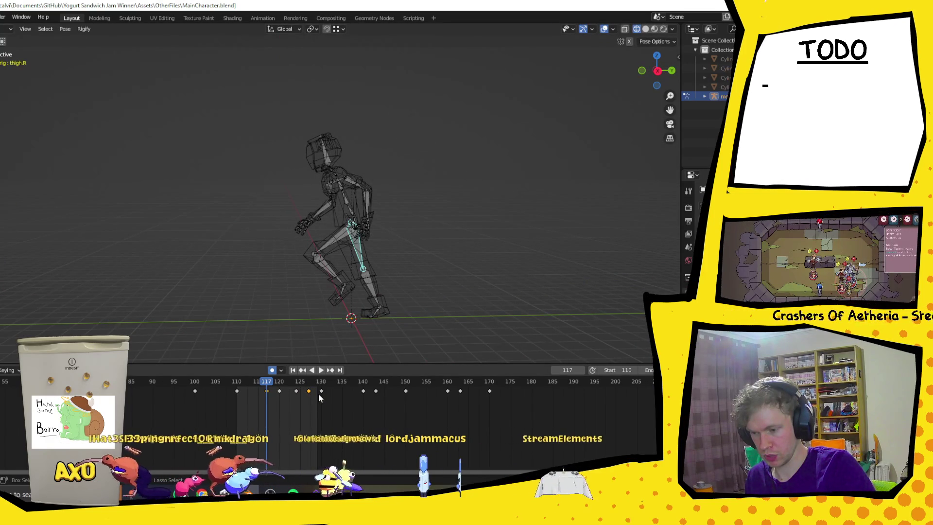
pyautogui.hotkey('ctrl', 'z')
pyautogui.hotkey('ctrl', 'z')
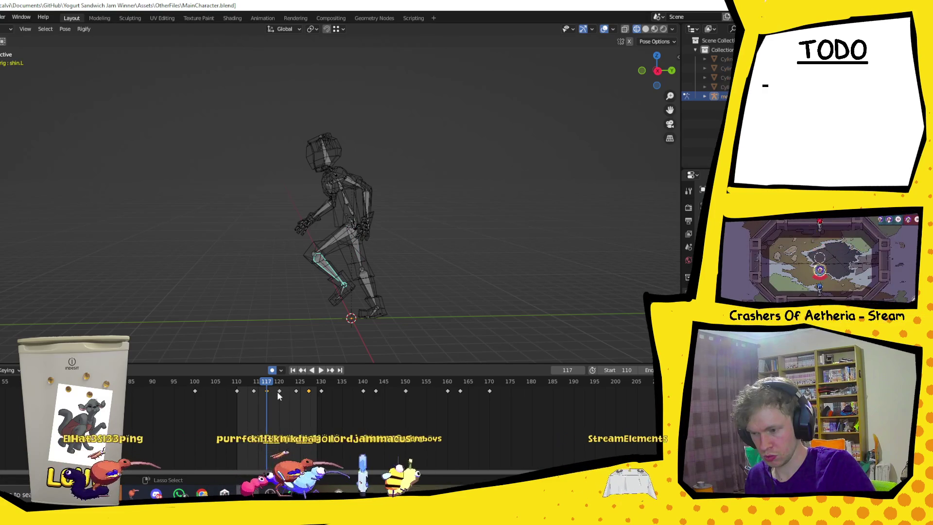
pyautogui.keyDown('shift'); pyautogui.click(266, 391); pyautogui.keyUp('shift')
pyautogui.press('space')
pyautogui.press('space')
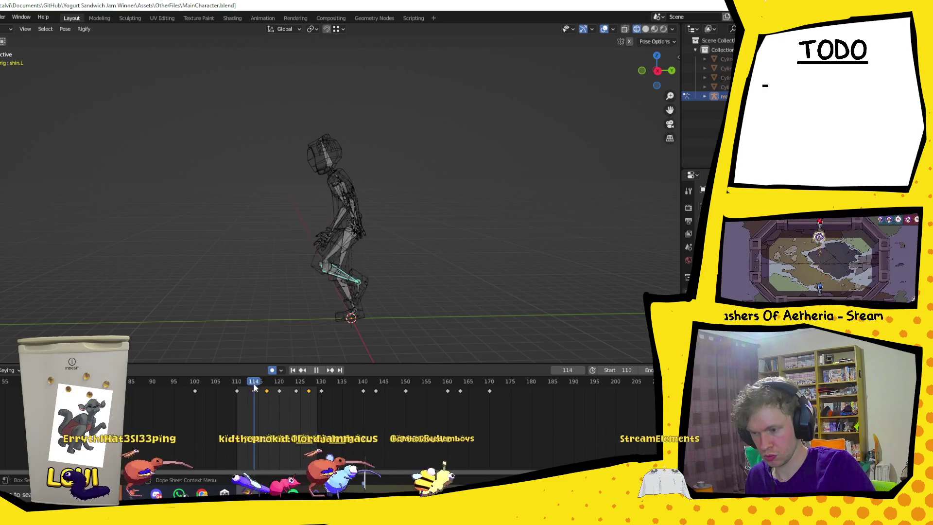
pyautogui.moveTo(264, 321)
pyautogui.mouseDown(button='middle')
pyautogui.moveTo(369, 331)
pyautogui.moveTo(334, 317)
pyautogui.moveTo(389, 307)
pyautogui.mouseUp(button='middle')
pyautogui.press('space')
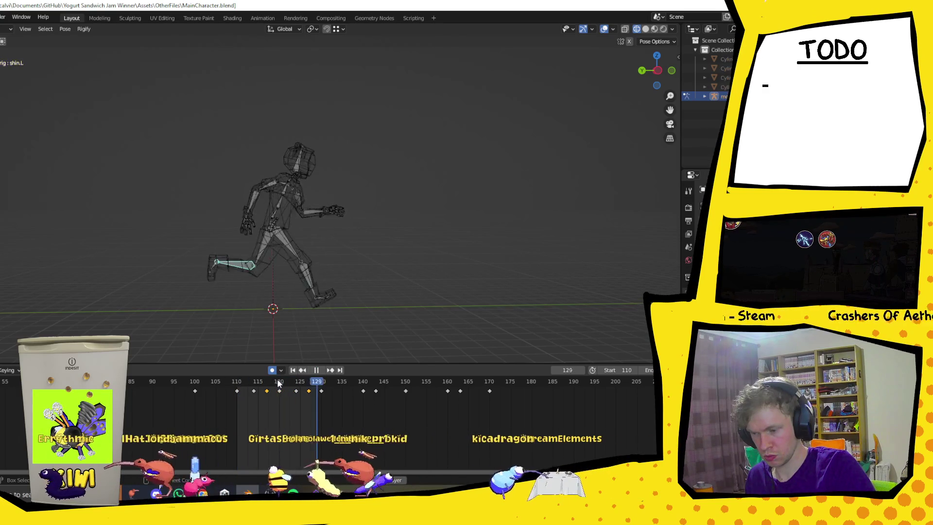
pyautogui.press('space')
# Return to the frame 117 keyframe and select only the left thigh bone
pyautogui.moveTo(277, 383); pyautogui.dragTo(267, 385)
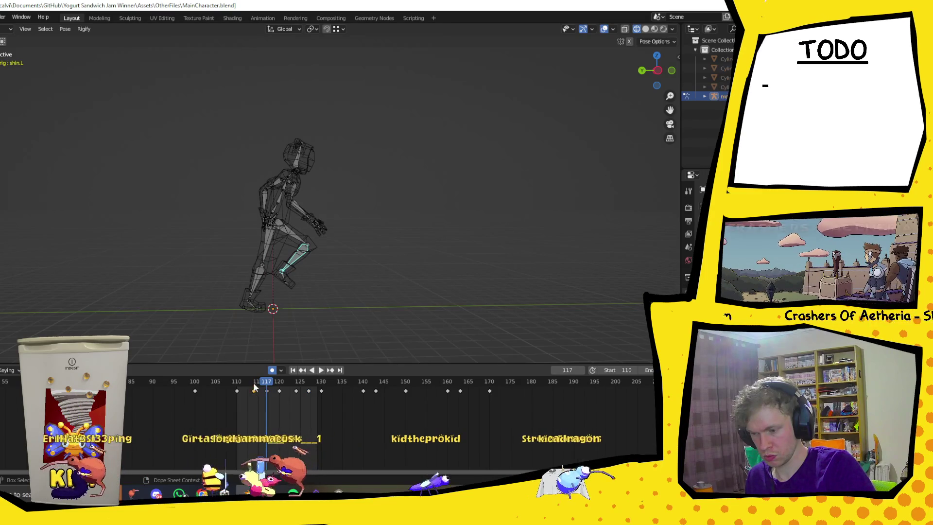
pyautogui.press('Down')
pyautogui.press('Up')
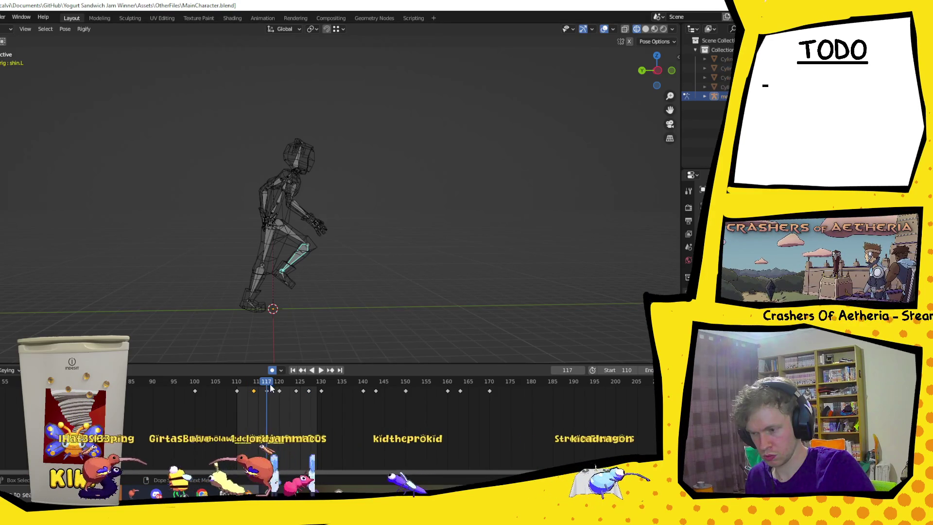
pyautogui.click(326, 304)
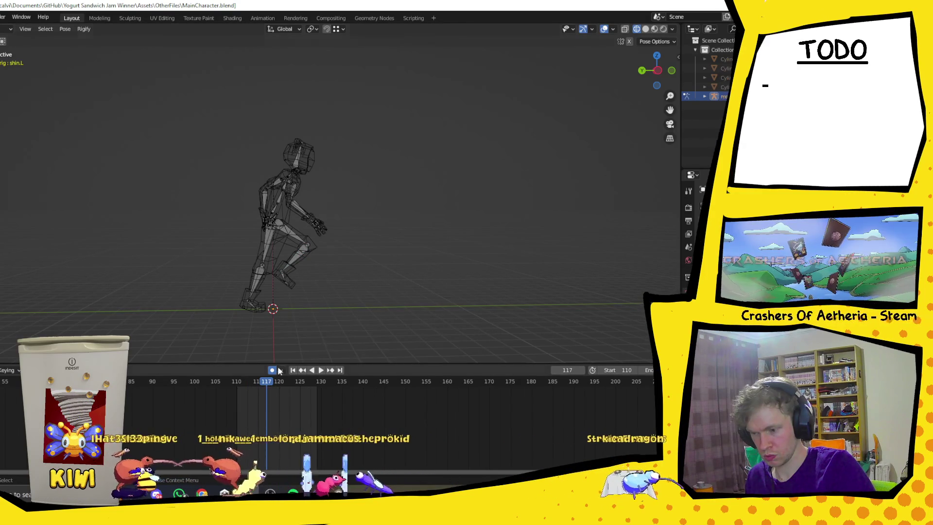
pyautogui.click(287, 234)
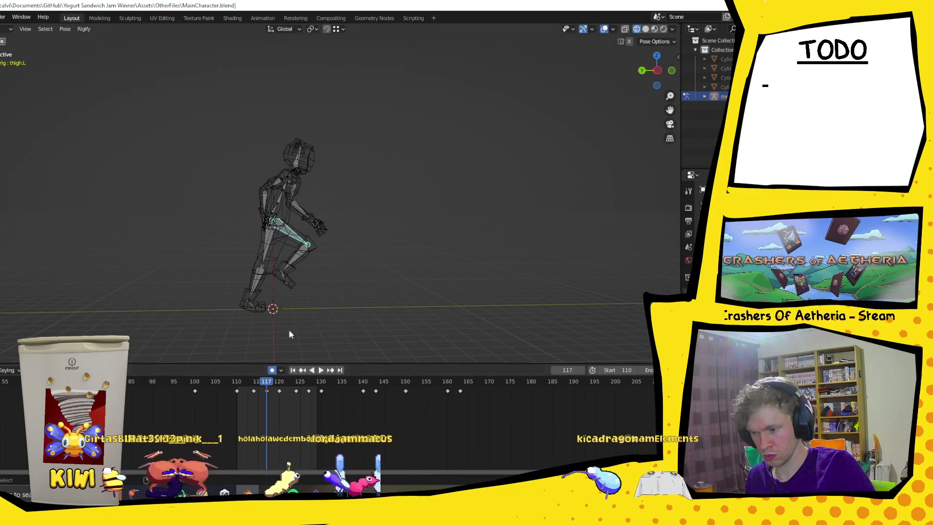
pyautogui.moveTo(166, 102); pyautogui.dragTo(357, 322)
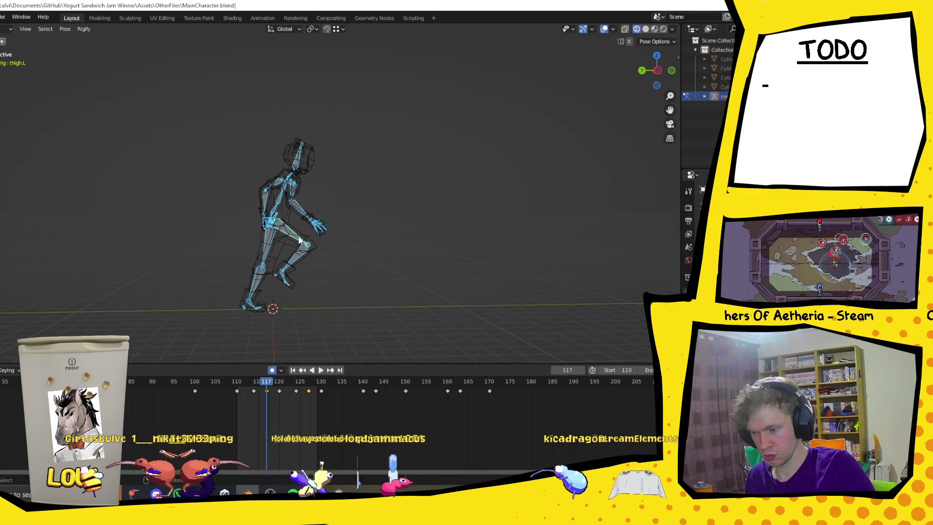
pyautogui.click(267, 391)
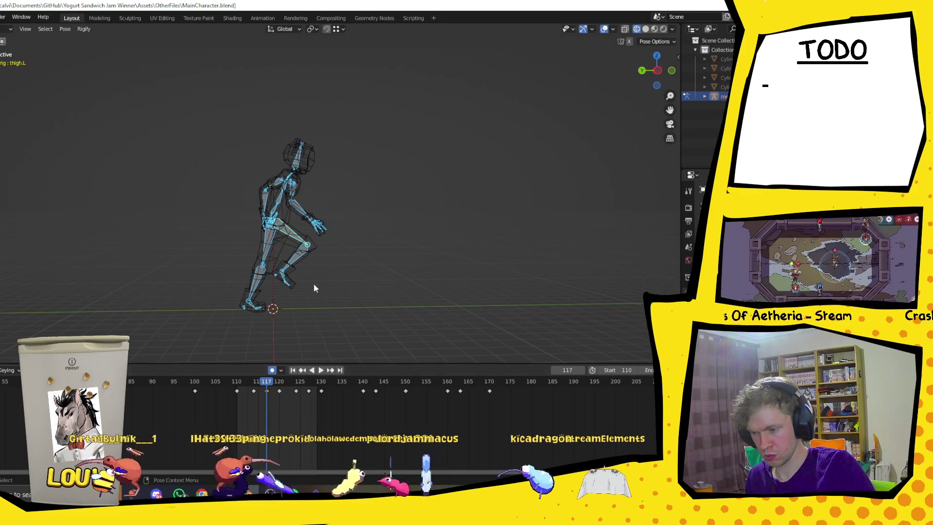
pyautogui.hotkey('alt', 'a')
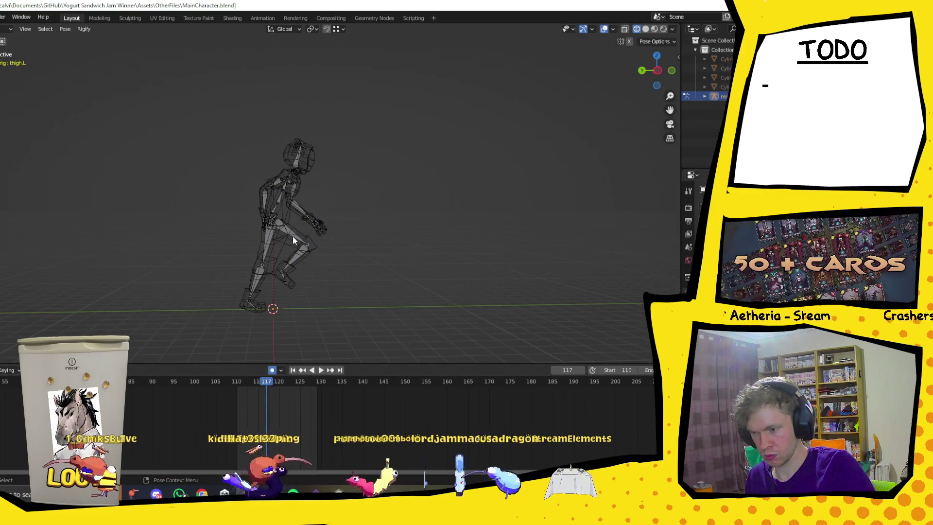
pyautogui.click(293, 237)
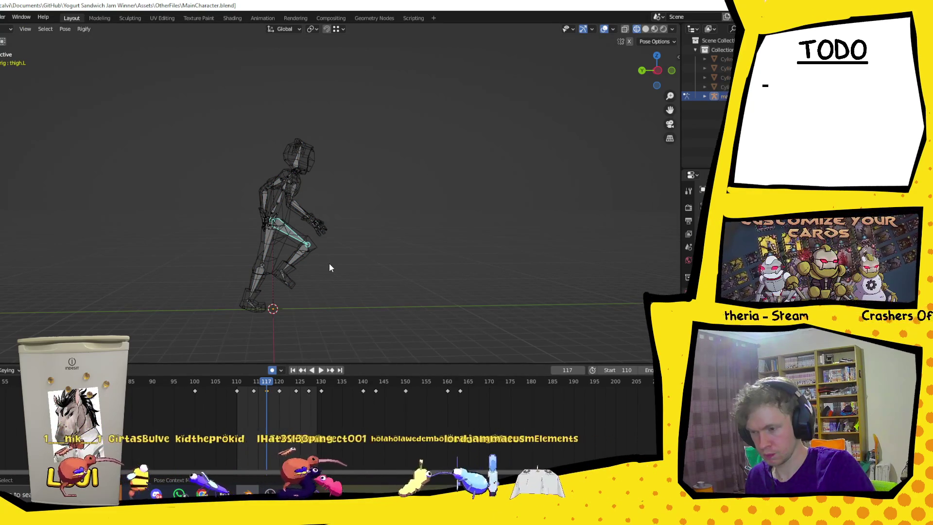
# Re-angle the left thigh and left shin on X, then play the cycle to check
pyautogui.moveTo(386, 269)
pyautogui.mouseDown(button='middle')
pyautogui.moveTo(367, 273)
pyautogui.moveTo(379, 269)
pyautogui.moveTo(369, 295)
pyautogui.mouseUp(button='middle')
pyautogui.press('r')
pyautogui.press('x')
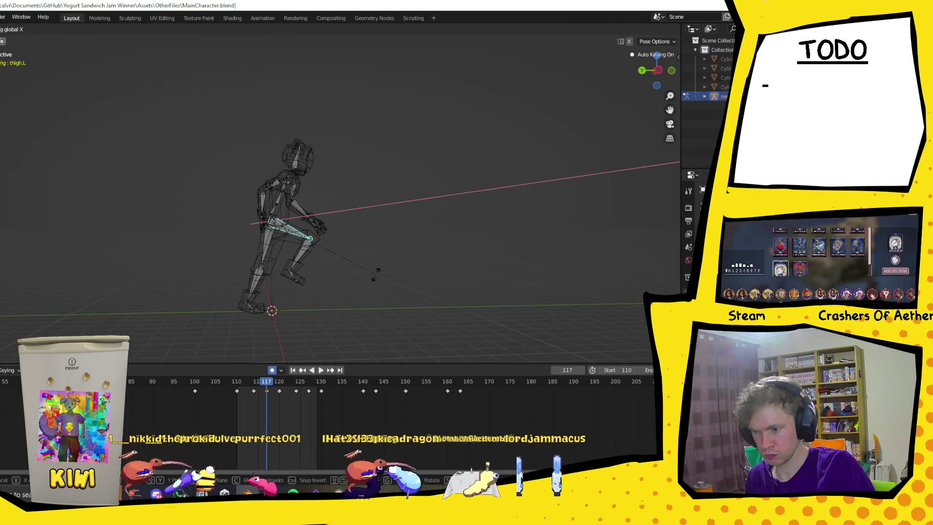
pyautogui.click(376, 274)
pyautogui.click(307, 253)
pyautogui.press('r')
pyautogui.press('x')
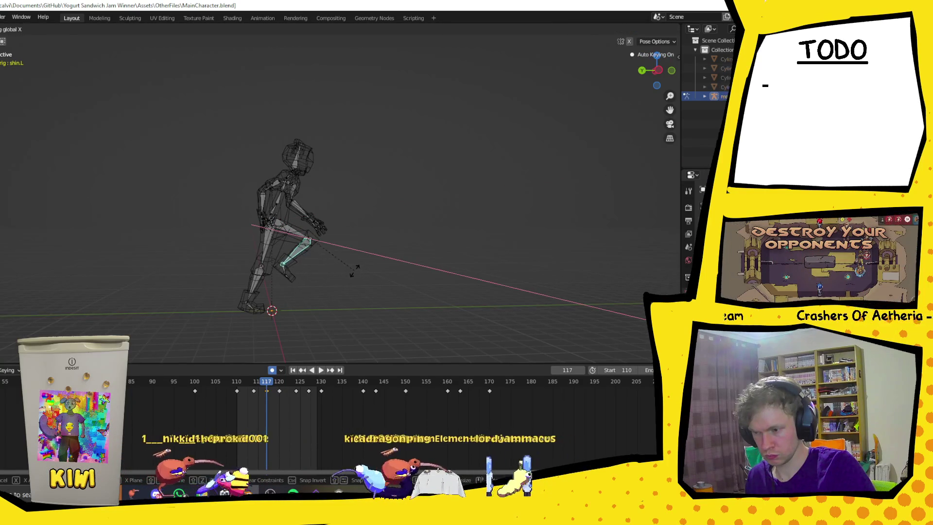
pyautogui.click(355, 271)
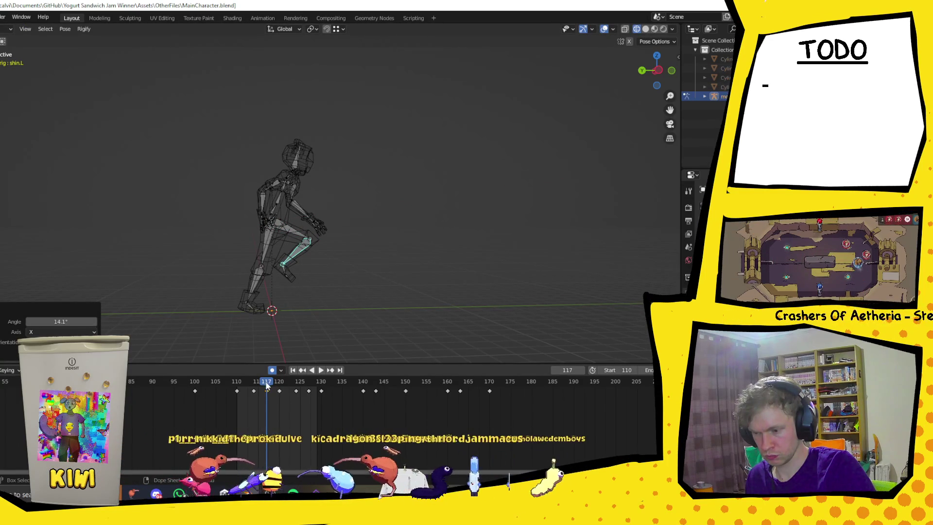
pyautogui.press('space')
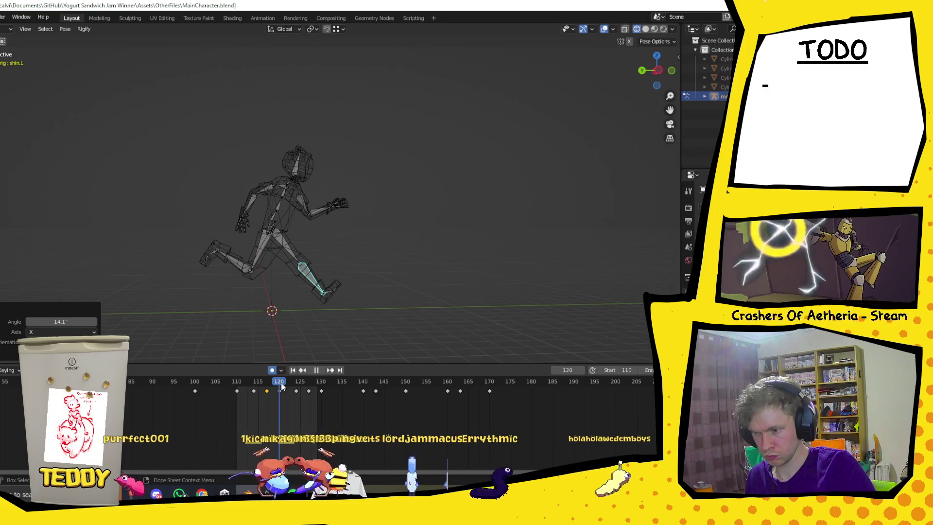
pyautogui.press('space')
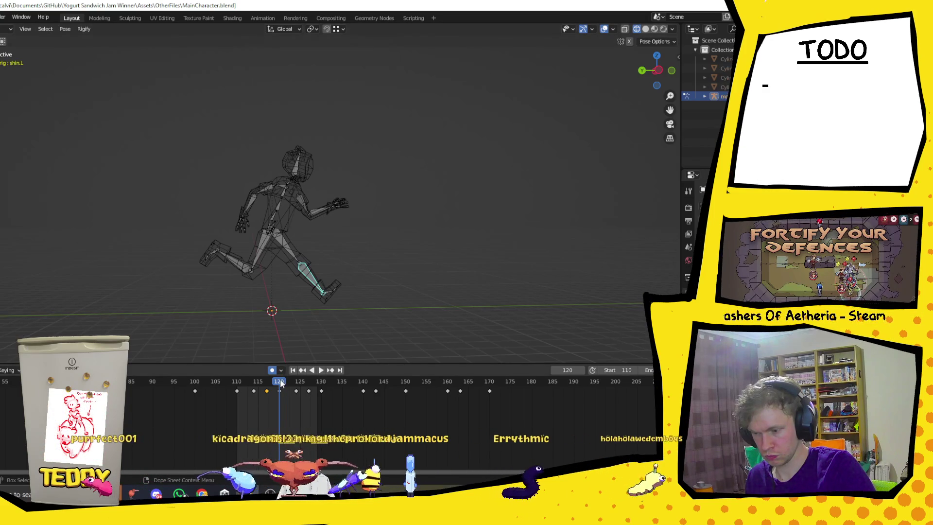
pyautogui.press('space')
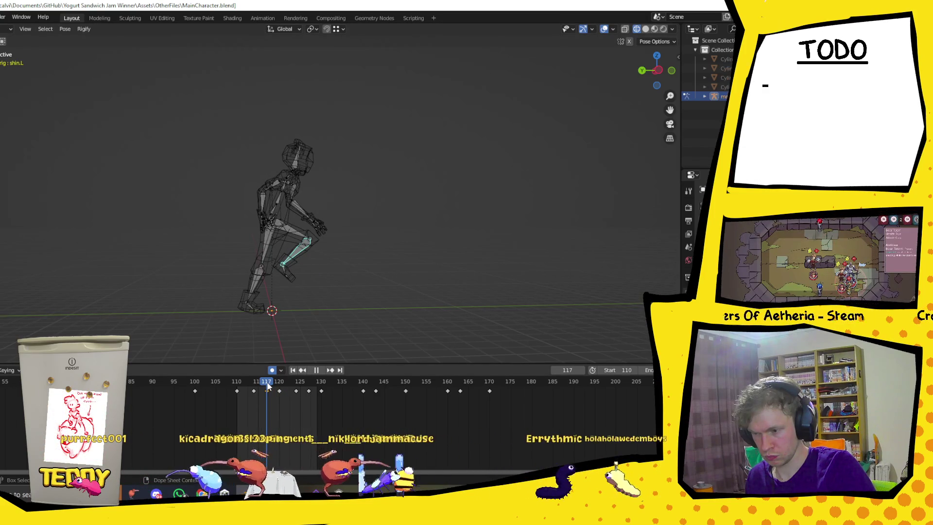
# Rotate the right thigh on X and adjust the right foot's rotation
pyautogui.click(264, 242)
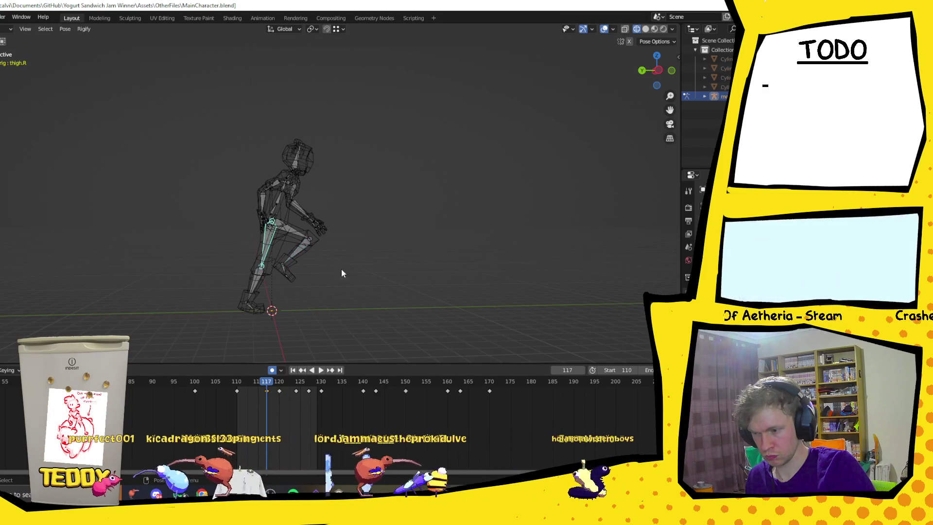
pyautogui.press('x')
pyautogui.press('x')
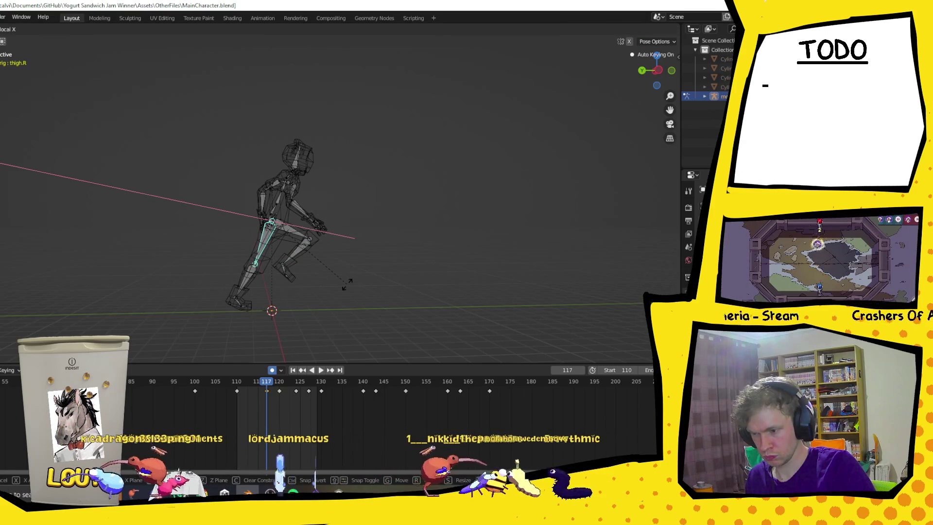
pyautogui.click(348, 283)
pyautogui.click(236, 302)
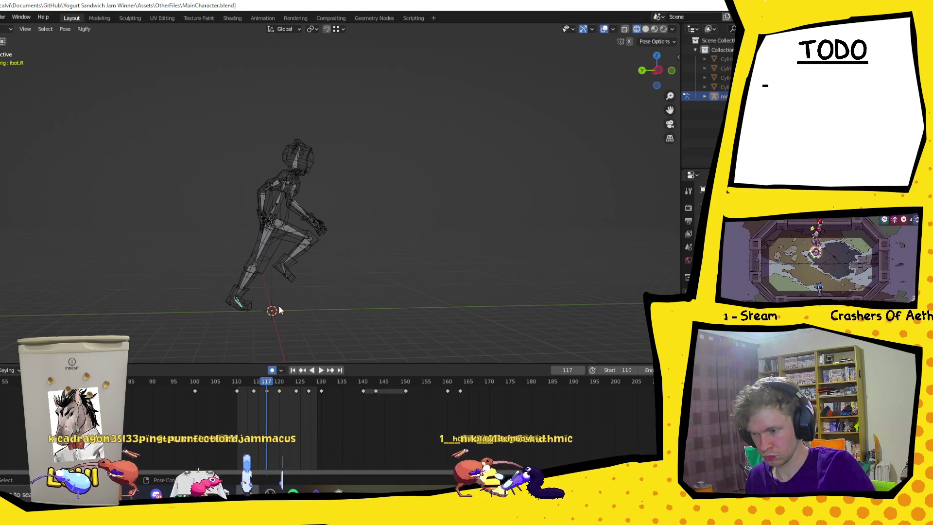
pyautogui.press('r')
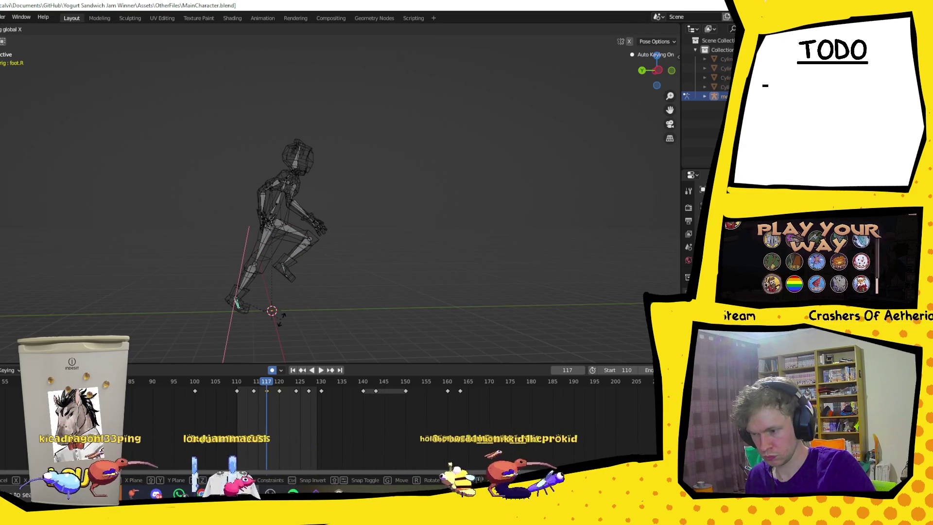
pyautogui.click(280, 319)
# Rotate the right thigh on X and shift the right toe along X (-22.2°)
pyautogui.click(264, 247)
pyautogui.press('r')
pyautogui.press('x')
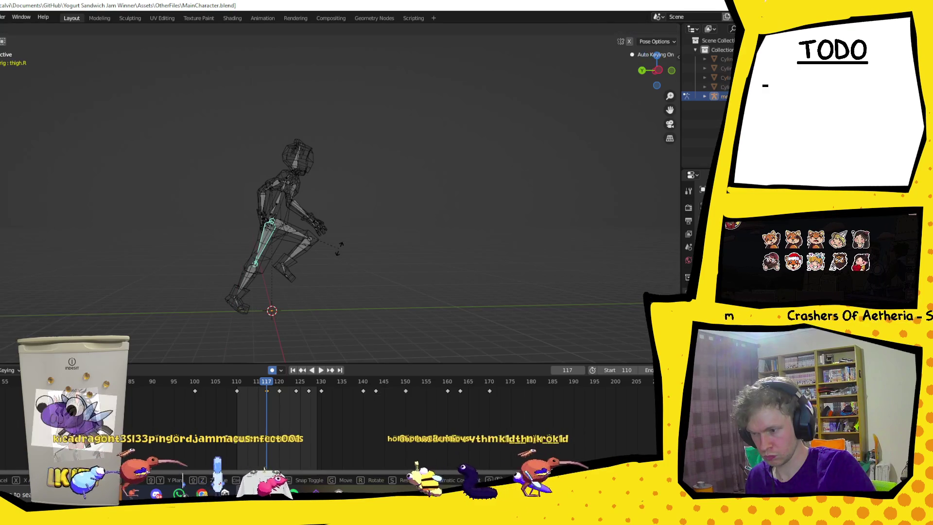
pyautogui.click(360, 266)
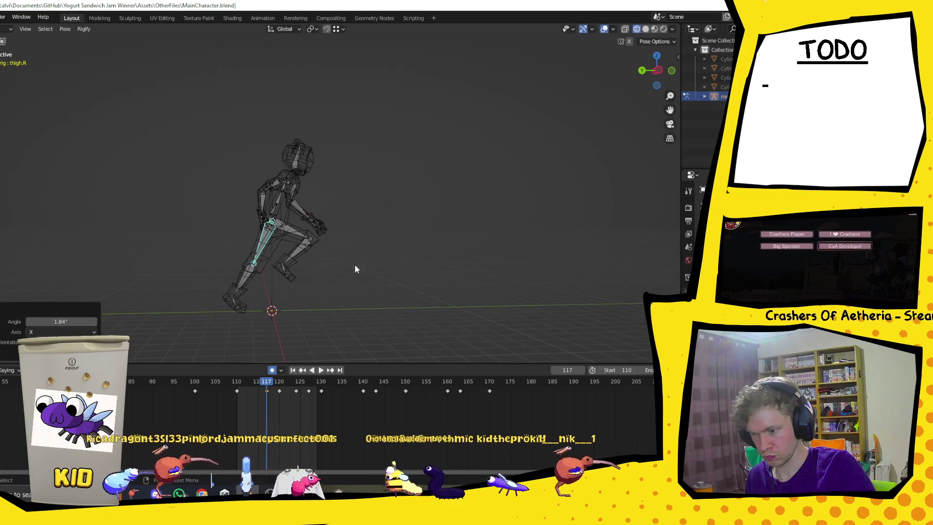
pyautogui.click(240, 308)
pyautogui.press('g')
pyautogui.press('x')
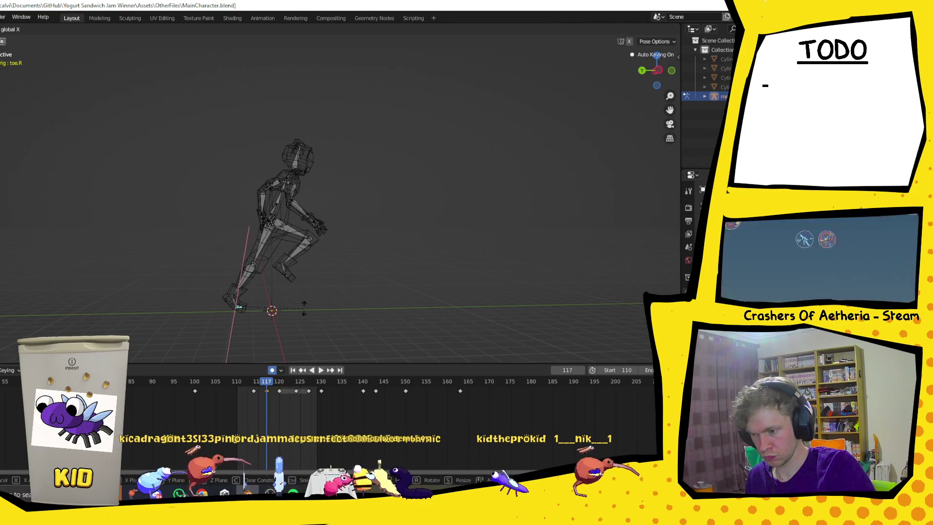
pyautogui.click(303, 290)
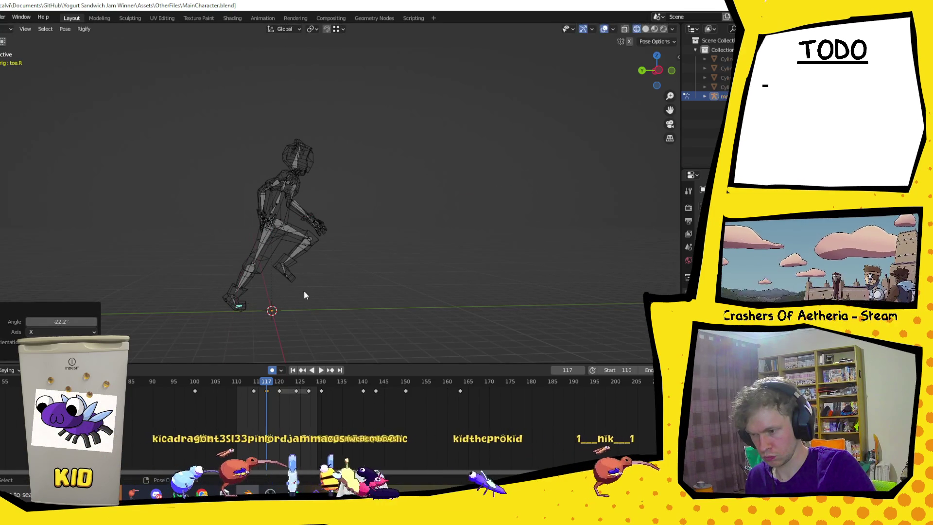
pyautogui.moveTo(284, 305)
pyautogui.mouseDown(button='middle')
pyautogui.moveTo(291, 272)
pyautogui.moveTo(281, 292)
pyautogui.mouseUp(button='middle')
# Set the right thigh to -2.99° on X, move the toe, and tilt it 7.48°
pyautogui.click(264, 246)
pyautogui.press('r')
pyautogui.press('x')
pyautogui.click(337, 291)
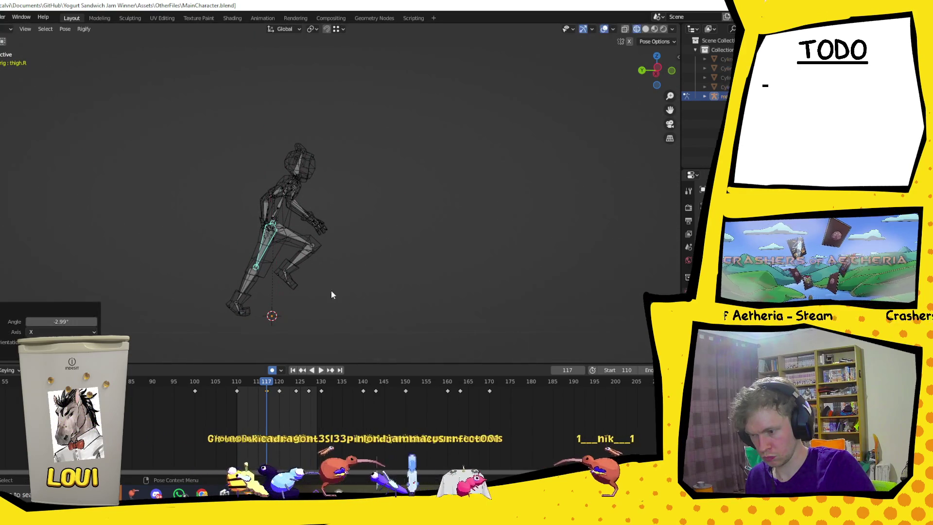
pyautogui.click(246, 311)
pyautogui.press('g')
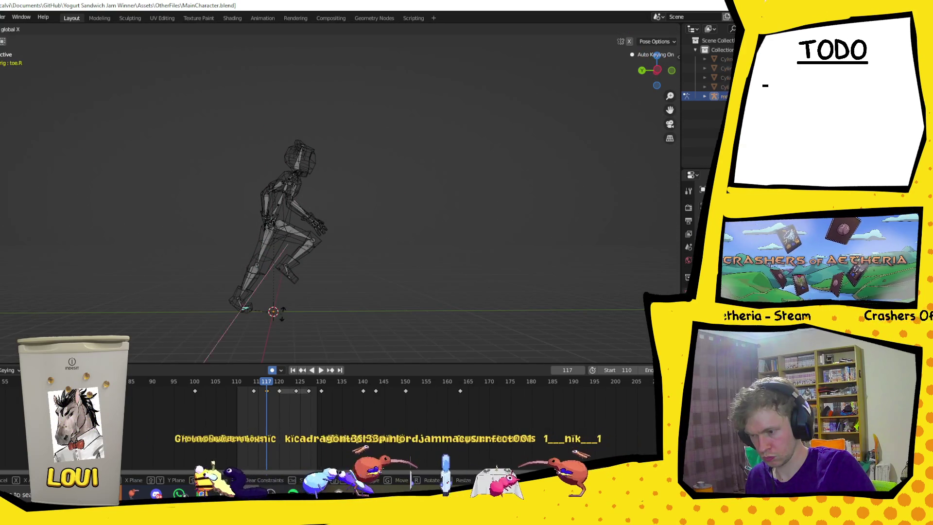
pyautogui.press('x')
pyautogui.click(284, 319)
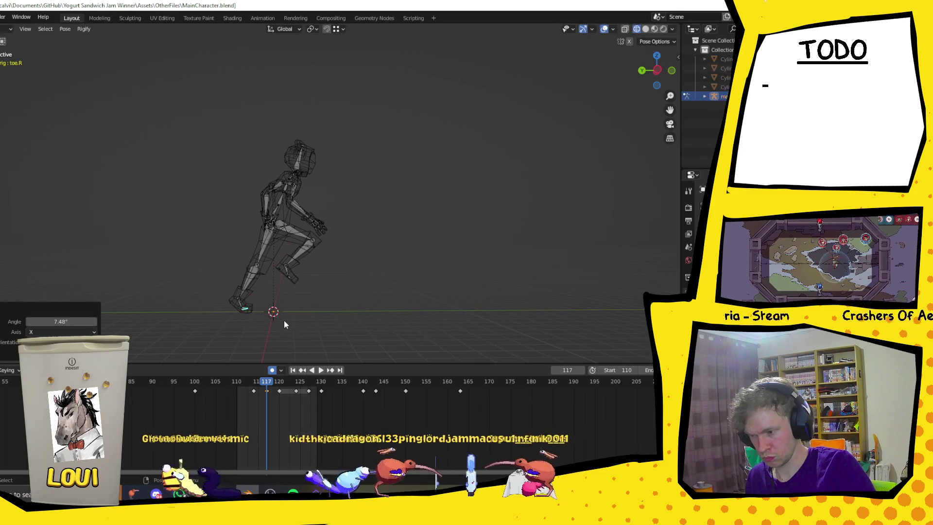
pyautogui.press('r')
pyautogui.press('x')
pyautogui.click(269, 319)
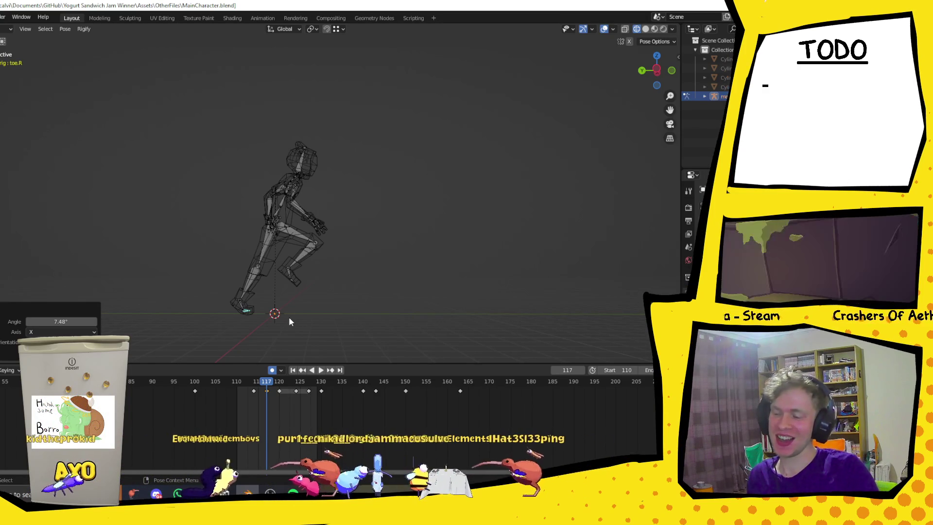
pyautogui.click(285, 407)
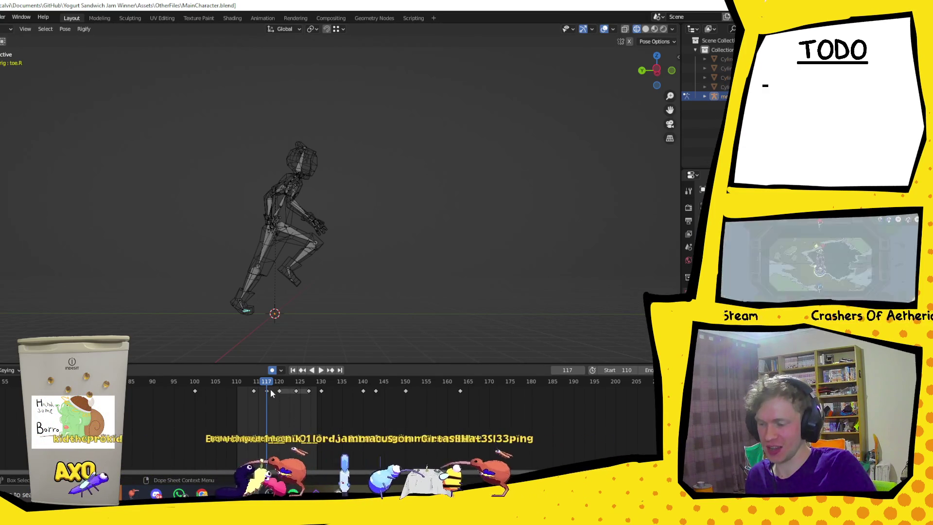
# Select all rig bones at frame 117 and paste the pose onto frame 127
pyautogui.moveTo(150, 106); pyautogui.dragTo(378, 336)
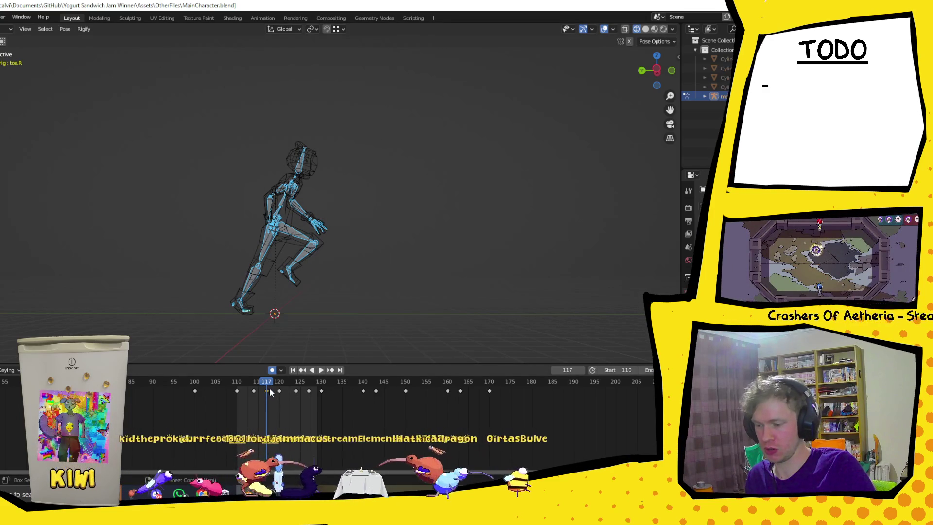
pyautogui.hotkey('ctrl', 'v')
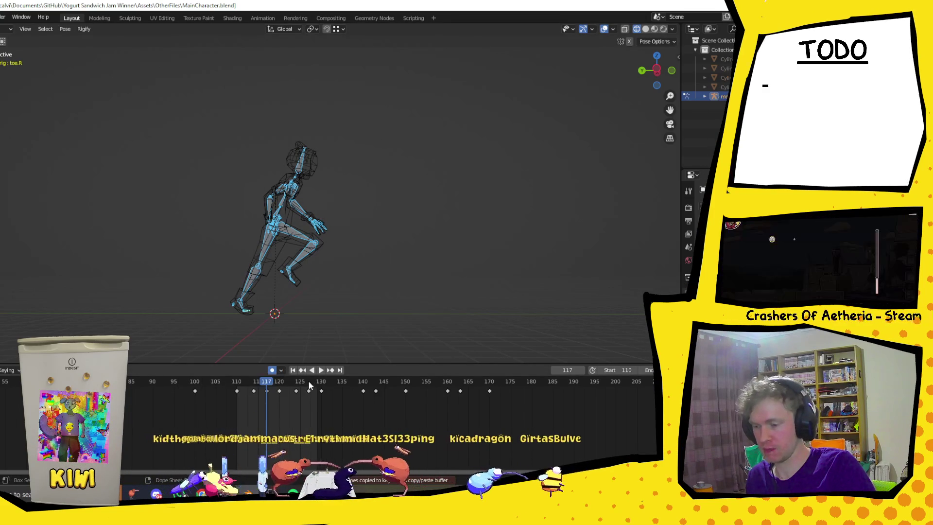
pyautogui.click(310, 382)
pyautogui.press('space')
pyautogui.press('space')
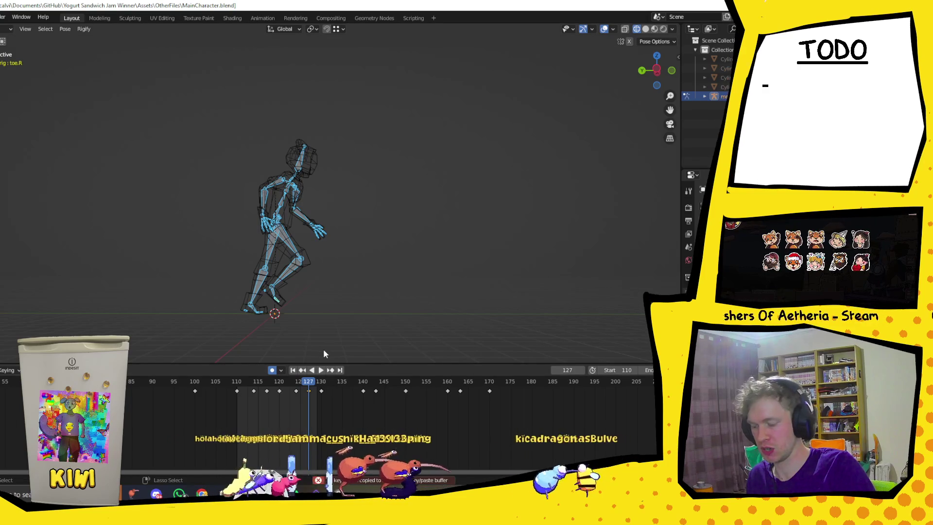
pyautogui.hotkey('ctrl', 'v')
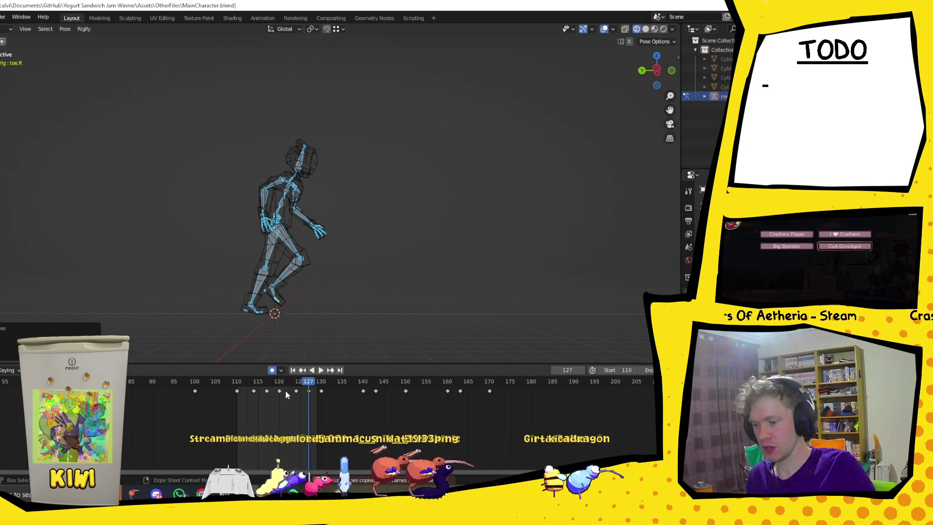
# Reselect all bones and paste the frame 117 pose mirrored onto frame 127, then rewind to 110
pyautogui.click(267, 389)
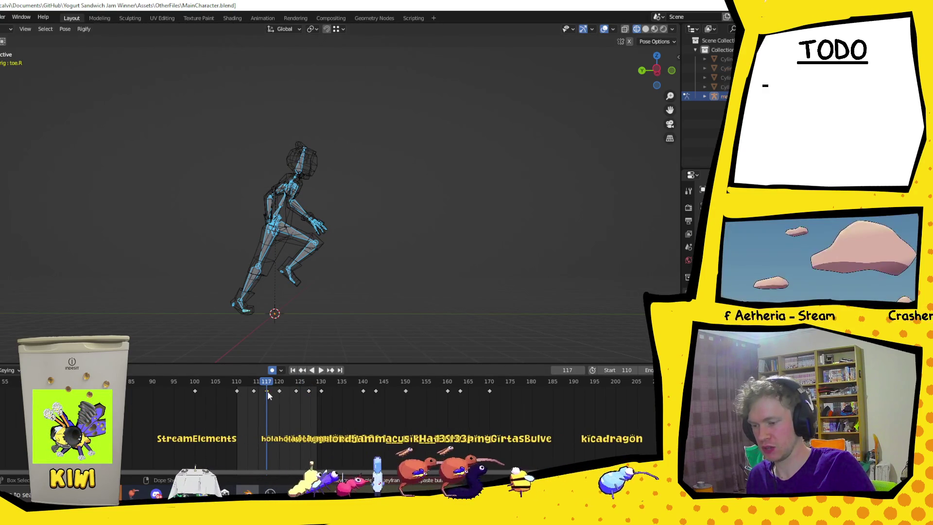
pyautogui.moveTo(144, 107)
pyautogui.mouseDown()
pyautogui.moveTo(382, 329)
pyautogui.moveTo(360, 313)
pyautogui.mouseUp()
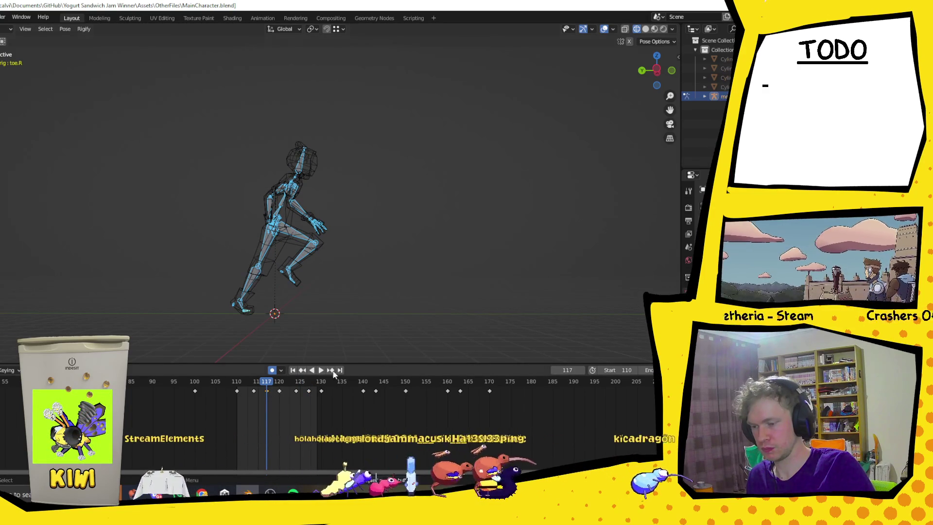
pyautogui.click(308, 386)
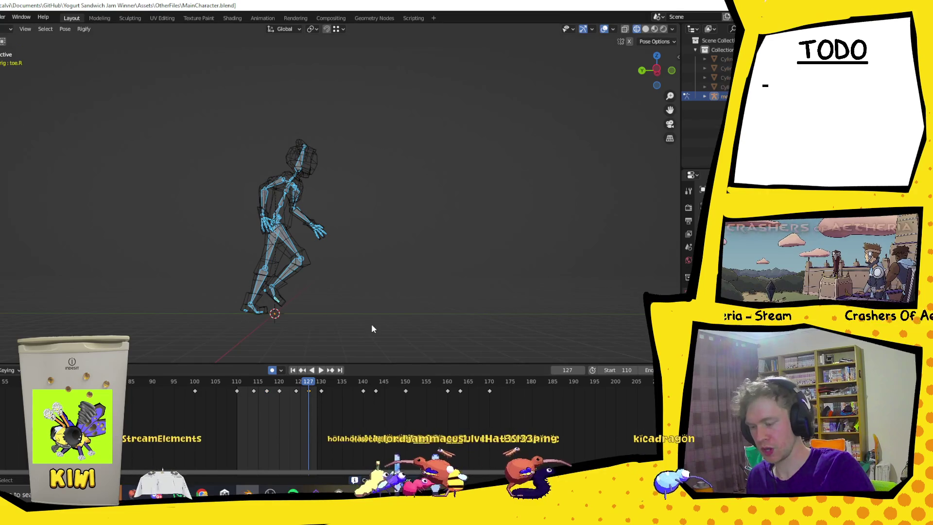
pyautogui.hotkey('ctrl', 'shift', 'v')
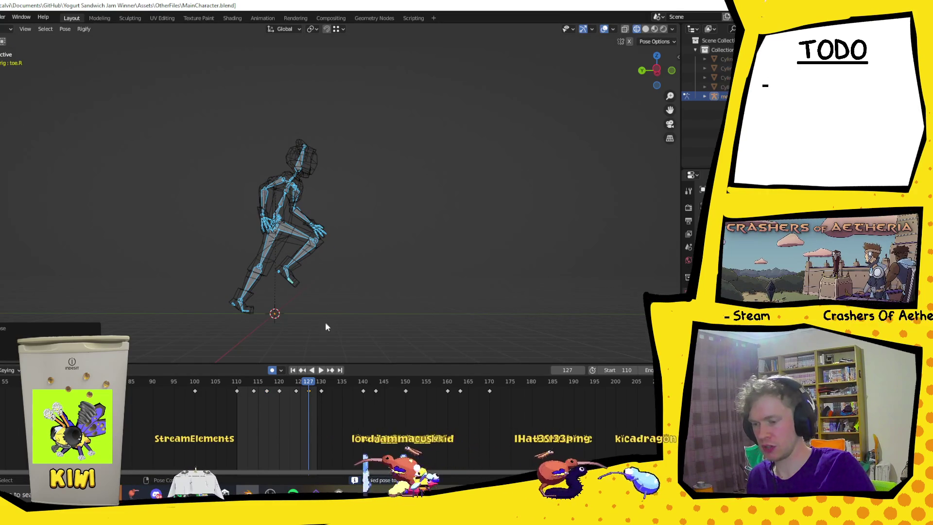
pyautogui.moveTo(309, 391); pyautogui.dragTo(237, 391)
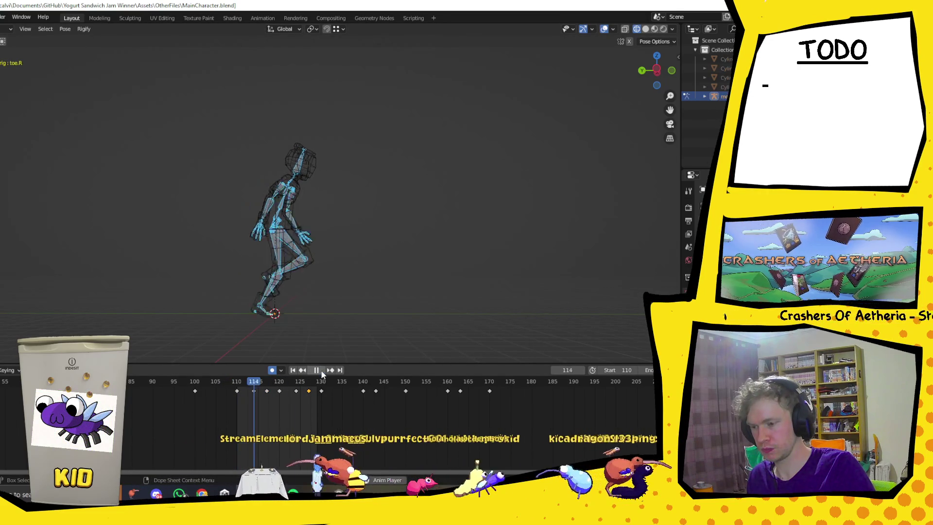
# Switch to Rendered shading and watch the textured character run, stopping at frame 111
pyautogui.moveTo(400, 235)
pyautogui.mouseDown(button='middle')
pyautogui.moveTo(288, 252)
pyautogui.moveTo(249, 243)
pyautogui.mouseUp(button='middle')
pyautogui.click(663, 28)
pyautogui.moveTo(656, 68)
pyautogui.mouseDown()
pyautogui.moveTo(653, 47)
pyautogui.moveTo(372, 211)
pyautogui.moveTo(383, 207)
pyautogui.mouseUp()
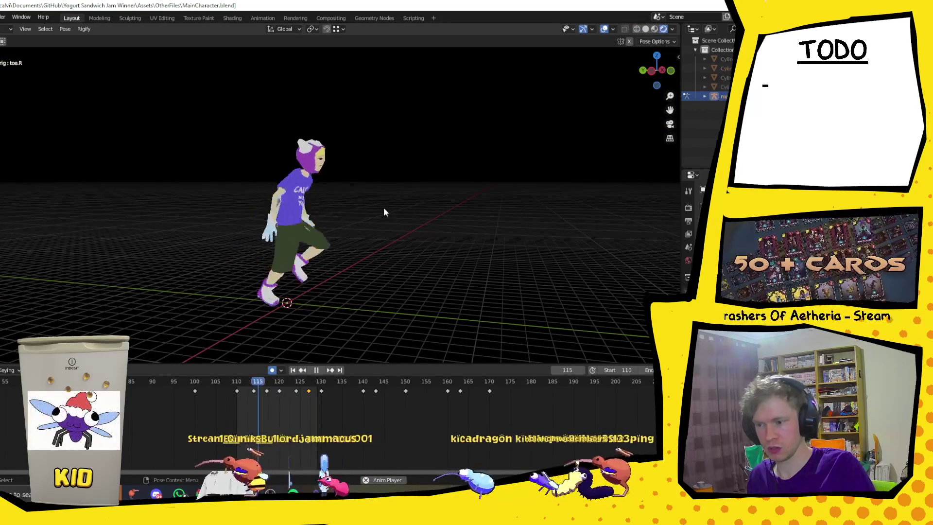
pyautogui.moveTo(404, 234)
pyautogui.mouseDown(button='middle')
pyautogui.moveTo(303, 249)
pyautogui.moveTo(408, 263)
pyautogui.moveTo(437, 256)
pyautogui.moveTo(453, 238)
pyautogui.moveTo(446, 251)
pyautogui.moveTo(422, 247)
pyautogui.mouseUp(button='middle')
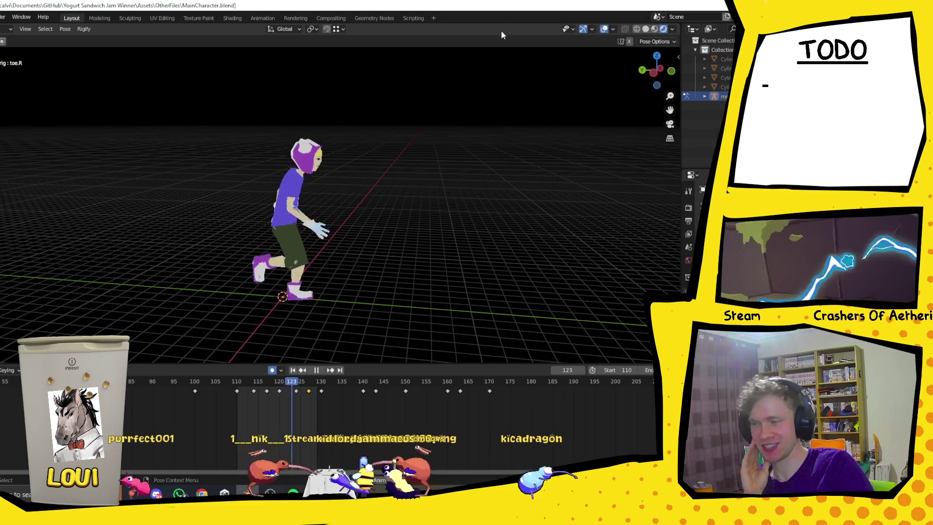
pyautogui.click(317, 370)
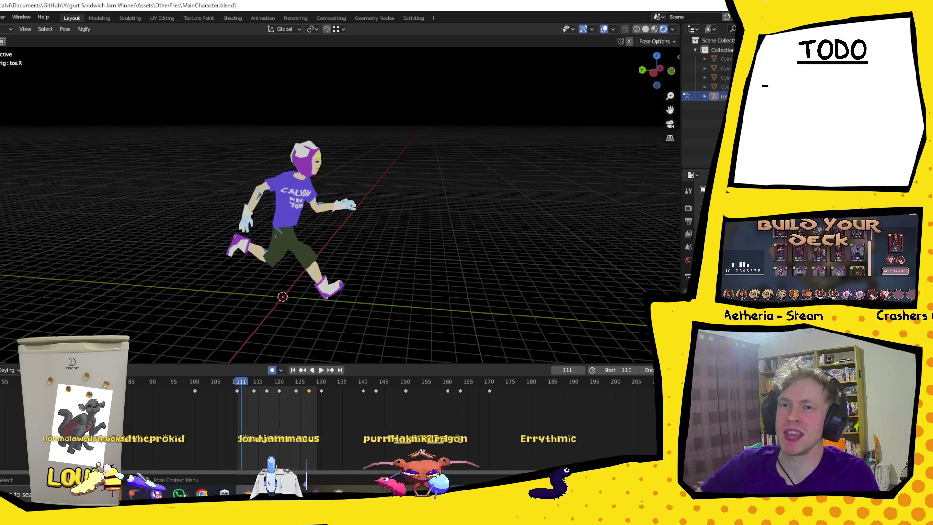
# Play the run cycle, scrub back to around frame 107, and stop at frame 166
pyautogui.press('space')
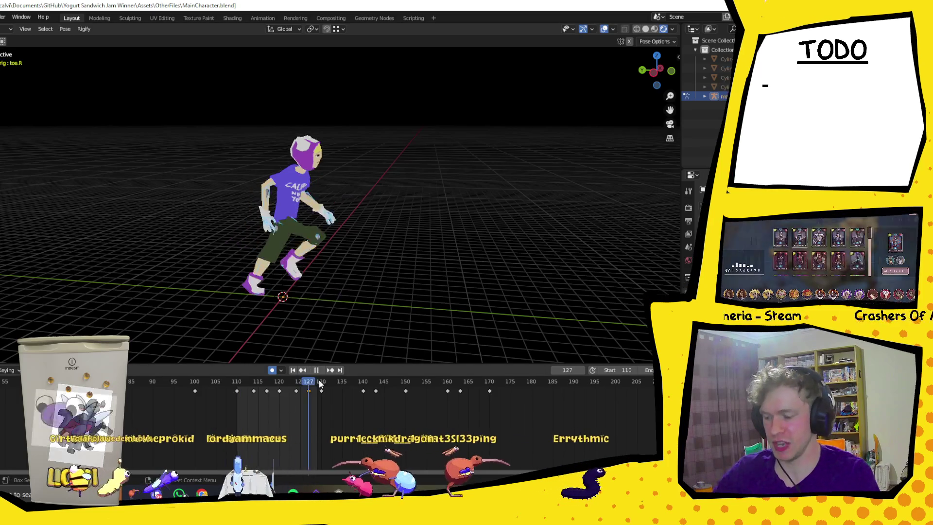
pyautogui.moveTo(579, 387)
pyautogui.mouseDown()
pyautogui.moveTo(224, 392)
pyautogui.moveTo(510, 393)
pyautogui.moveTo(371, 394)
pyautogui.mouseUp()
pyautogui.press('space')
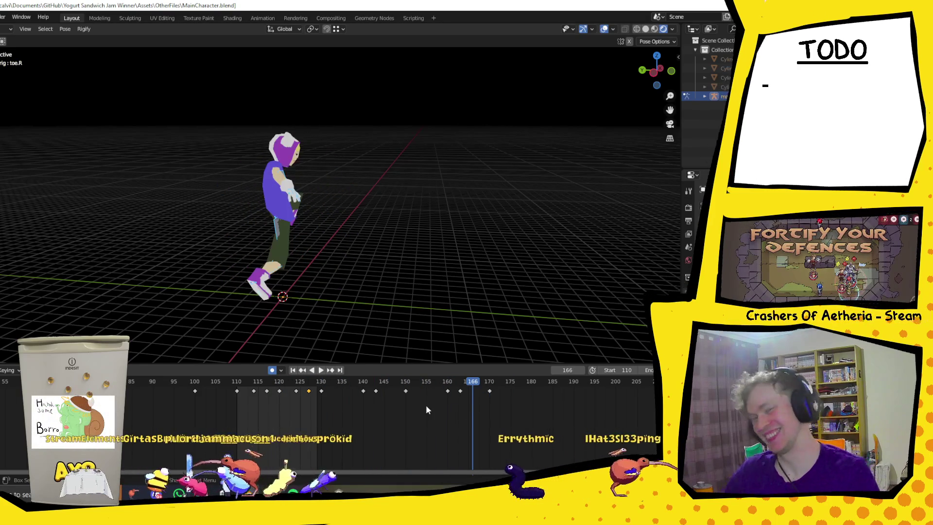